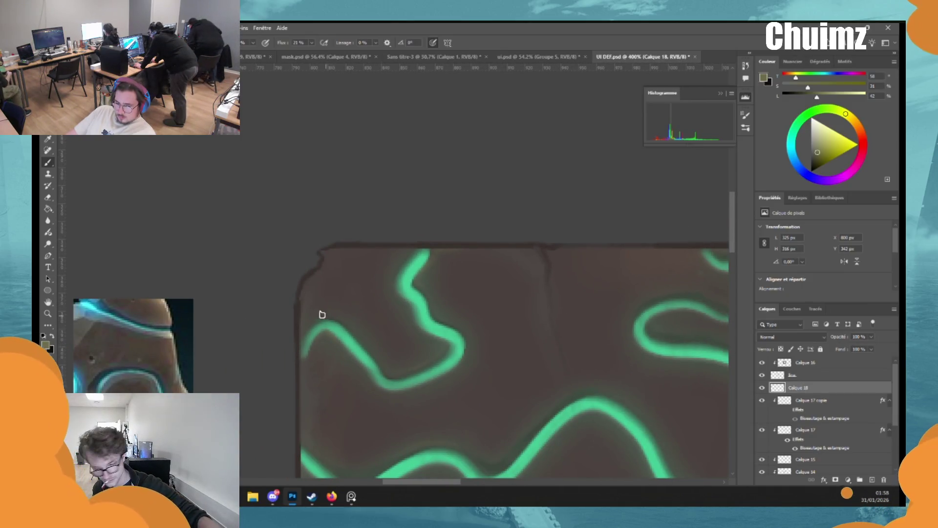
Step: Zoom and pan around the glowing-line tile to inspect its wavy lines
{"action": "left_click_drag", "start_coordinate": [469, 367], "coordinate": [425, 350]}
{"action": "scroll", "coordinate": [465, 259], "scroll_direction": "up", "scroll_amount": 2, "text": "alt"}
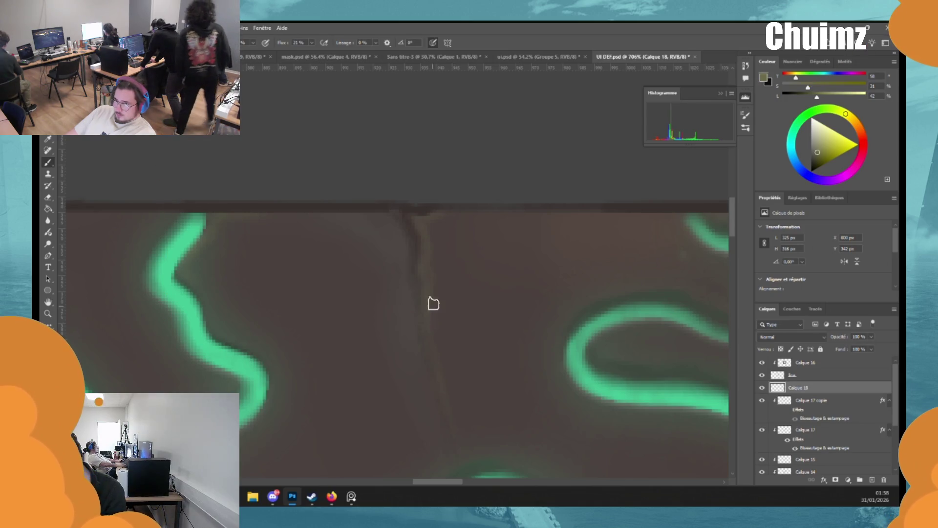
{"action": "scroll", "coordinate": [433, 303], "scroll_direction": "down", "scroll_amount": 5, "text": "alt"}
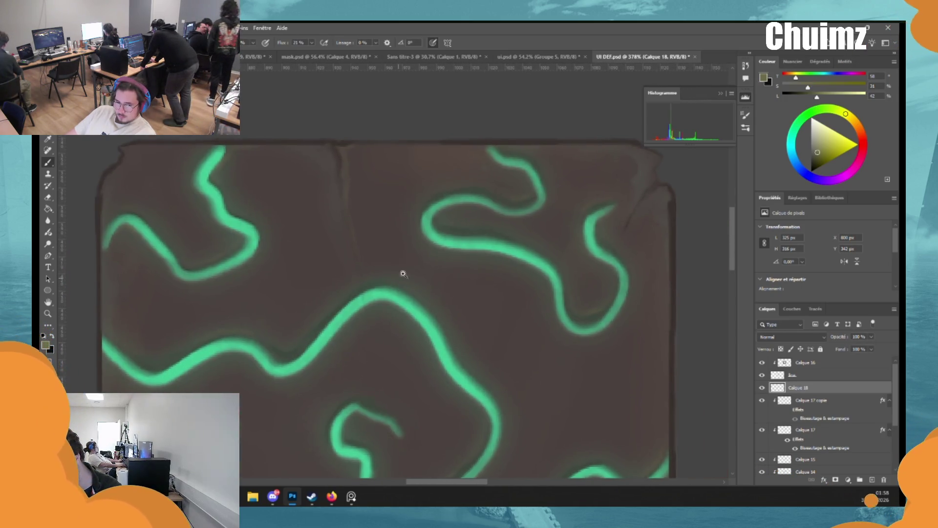
{"action": "scroll", "coordinate": [403, 274], "scroll_direction": "up", "scroll_amount": 2, "text": "alt"}
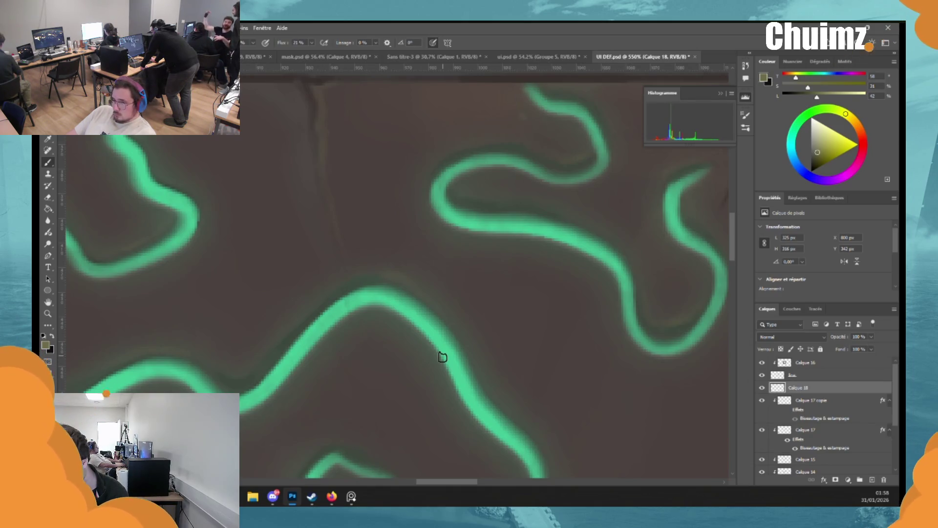
{"action": "scroll", "coordinate": [537, 337], "scroll_direction": "down", "scroll_amount": 2, "text": "alt"}
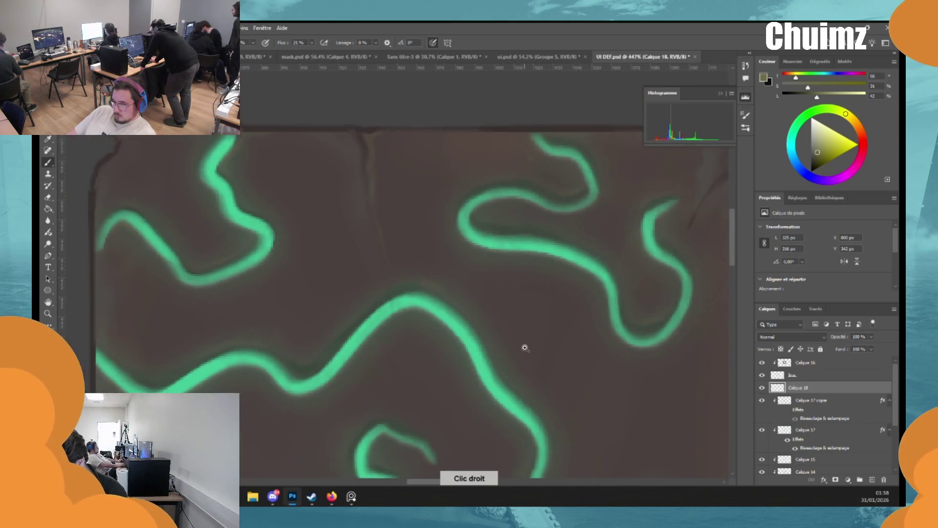
{"action": "scroll", "coordinate": [562, 333], "scroll_direction": "down", "scroll_amount": 2, "text": "alt"}
{"action": "scroll", "coordinate": [549, 341], "scroll_direction": "down", "scroll_amount": 3, "text": "alt"}
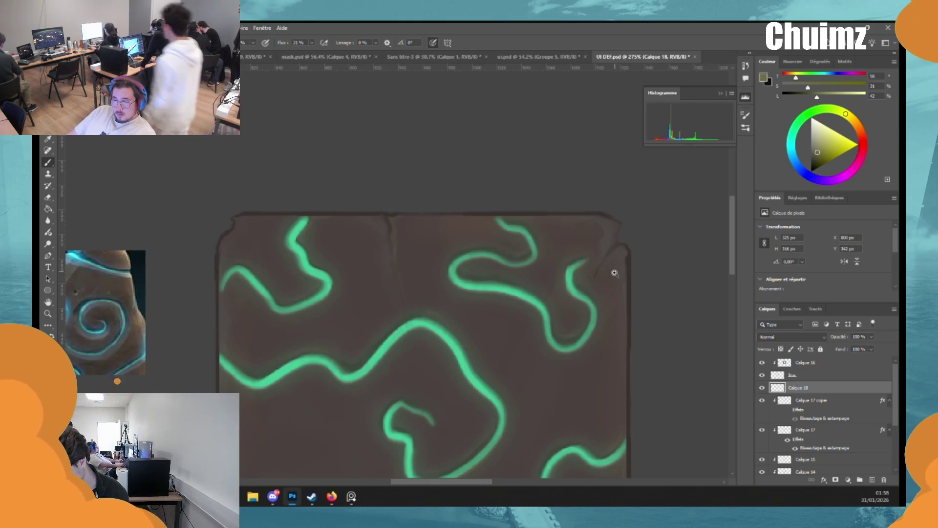
{"action": "scroll", "coordinate": [611, 259], "scroll_direction": "up", "scroll_amount": 3, "text": "alt"}
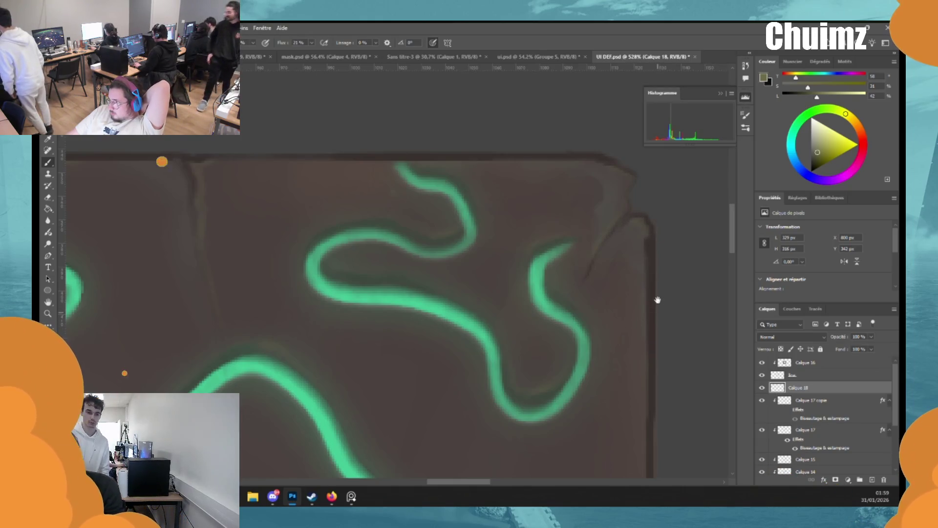
{"action": "scroll", "coordinate": [655, 293], "scroll_direction": "down", "scroll_amount": 5, "text": "alt"}
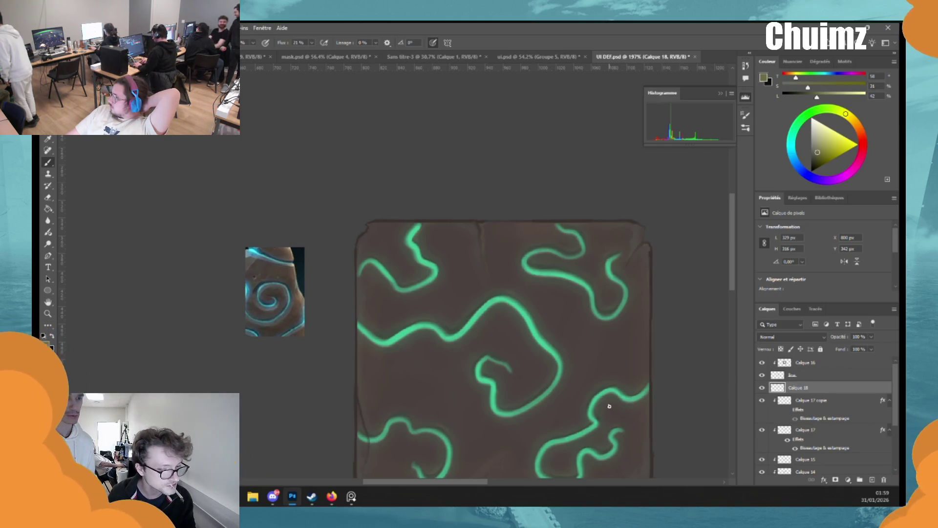
{"action": "left_click_drag", "start_coordinate": [510, 321], "coordinate": [554, 305], "text": "ctrl"}
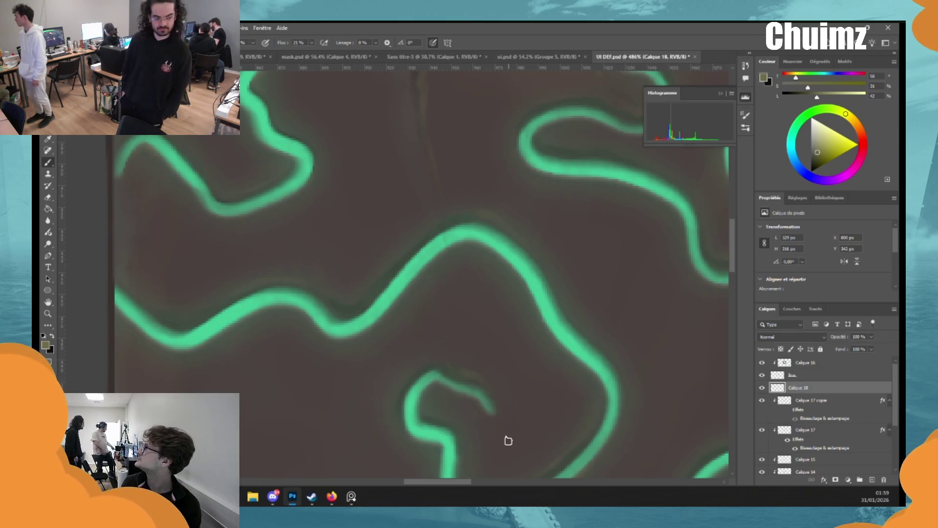
{"action": "left_click_drag", "start_coordinate": [624, 351], "coordinate": [599, 315]}
{"action": "key", "text": "e"}
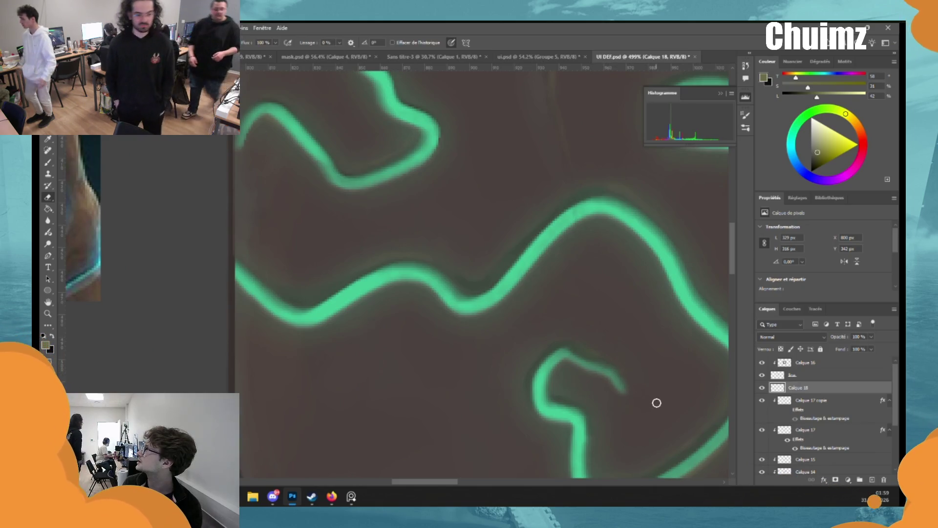
{"action": "scroll", "coordinate": [656, 403], "scroll_direction": "down", "scroll_amount": 4, "text": "alt"}
{"action": "left_click_drag", "start_coordinate": [655, 410], "coordinate": [517, 362]}
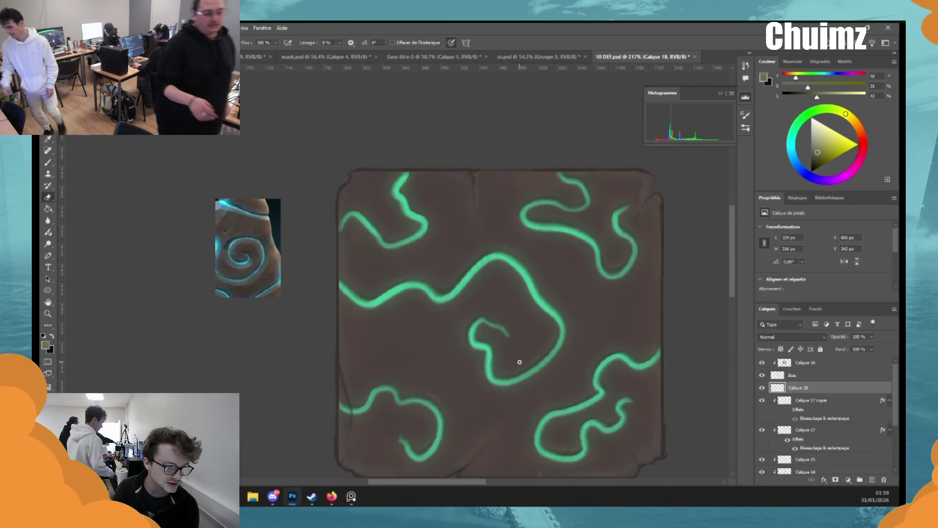
{"action": "key", "text": "b"}
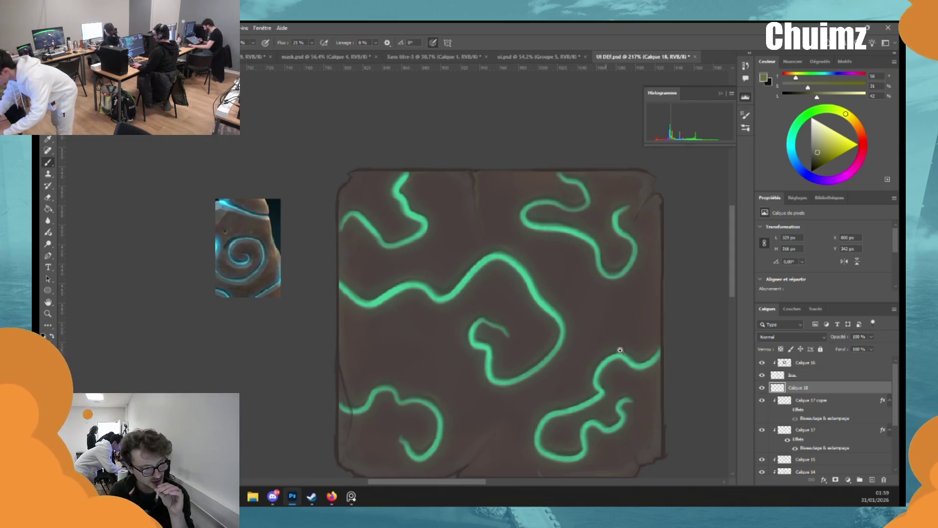
{"action": "scroll", "coordinate": [620, 349], "scroll_direction": "up", "scroll_amount": 5, "text": "alt"}
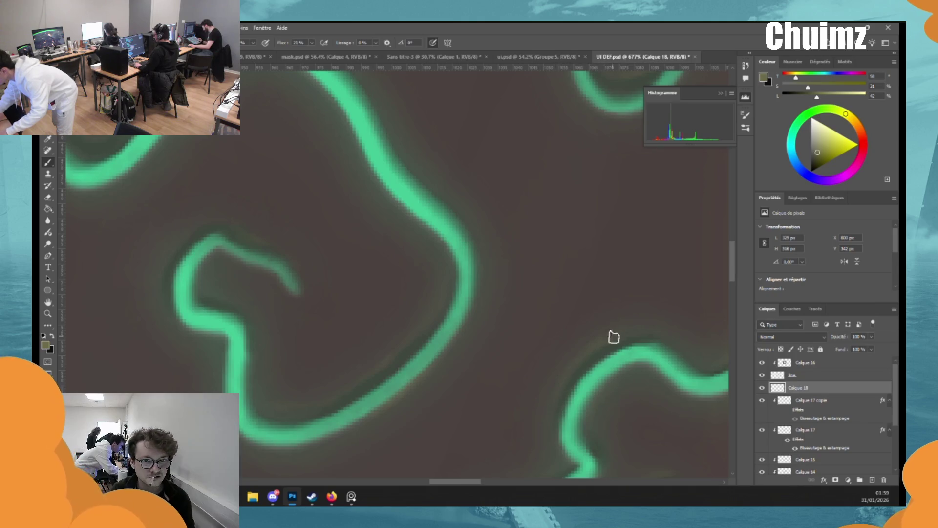
{"action": "key", "text": "e"}
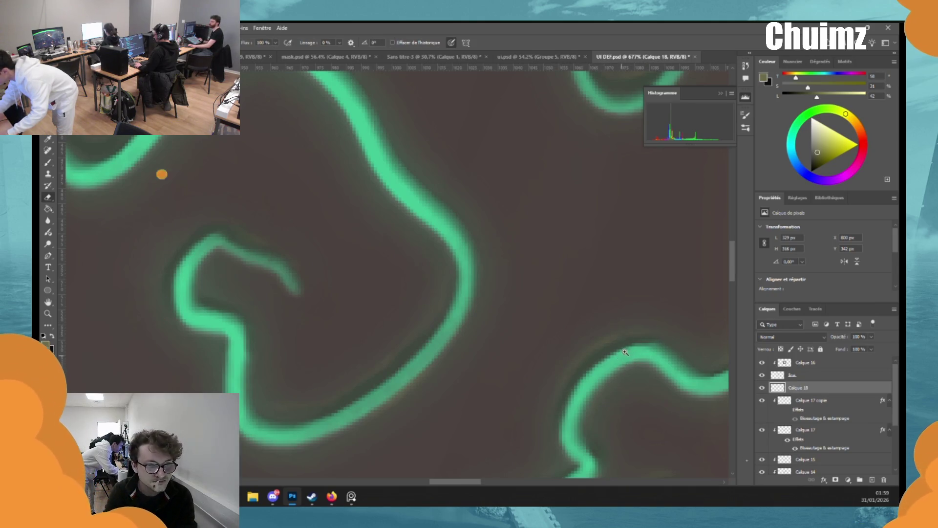
{"action": "scroll", "coordinate": [625, 352], "scroll_direction": "down", "scroll_amount": 5, "text": "alt"}
{"action": "left_click_drag", "start_coordinate": [622, 417], "coordinate": [610, 391]}
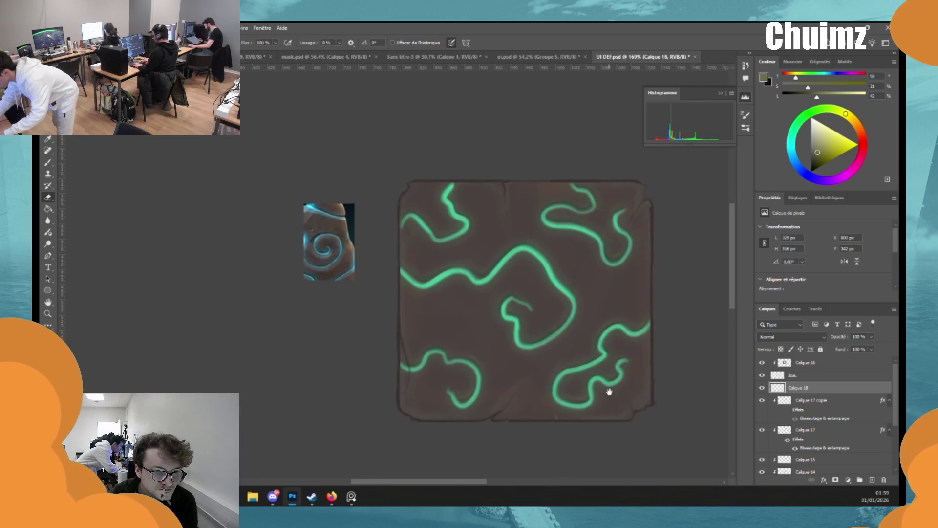
{"action": "scroll", "coordinate": [605, 400], "scroll_direction": "down", "scroll_amount": 5, "text": "alt"}
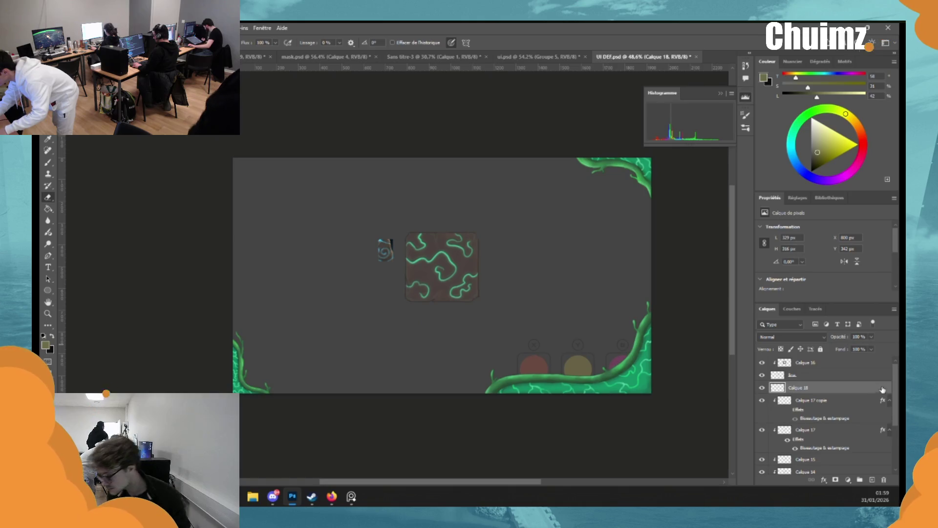
Step: Group layers Calque 15 through Calque 12 into Groupe 6
{"action": "left_click", "coordinate": [807, 362]}
{"action": "scroll", "coordinate": [869, 406], "scroll_direction": "down", "scroll_amount": 3}
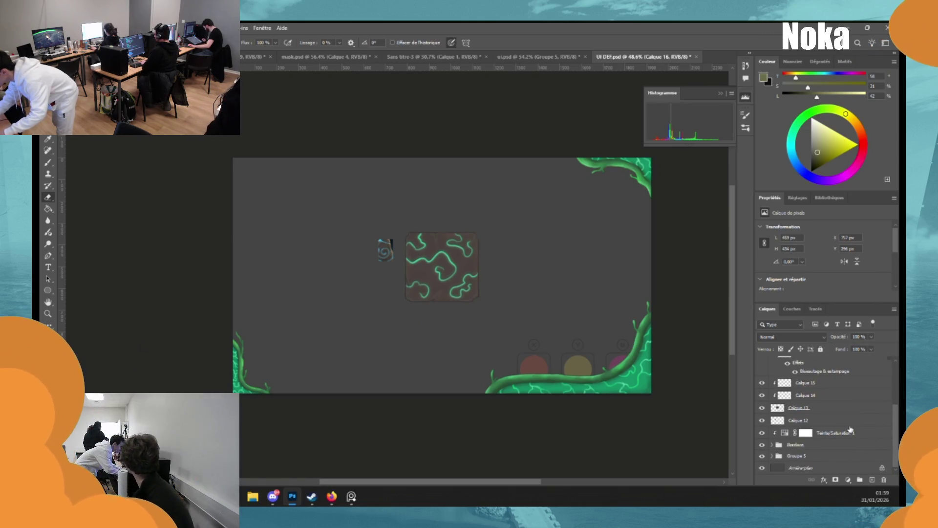
{"action": "left_click", "coordinate": [826, 420], "text": "shift"}
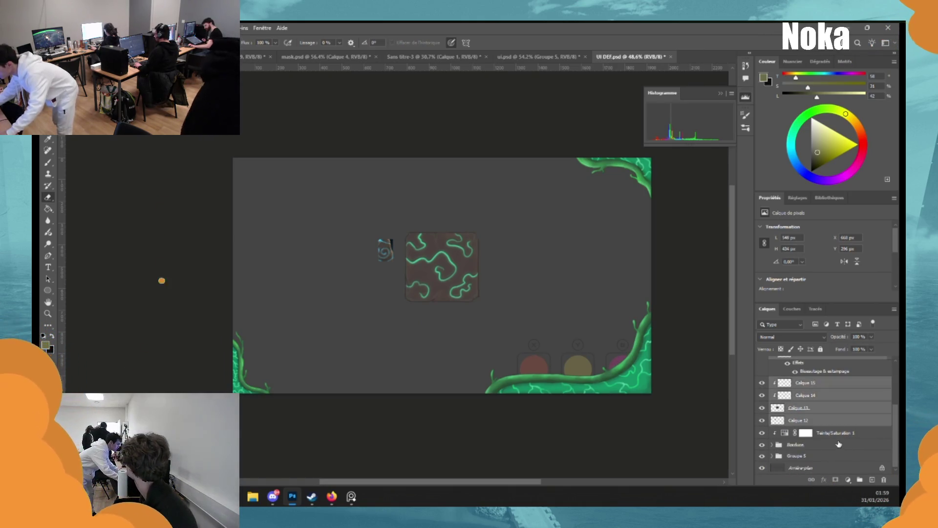
{"action": "key", "text": "ctrl+g"}
Step: Duplicate Groupe 6, hide the original, and move the copy down and right
{"action": "key", "text": "ctrl+j"}
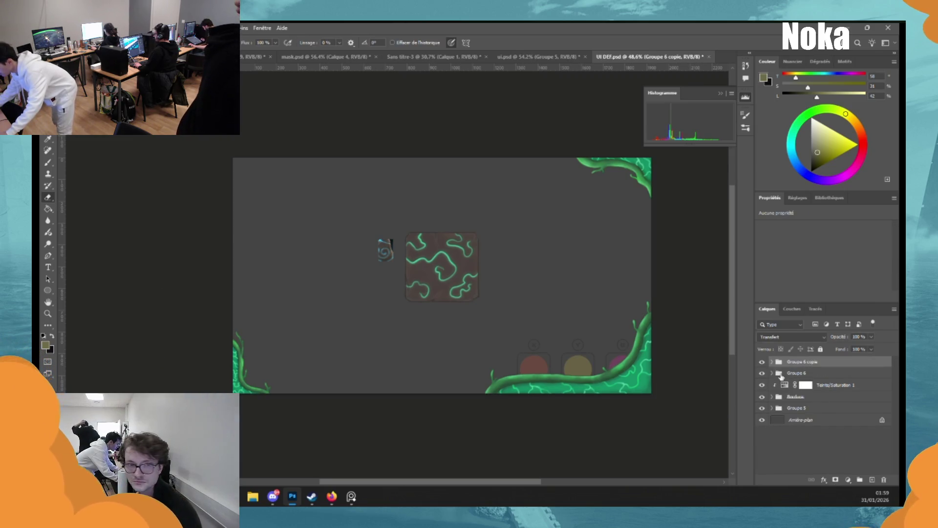
{"action": "left_click", "coordinate": [762, 373]}
{"action": "key", "text": "ctrl+t"}
{"action": "mouse_move", "coordinate": [455, 273]}
{"action": "left_mouse_down"}
{"action": "mouse_move", "coordinate": [543, 336]}
{"action": "mouse_move", "coordinate": [515, 320]}
{"action": "left_mouse_up"}
{"action": "key", "text": "Return"}
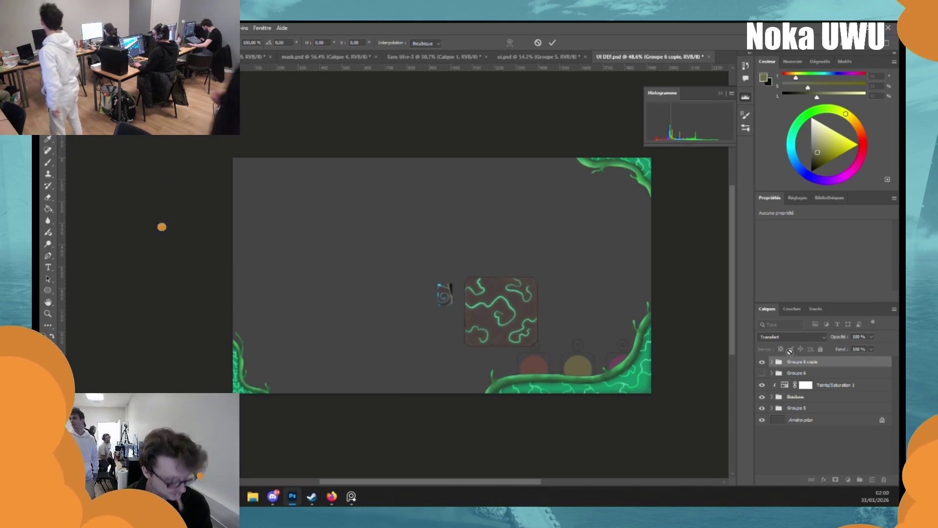
Step: Remove the Calque 12 swirl reference from Groupe 6 copie
{"action": "key", "text": "e"}
{"action": "left_click", "coordinate": [772, 362]}
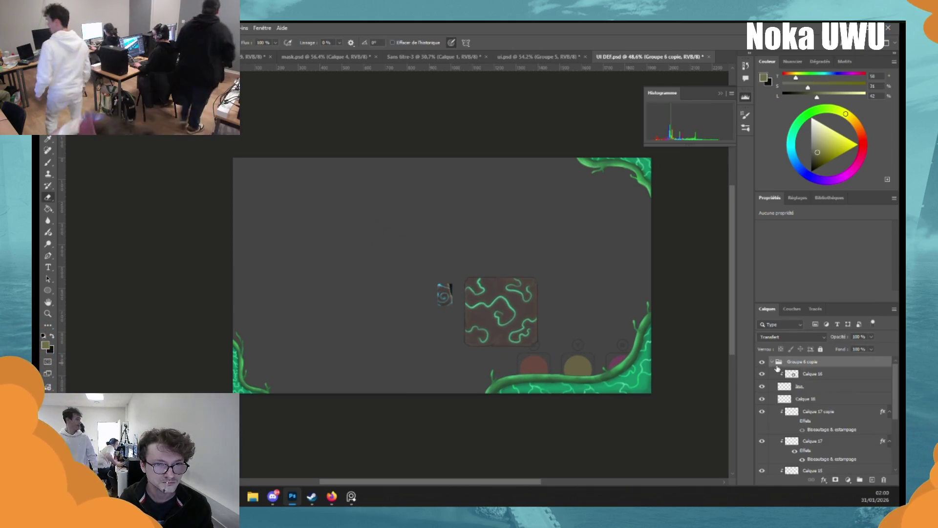
{"action": "scroll", "coordinate": [896, 442], "scroll_direction": "down", "scroll_amount": 3}
{"action": "scroll", "coordinate": [896, 442], "scroll_direction": "down", "scroll_amount": 2}
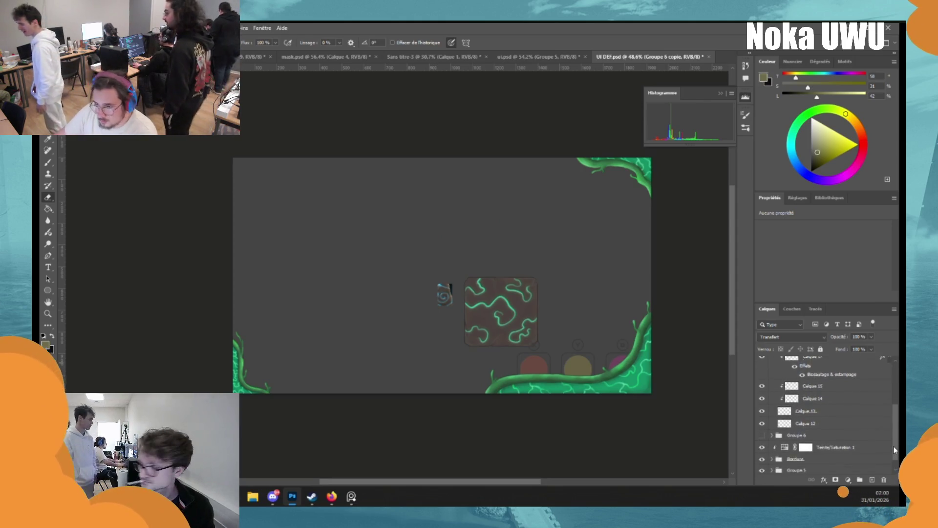
{"action": "left_click_drag", "start_coordinate": [807, 422], "coordinate": [883, 480]}
{"action": "scroll", "coordinate": [831, 420], "scroll_direction": "up", "scroll_amount": 5}
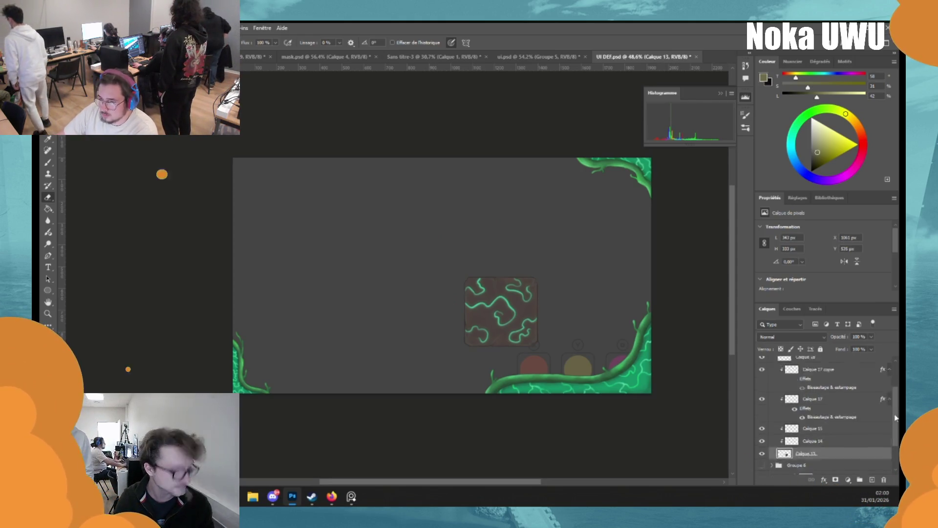
{"action": "left_click", "coordinate": [778, 362]}
{"action": "left_click", "coordinate": [772, 362]}
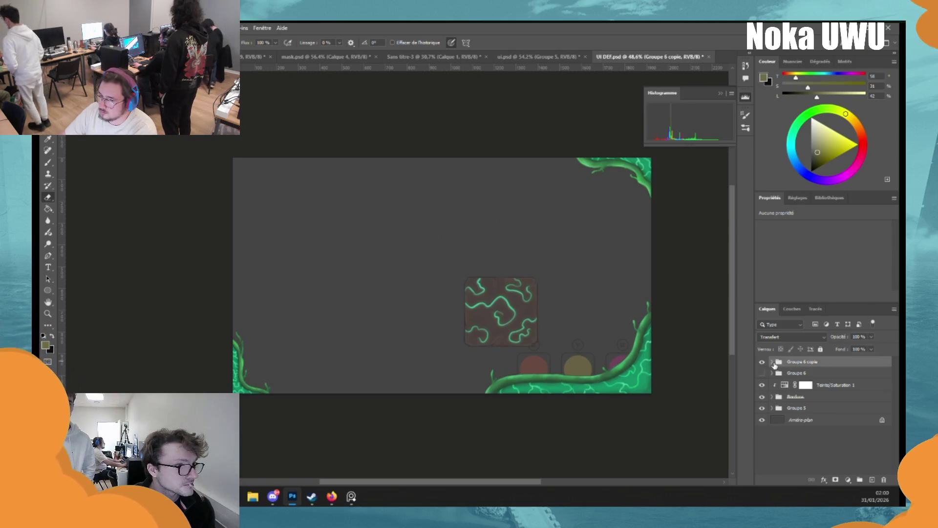
Step: Shrink the tile copy to about 229 × 222 px above the buttons and merge it
{"action": "key", "text": "ctrl+t"}
{"action": "left_click_drag", "start_coordinate": [528, 289], "coordinate": [557, 337]}
{"action": "left_click_drag", "start_coordinate": [549, 383], "coordinate": [521, 342]}
{"action": "key", "text": "Return"}
{"action": "key", "text": "e"}
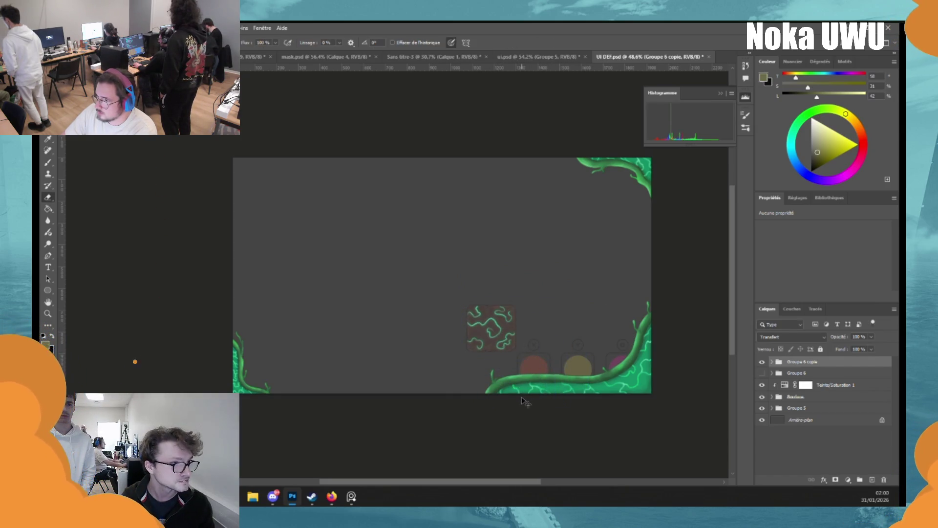
{"action": "key", "text": "ctrl+e"}
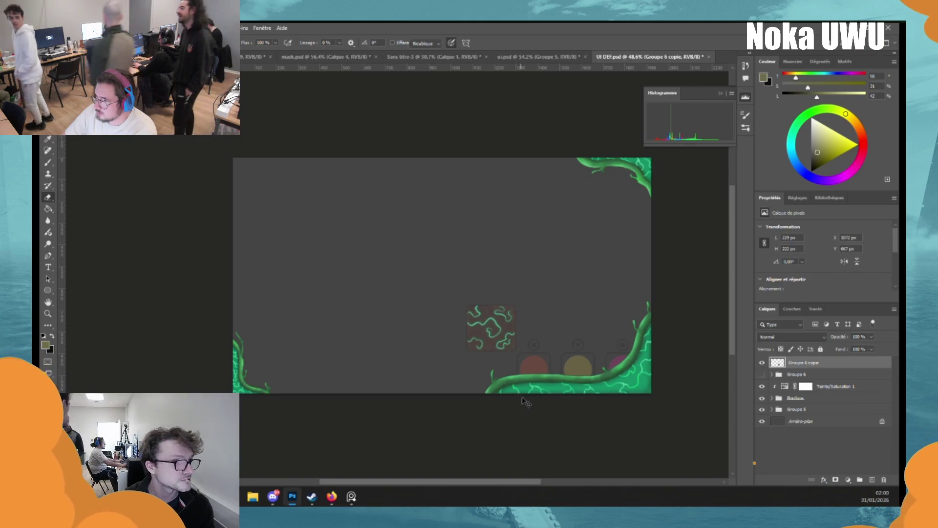
Step: Scale the merged tile to about 72% and place it over the X button slot
{"action": "key", "text": "ctrl+t"}
{"action": "scroll", "coordinate": [500, 329], "scroll_direction": "up", "scroll_amount": 5, "text": "alt"}
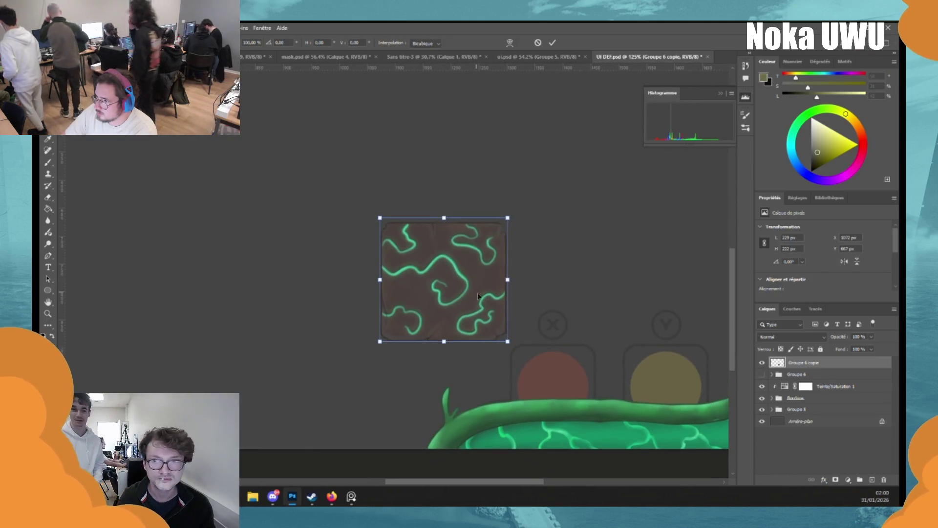
{"action": "left_click_drag", "start_coordinate": [475, 288], "coordinate": [592, 415]}
{"action": "left_click_drag", "start_coordinate": [624, 469], "coordinate": [613, 454]}
{"action": "mouse_move", "coordinate": [560, 391]}
{"action": "left_mouse_down"}
{"action": "mouse_move", "coordinate": [568, 375]}
{"action": "mouse_move", "coordinate": [593, 388]}
{"action": "left_mouse_up"}
{"action": "left_click_drag", "start_coordinate": [555, 346], "coordinate": [560, 337]}
{"action": "left_click_drag", "start_coordinate": [573, 389], "coordinate": [574, 377]}
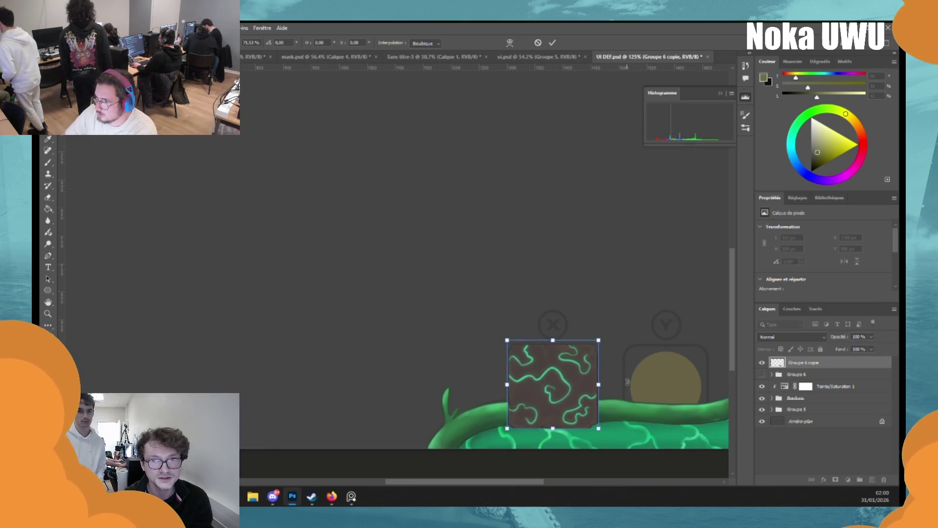
{"action": "key", "text": "Return"}
{"action": "key", "text": "e"}
Step: Duplicate the tile twice, placing the copies over the Y and B slots
{"action": "key", "text": "ctrl+j"}
{"action": "key", "text": "ctrl+t"}
{"action": "mouse_move", "coordinate": [566, 388]}
{"action": "left_mouse_down"}
{"action": "mouse_move", "coordinate": [456, 361]}
{"action": "mouse_move", "coordinate": [571, 361]}
{"action": "left_mouse_up"}
{"action": "key", "text": "Return"}
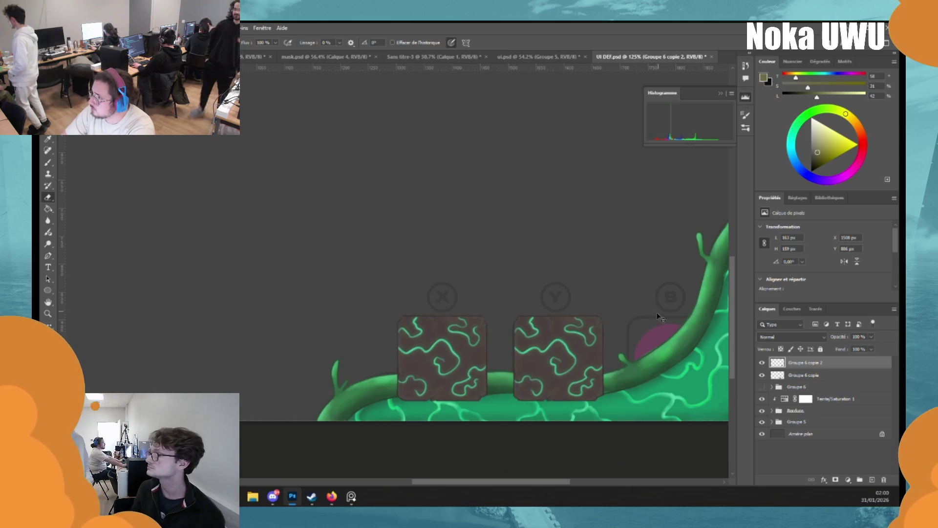
{"action": "key", "text": "ctrl+j"}
{"action": "key", "text": "ctrl+t"}
{"action": "left_click_drag", "start_coordinate": [557, 380], "coordinate": [672, 379]}
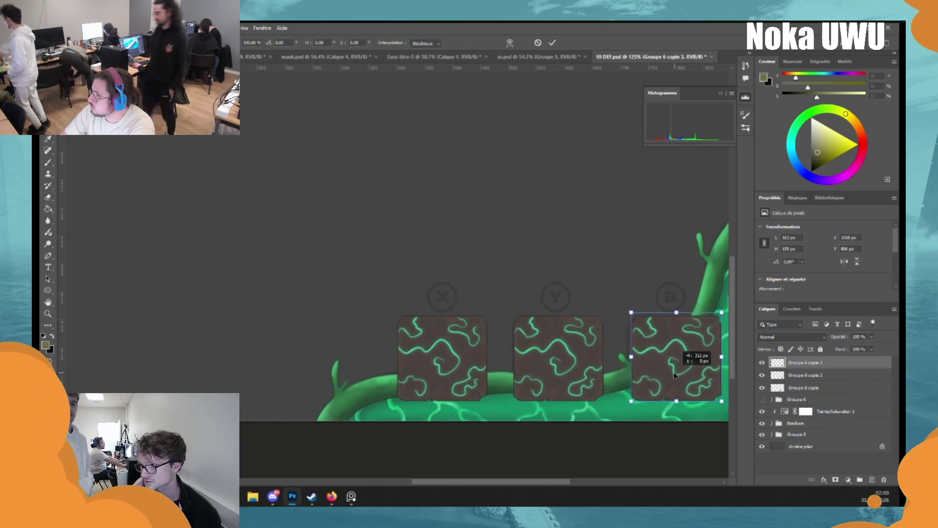
{"action": "key", "text": "Return"}
{"action": "key", "text": "e"}
{"action": "scroll", "coordinate": [681, 396], "scroll_direction": "down", "scroll_amount": 5, "text": "alt"}
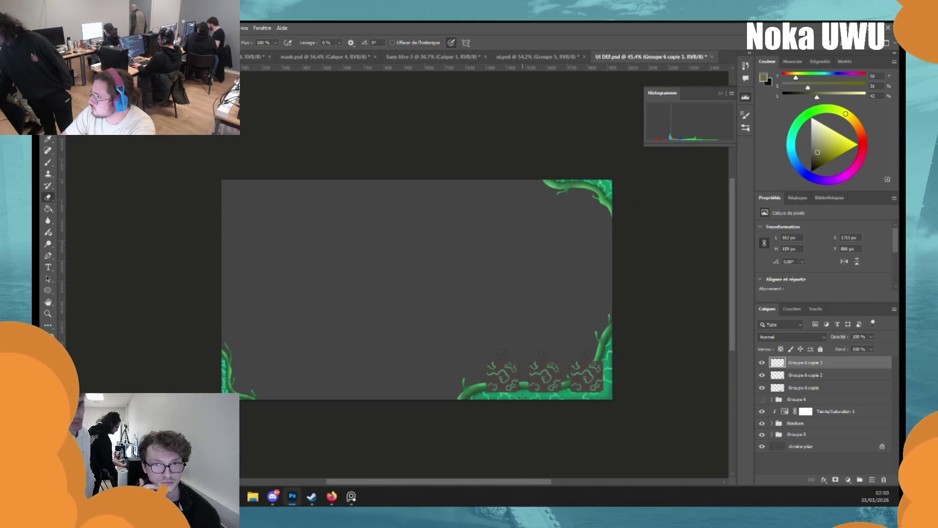
Step: Rotate the middle tile, Groupe 6 copie 2, by 90°
{"action": "left_click", "coordinate": [806, 375]}
{"action": "key", "text": "ctrl+t"}
{"action": "mouse_move", "coordinate": [562, 406]}
{"action": "left_mouse_down"}
{"action": "mouse_move", "coordinate": [522, 413]}
{"action": "mouse_move", "coordinate": [573, 400]}
{"action": "left_mouse_up"}
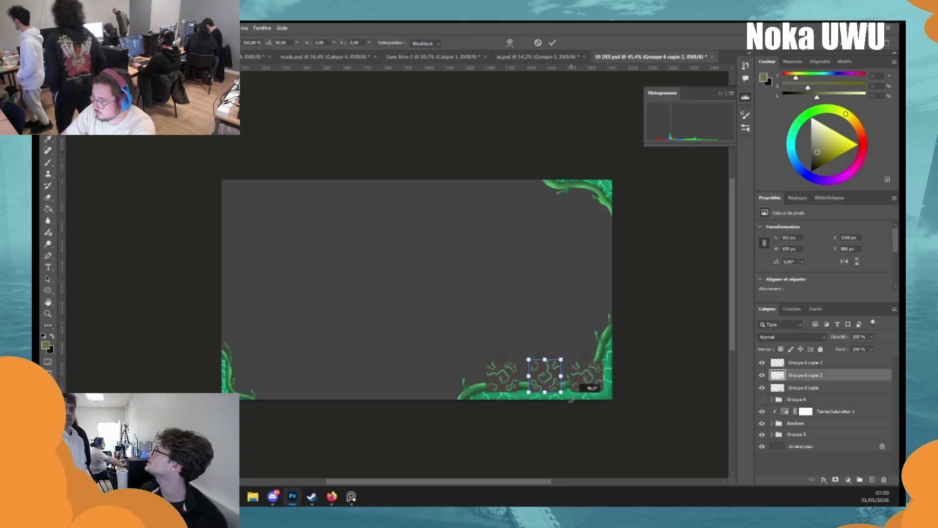
{"action": "key", "text": "Return"}
{"action": "key", "text": "e"}
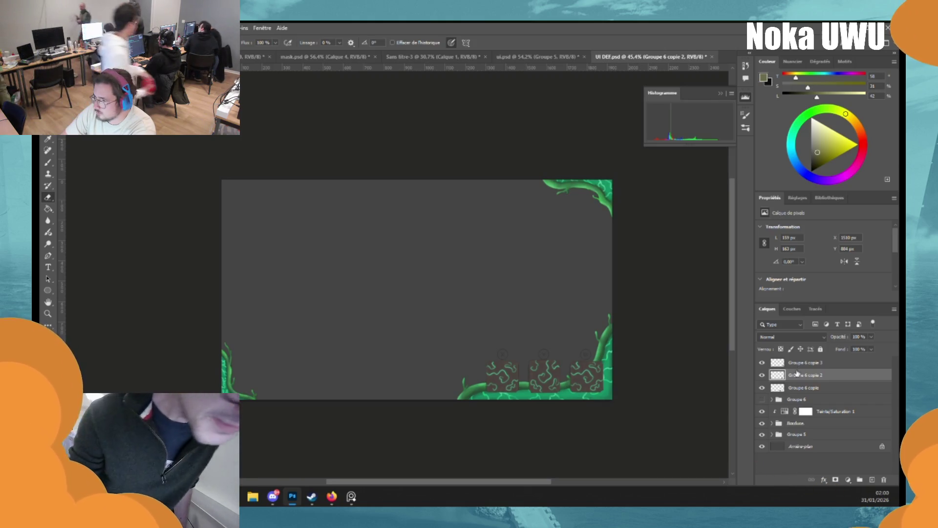
Step: Flip the right tile, Groupe 6 copie 3, horizontally and vertically
{"action": "key", "text": "alt+bracketleft"}
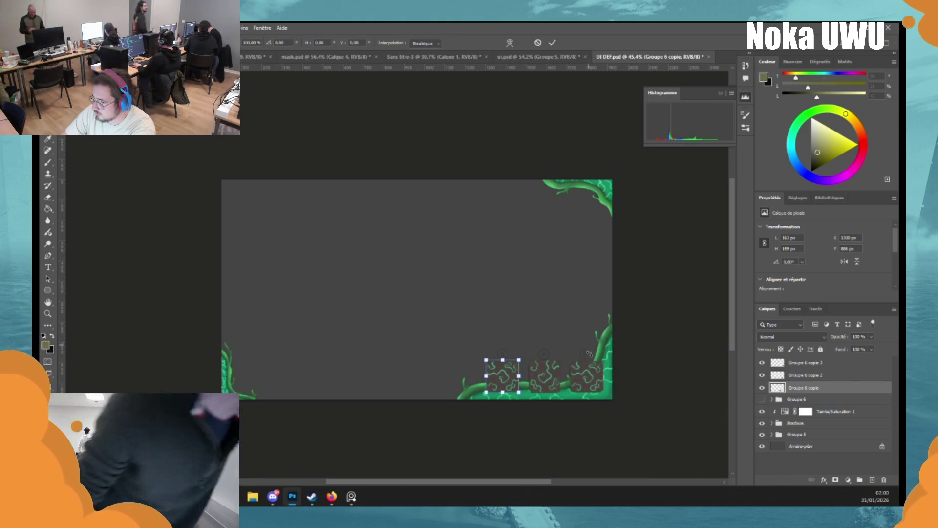
{"action": "left_click", "coordinate": [805, 364]}
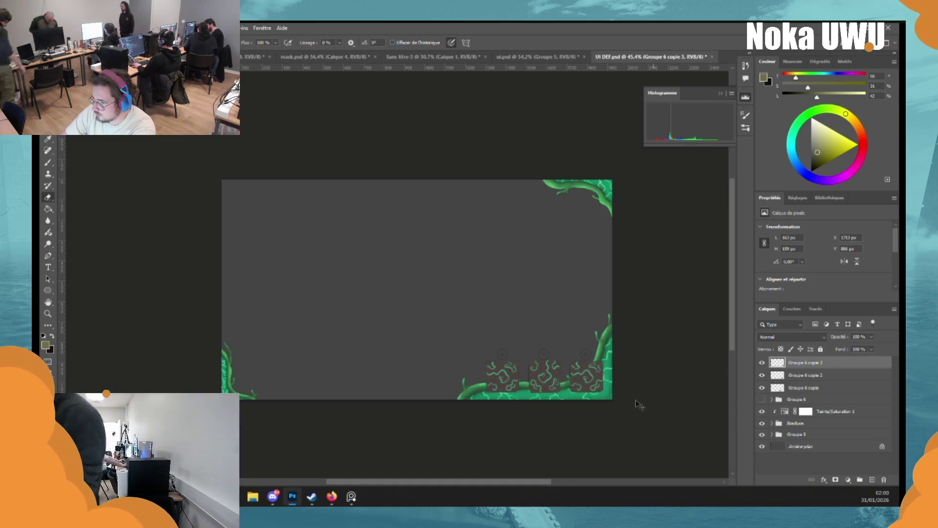
{"action": "key", "text": "ctrl+t"}
{"action": "right_click", "coordinate": [582, 371]}
{"action": "left_click", "coordinate": [631, 368]}
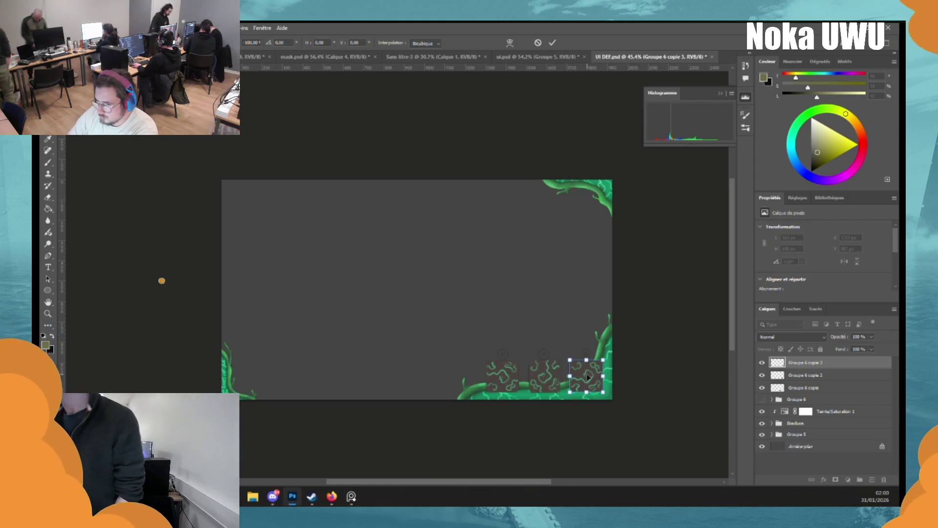
{"action": "right_click", "coordinate": [588, 376]}
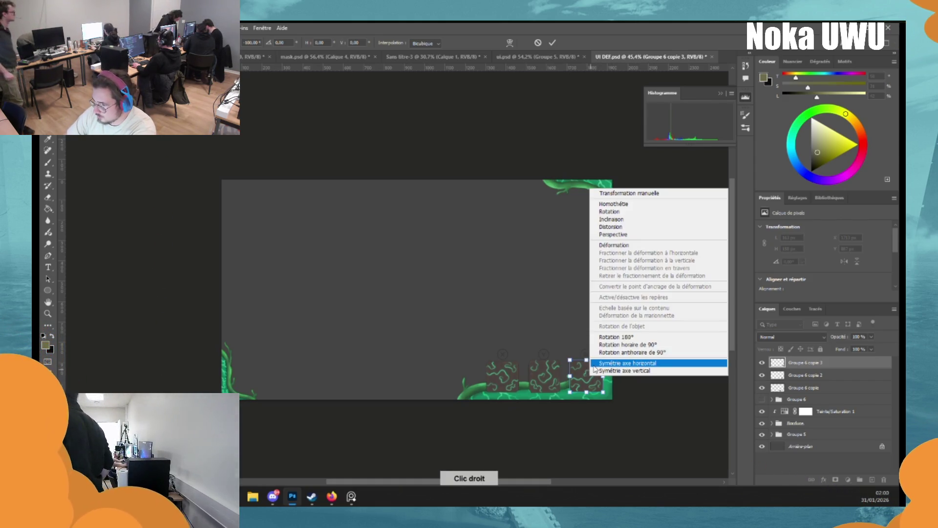
{"action": "left_click", "coordinate": [631, 369]}
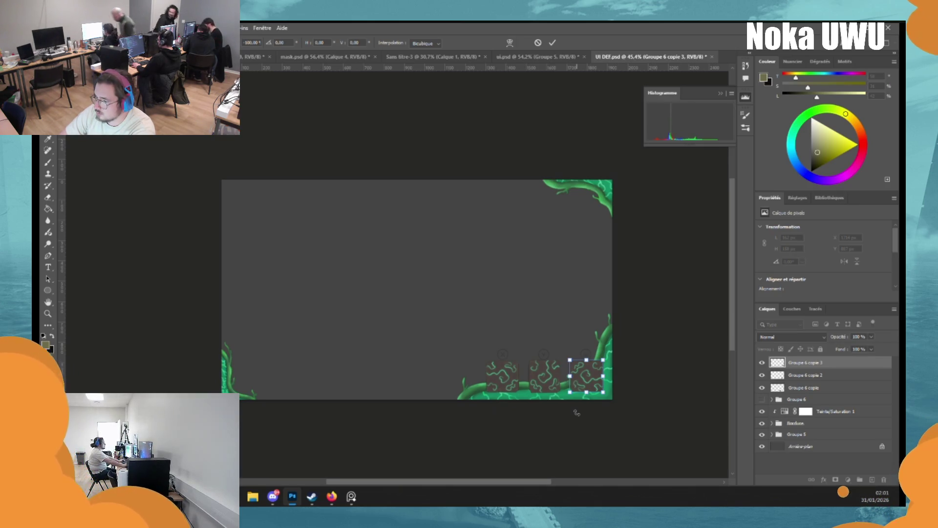
{"action": "key", "text": "Return"}
{"action": "key", "text": "e"}
{"action": "scroll", "coordinate": [599, 377], "scroll_direction": "down", "scroll_amount": 3, "text": "alt"}
{"action": "scroll", "coordinate": [556, 409], "scroll_direction": "up", "scroll_amount": 5, "text": "alt"}
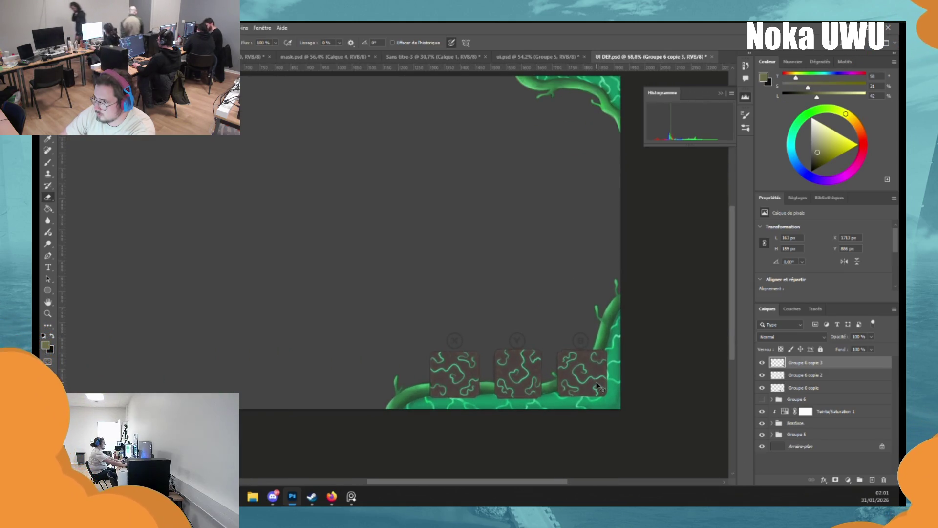
Step: Redo the flips so the right tile ends mirrored horizontally, then group all three tiles into Groupe 7
{"action": "key", "text": "ctrl+t"}
{"action": "right_click", "coordinate": [589, 377]}
{"action": "left_click", "coordinate": [645, 364]}
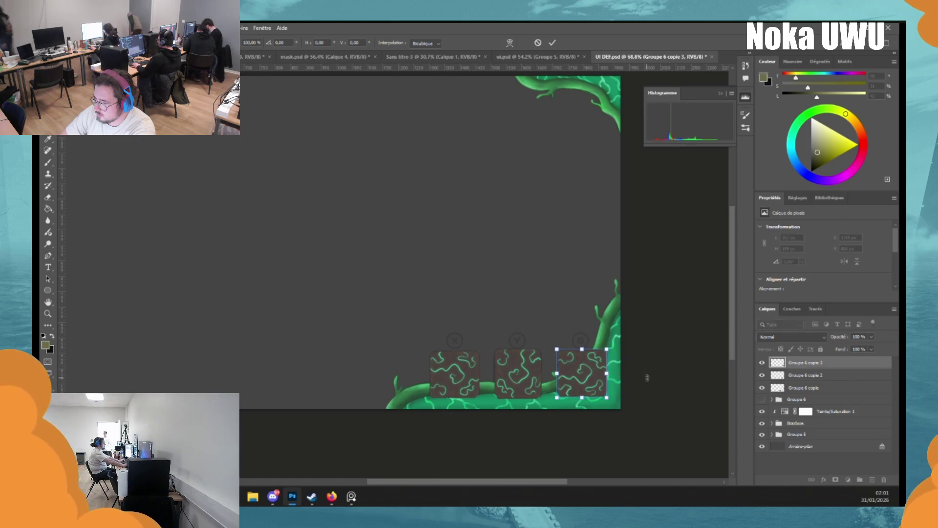
{"action": "right_click", "coordinate": [580, 384]}
{"action": "left_click", "coordinate": [630, 368]}
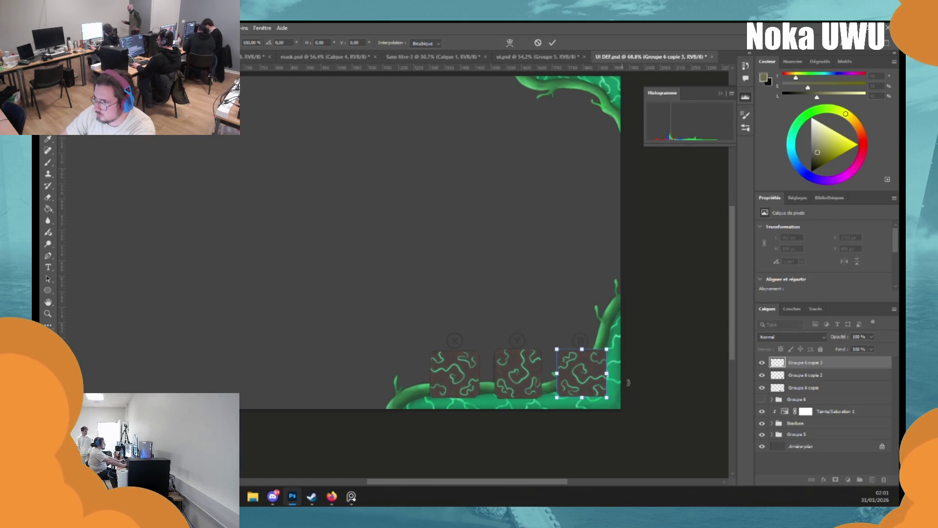
{"action": "right_click", "coordinate": [588, 384]}
{"action": "left_click", "coordinate": [646, 379]}
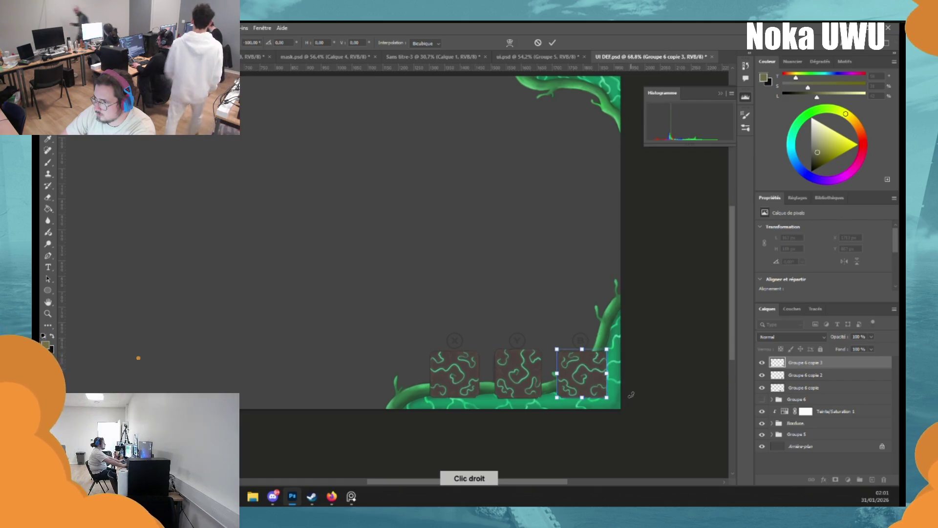
{"action": "key", "text": "Return"}
{"action": "key", "text": "e"}
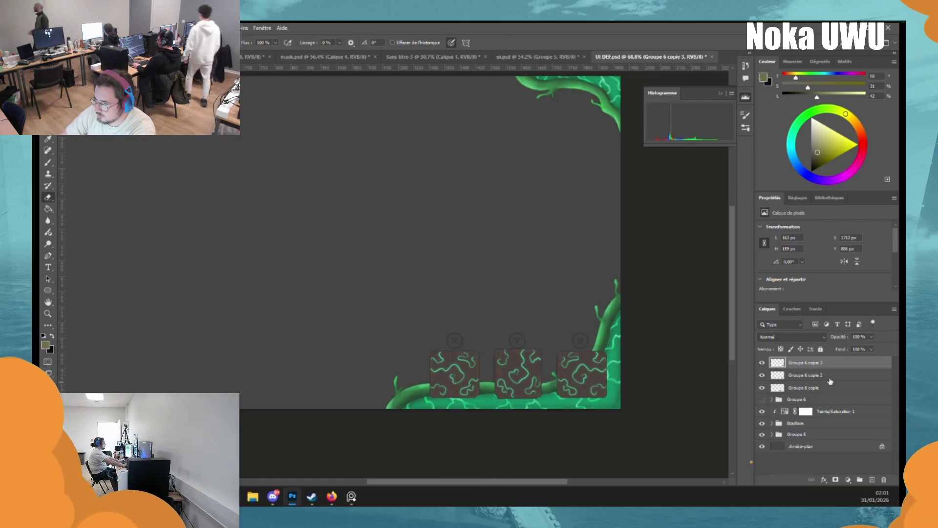
{"action": "left_click", "coordinate": [818, 391], "text": "shift"}
{"action": "key", "text": "ctrl+g"}
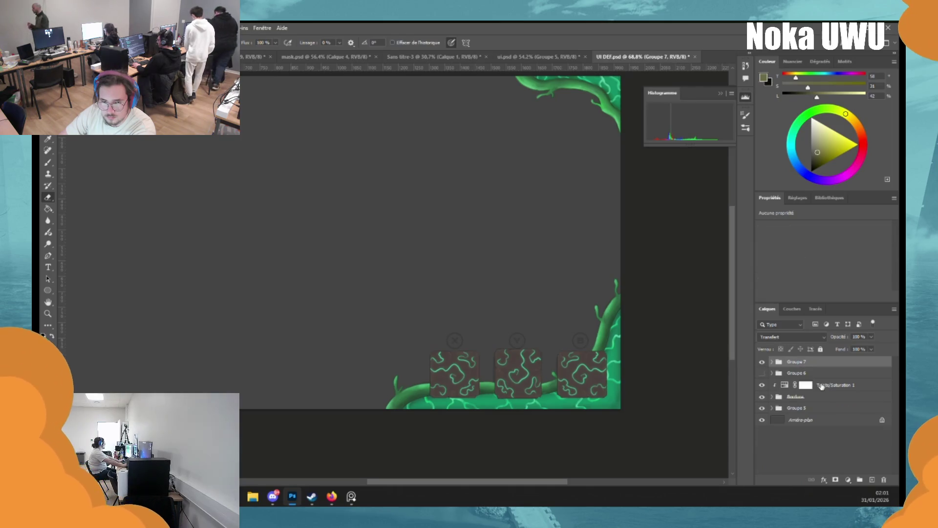
{"action": "left_click", "coordinate": [824, 480]}
{"action": "left_click", "coordinate": [830, 477]}
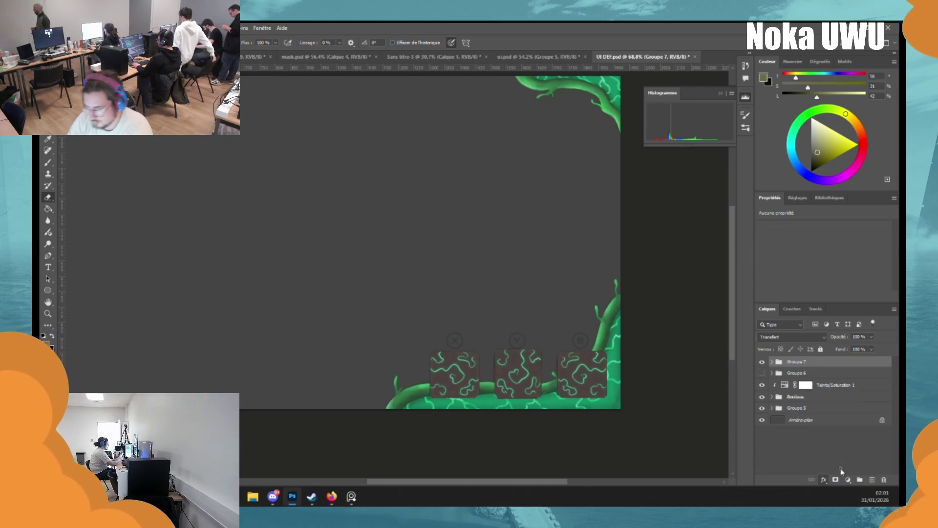
{"action": "left_click_drag", "start_coordinate": [460, 239], "coordinate": [366, 158]}
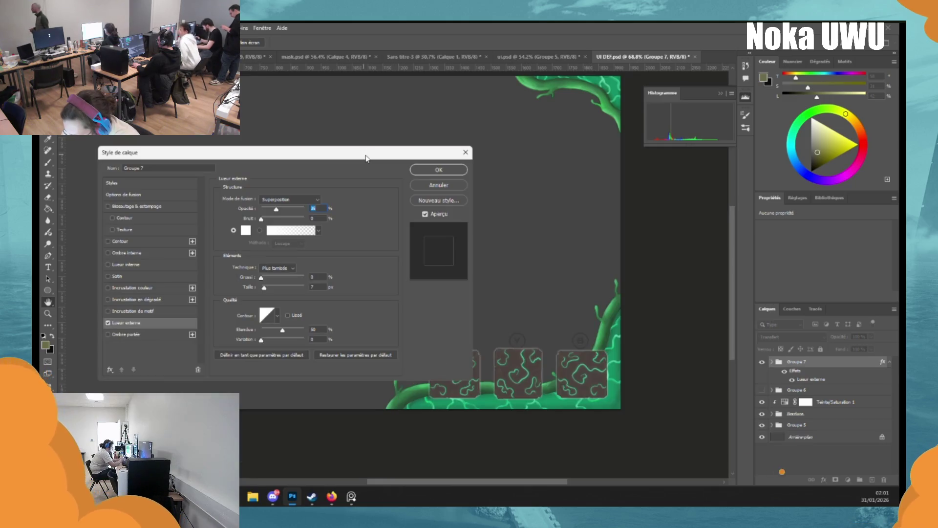
{"action": "left_click", "coordinate": [290, 199]}
{"action": "left_click", "coordinate": [303, 292]}
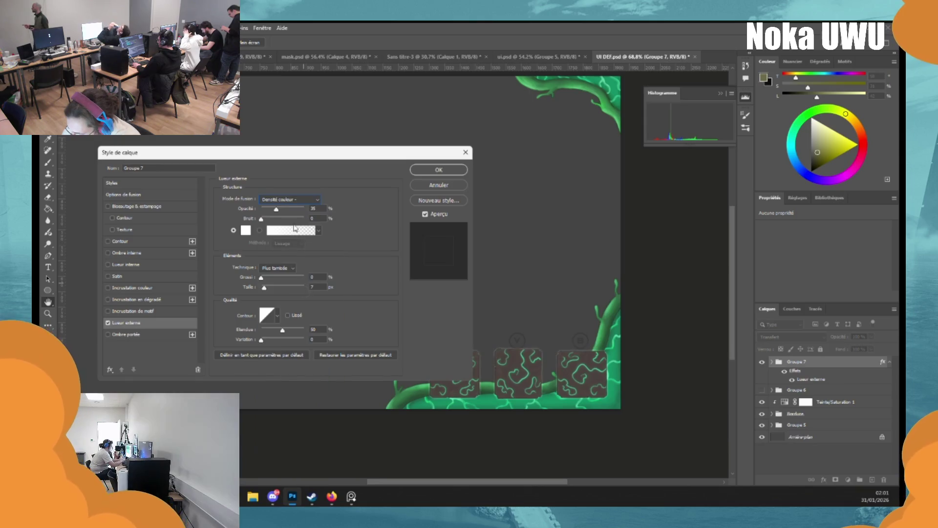
{"action": "left_click", "coordinate": [246, 231]}
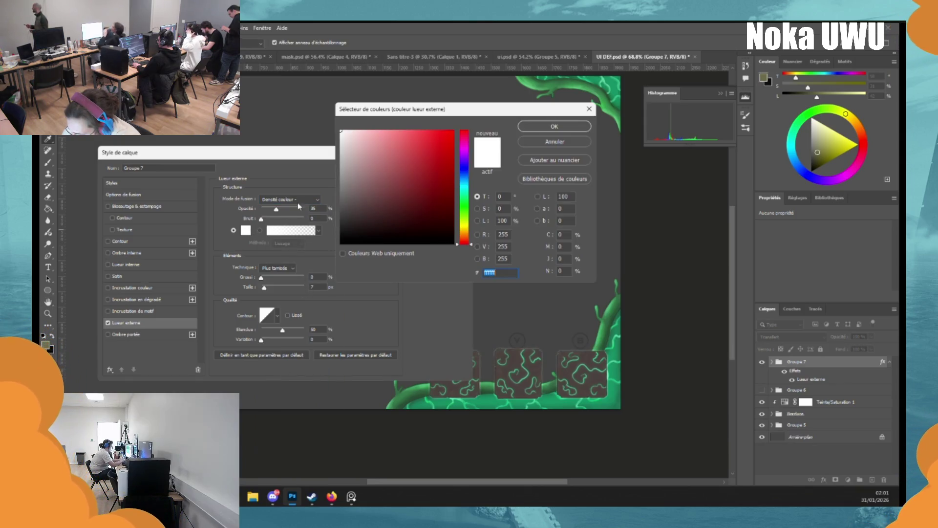
{"action": "left_click", "coordinate": [464, 215]}
{"action": "left_click", "coordinate": [449, 135]}
{"action": "left_click", "coordinate": [554, 126]}
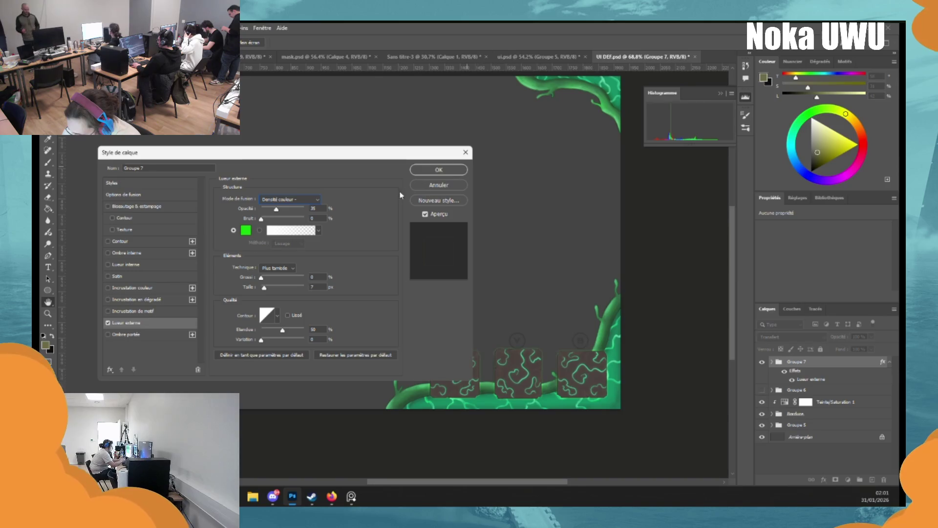
{"action": "left_click_drag", "start_coordinate": [277, 210], "coordinate": [281, 210]}
{"action": "left_click", "coordinate": [263, 278]}
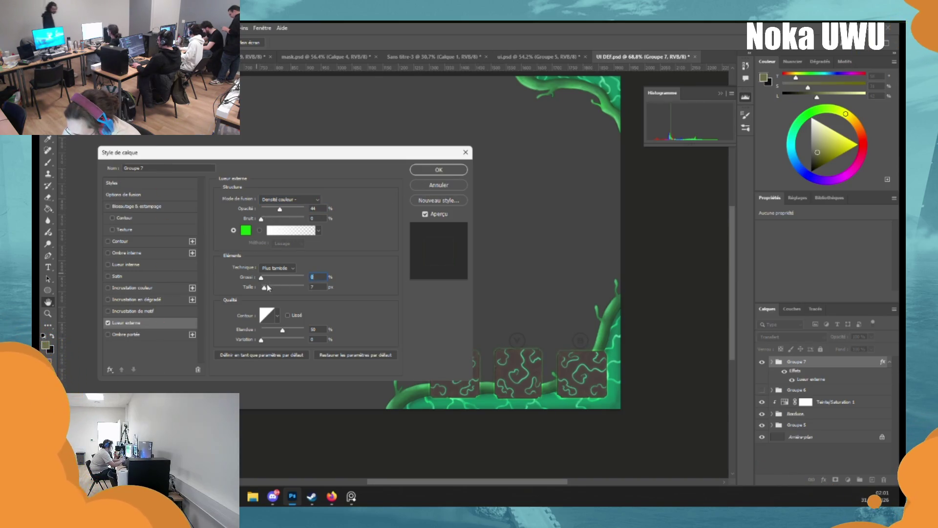
{"action": "left_click_drag", "start_coordinate": [268, 287], "coordinate": [272, 289]}
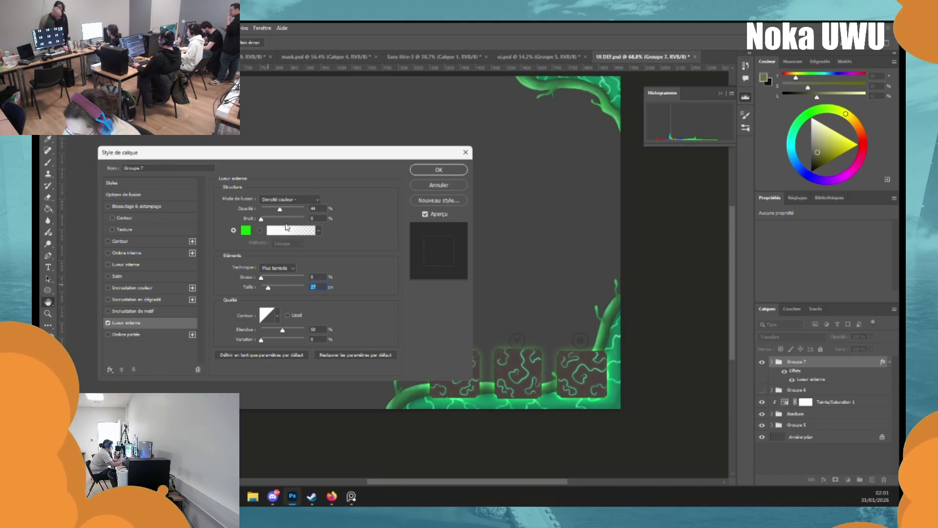
{"action": "left_click", "coordinate": [247, 230]}
{"action": "left_click_drag", "start_coordinate": [429, 185], "coordinate": [340, 130]}
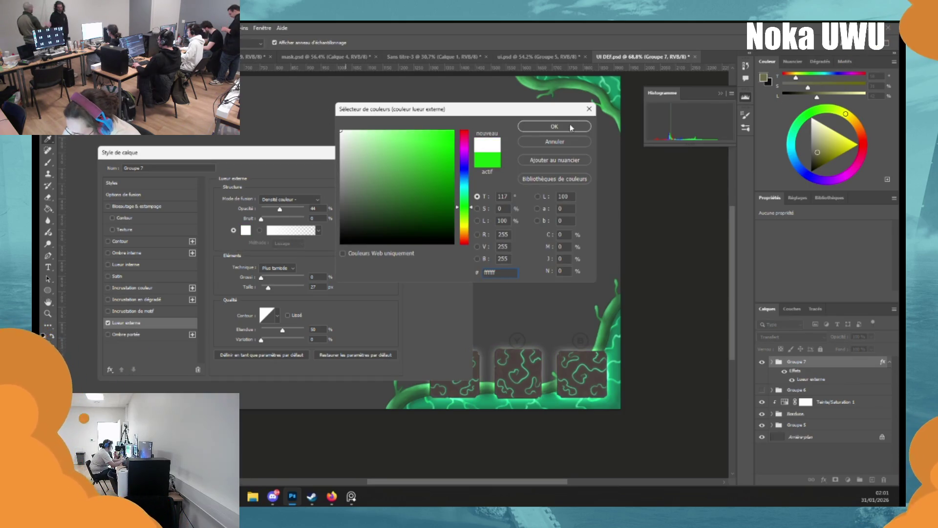
{"action": "left_click", "coordinate": [570, 127]}
{"action": "left_click", "coordinate": [290, 200]}
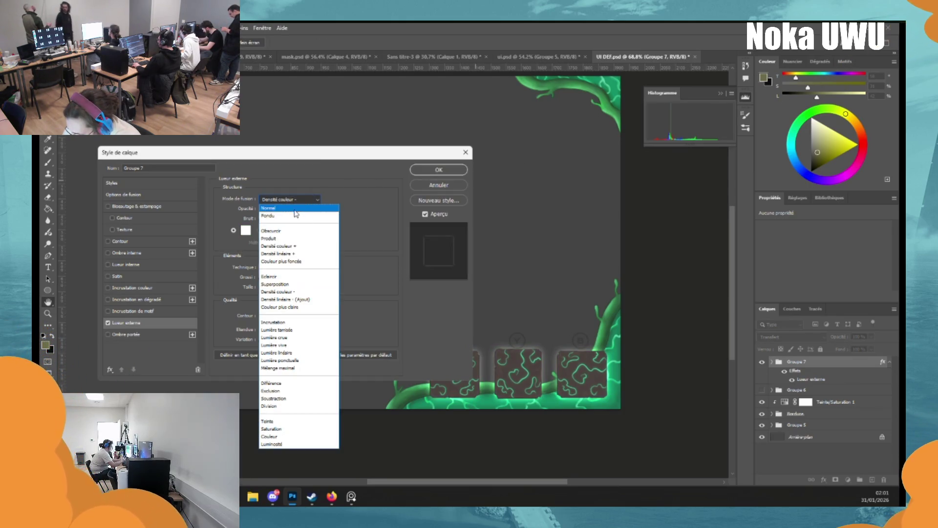
{"action": "left_click", "coordinate": [375, 206]}
{"action": "left_click", "coordinate": [439, 185]}
{"action": "key", "text": "e"}
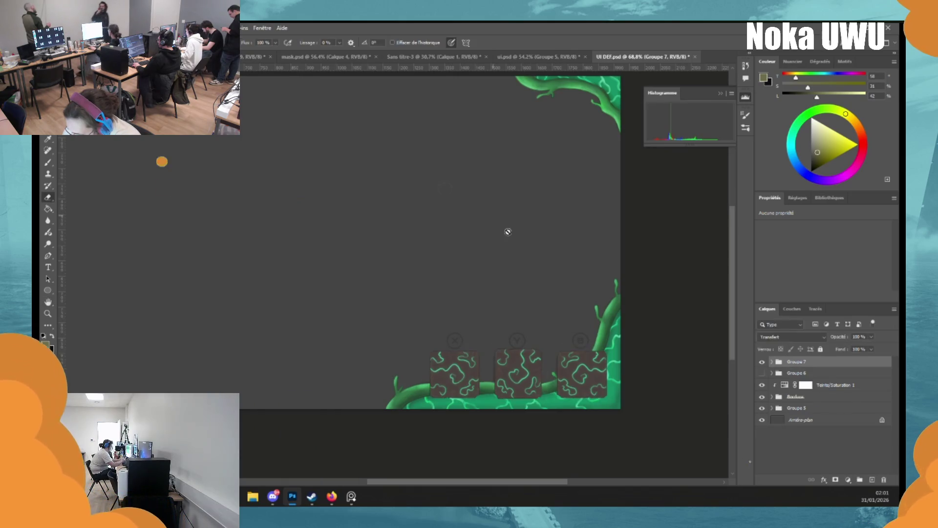
{"action": "scroll", "coordinate": [612, 360], "scroll_direction": "down", "scroll_amount": 5, "text": "alt"}
{"action": "scroll", "coordinate": [582, 383], "scroll_direction": "up", "scroll_amount": 4, "text": "alt"}
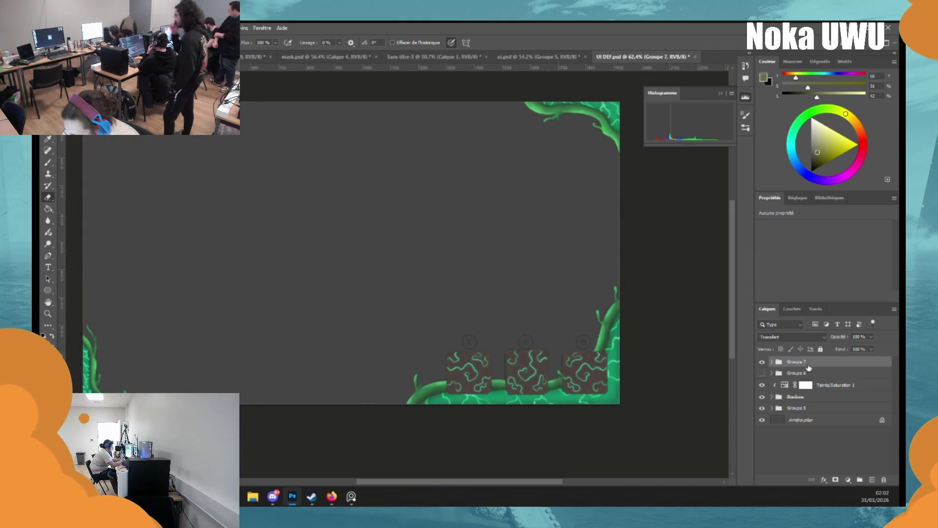
{"action": "key", "text": "ctrl+t"}
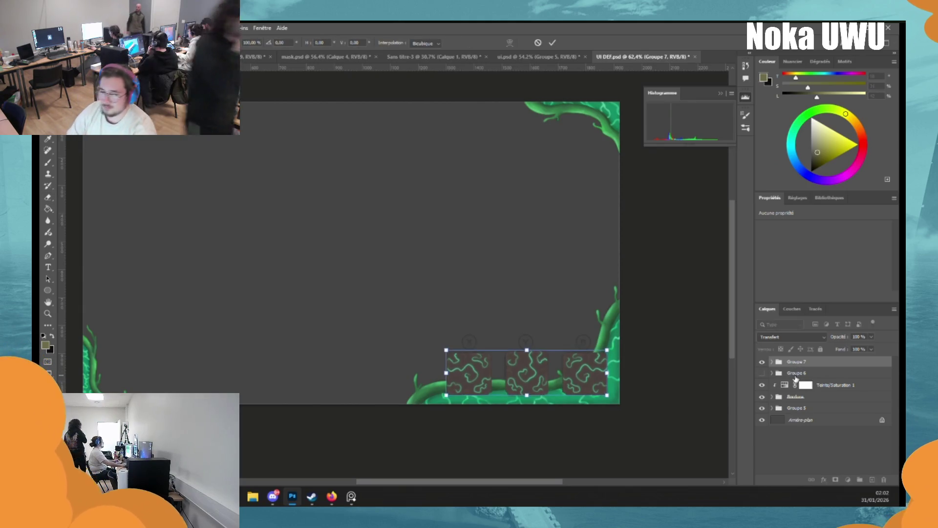
Step: Cancel the transform on Groupe 7 and switch to the call window showing the Maya stream
{"action": "key", "text": "e"}
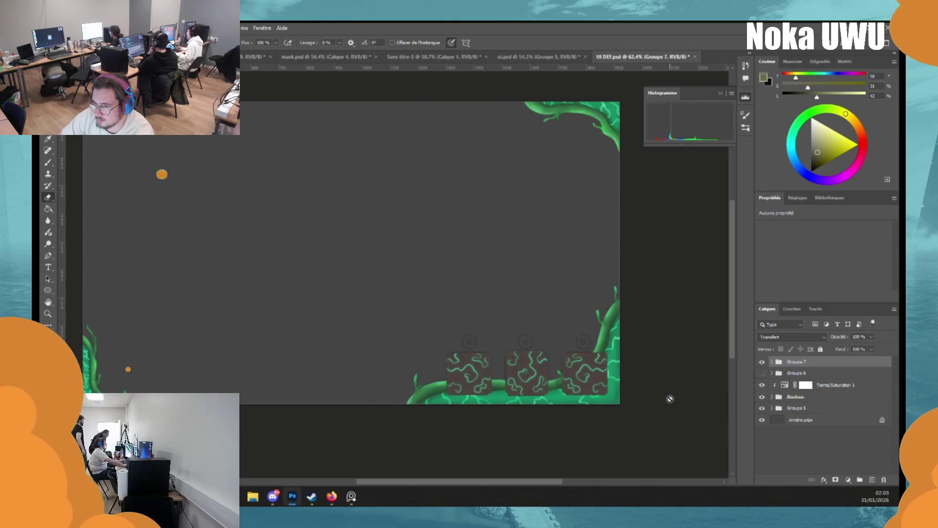
{"action": "key", "text": "alt+Tab"}
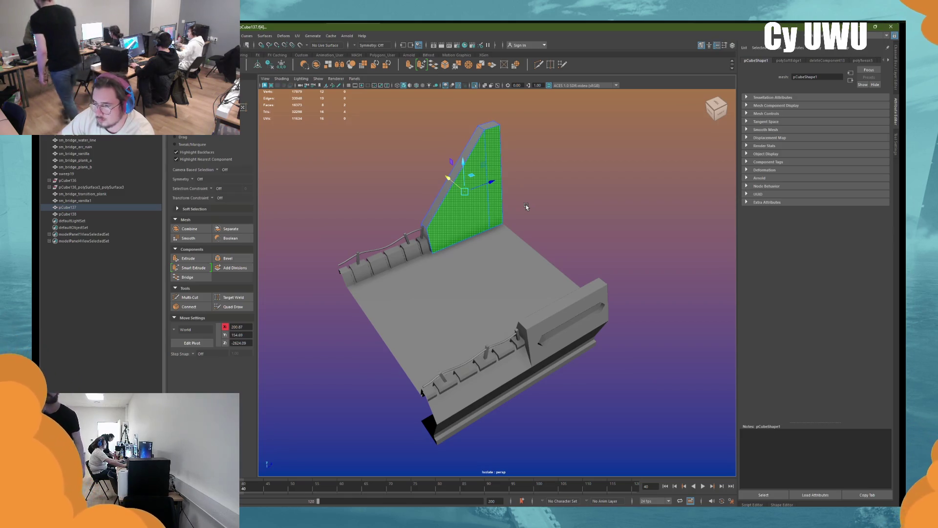
Step: Slide the selected green faces along X, then return to object selection
{"action": "left_click_drag", "start_coordinate": [525, 212], "coordinate": [572, 203], "text": "alt"}
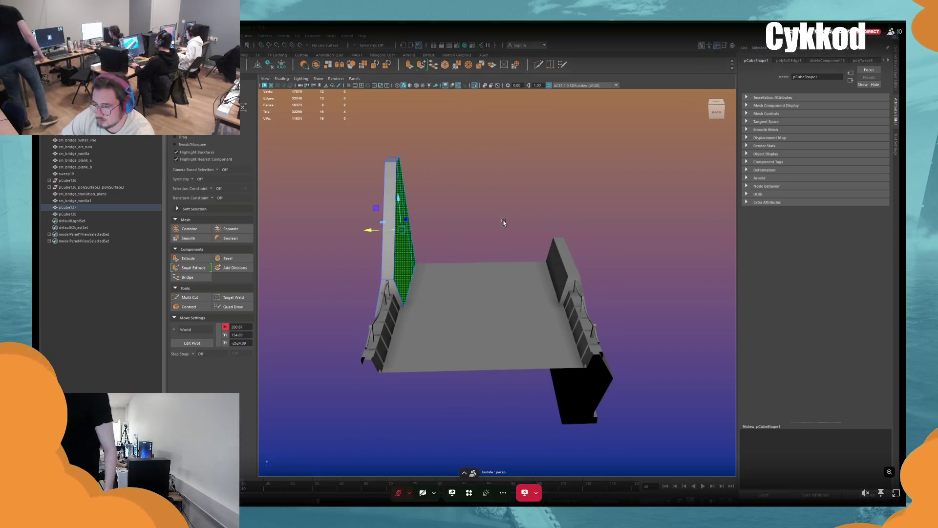
{"action": "middle_click_drag", "start_coordinate": [421, 231], "coordinate": [517, 228]}
{"action": "left_click_drag", "start_coordinate": [517, 228], "coordinate": [573, 162], "text": "alt"}
{"action": "right_click_drag", "start_coordinate": [574, 162], "coordinate": [583, 154]}
{"action": "mouse_move", "coordinate": [473, 86]}
{"action": "left_mouse_down", "text": "alt"}
{"action": "mouse_move", "coordinate": [561, 204]}
{"action": "mouse_move", "coordinate": [520, 192]}
{"action": "mouse_move", "coordinate": [391, 379]}
{"action": "left_mouse_up", "text": "alt"}
{"action": "scroll", "coordinate": [532, 202], "scroll_direction": "down", "scroll_amount": 3}
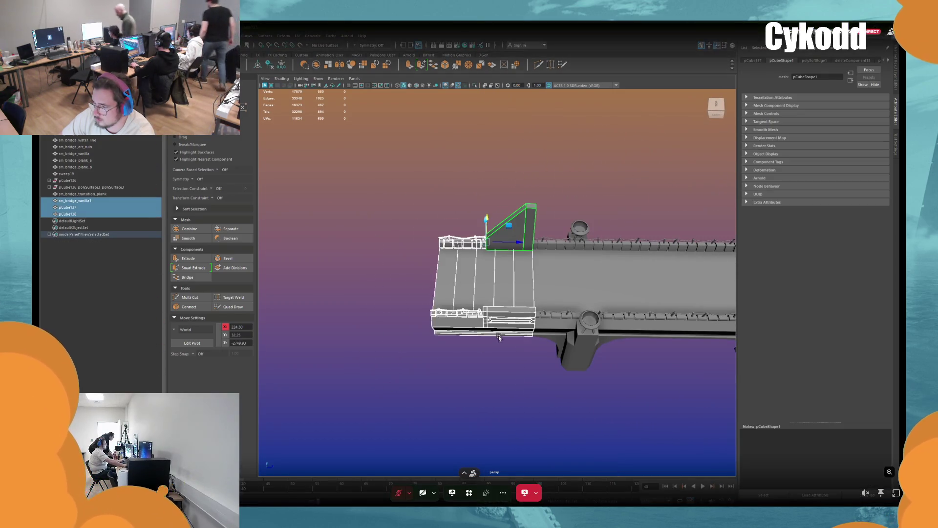
{"action": "scroll", "coordinate": [499, 337], "scroll_direction": "up", "scroll_amount": 2}
{"action": "mouse_move", "coordinate": [510, 279]}
{"action": "left_mouse_down", "text": "alt"}
{"action": "mouse_move", "coordinate": [511, 182]}
{"action": "mouse_move", "coordinate": [561, 209]}
{"action": "mouse_move", "coordinate": [538, 196]}
{"action": "mouse_move", "coordinate": [377, 406]}
{"action": "left_mouse_up", "text": "alt"}
Step: Select the slanted fin pCube137 and the slotted block pCube138, then switch to the UV Editing layout
{"action": "left_click", "coordinate": [511, 182]}
{"action": "left_click", "coordinate": [511, 182]}
{"action": "left_click", "coordinate": [474, 86]}
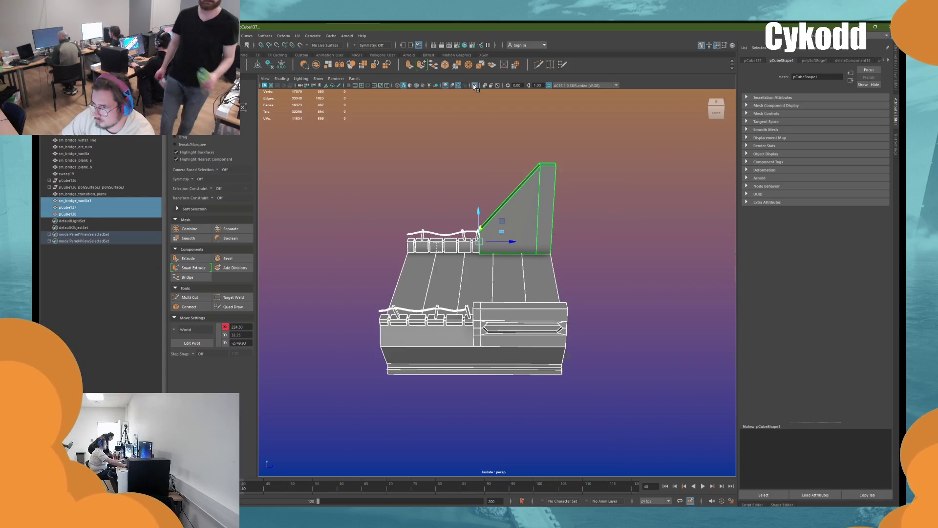
{"action": "left_click", "coordinate": [475, 86]}
{"action": "scroll", "coordinate": [538, 244], "scroll_direction": "down", "scroll_amount": 2}
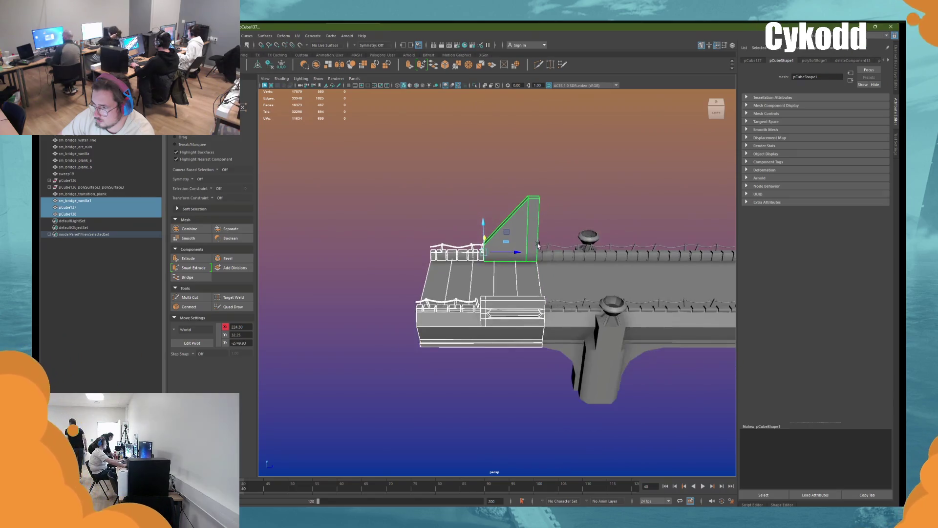
{"action": "middle_click_drag", "start_coordinate": [538, 244], "coordinate": [635, 239], "text": "alt"}
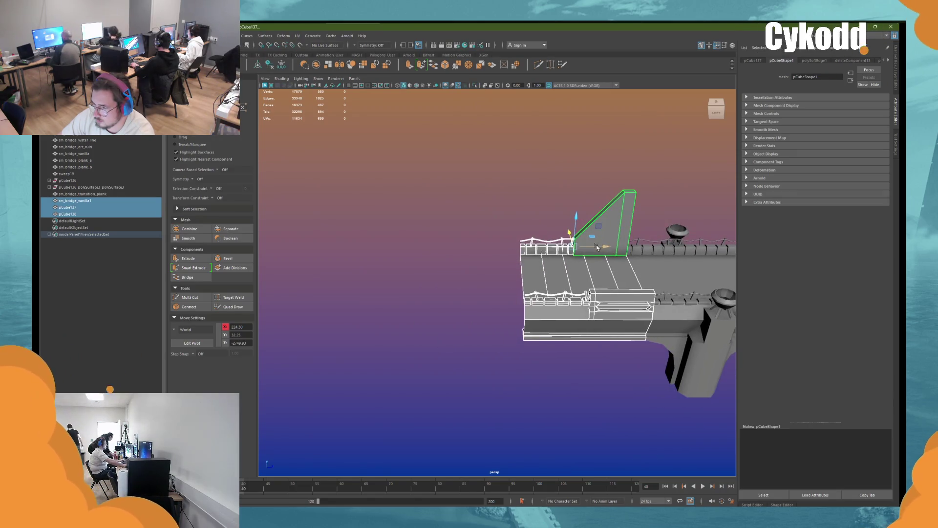
{"action": "scroll", "coordinate": [586, 244], "scroll_direction": "up", "scroll_amount": 3}
{"action": "left_click", "coordinate": [562, 225]}
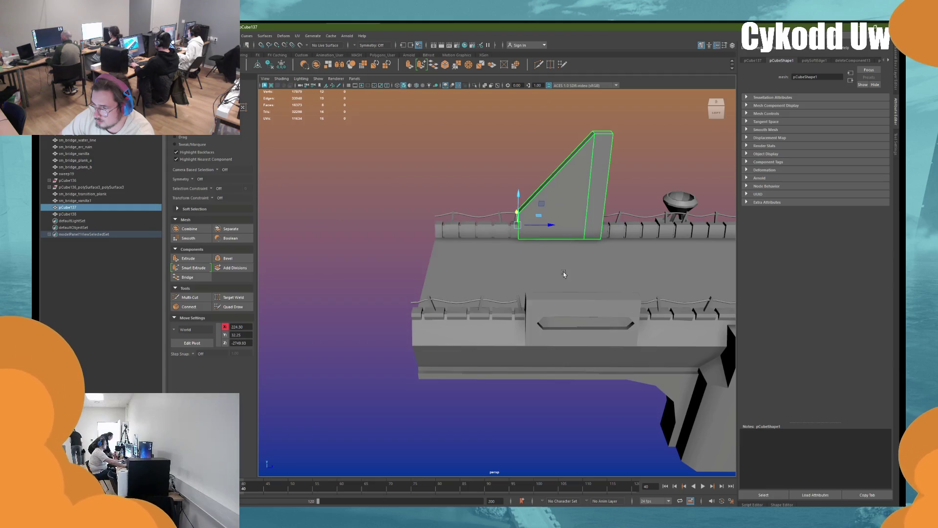
{"action": "left_click", "coordinate": [562, 299], "text": "shift"}
{"action": "mouse_move", "coordinate": [562, 299]}
{"action": "left_mouse_down", "text": "alt"}
{"action": "mouse_move", "coordinate": [526, 199]}
{"action": "mouse_move", "coordinate": [424, 288]}
{"action": "left_mouse_up", "text": "alt"}
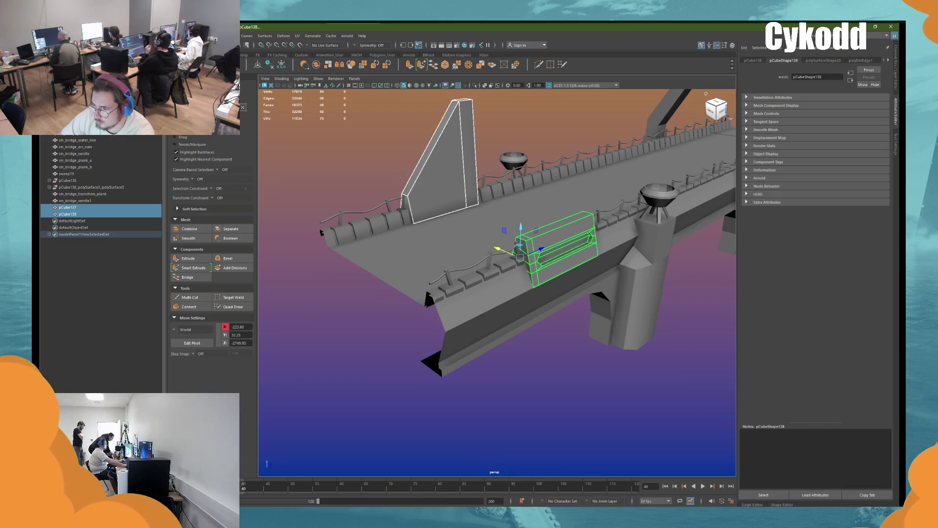
{"action": "key", "text": "ctrl+4"}
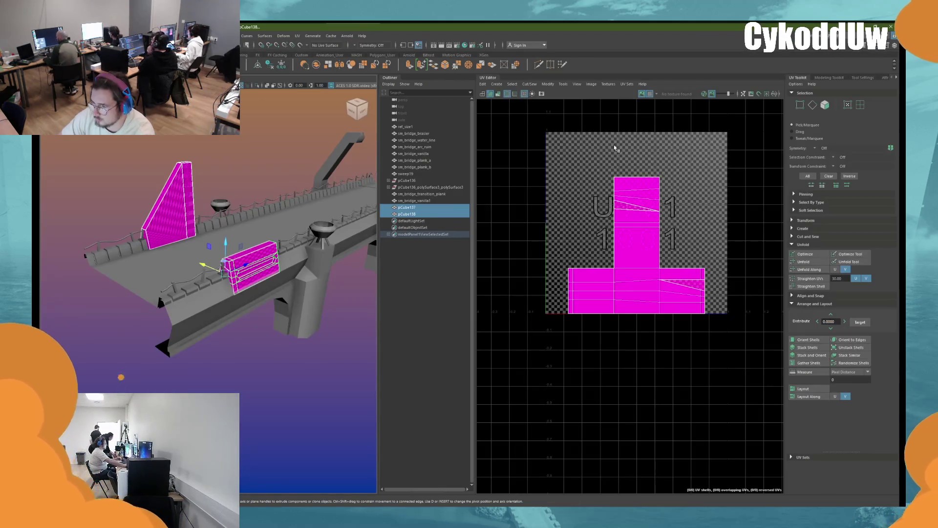
Step: Apply a planar UV projection to the fin and block, then view the fin's UVs
{"action": "left_click", "coordinate": [497, 83]}
{"action": "left_click", "coordinate": [524, 133]}
{"action": "scroll", "coordinate": [268, 183], "scroll_direction": "up", "scroll_amount": 3}
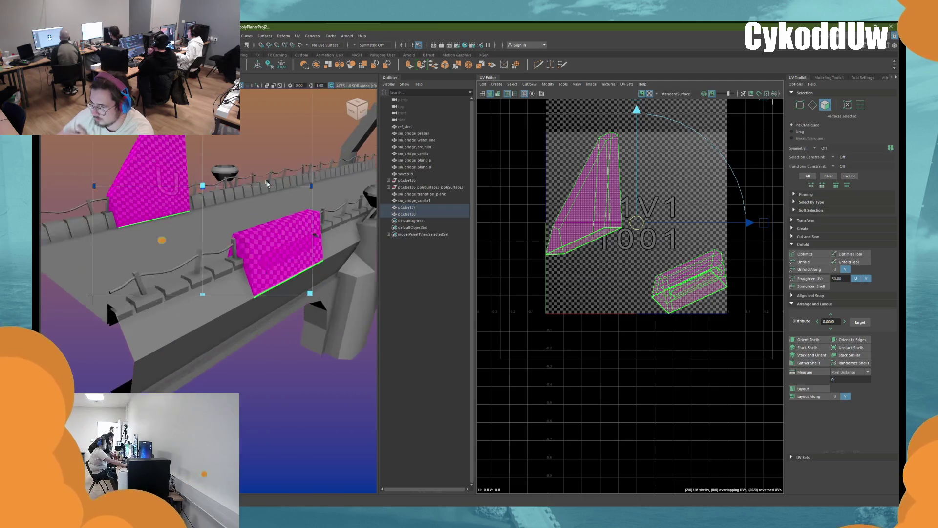
{"action": "scroll", "coordinate": [267, 184], "scroll_direction": "up", "scroll_amount": 3}
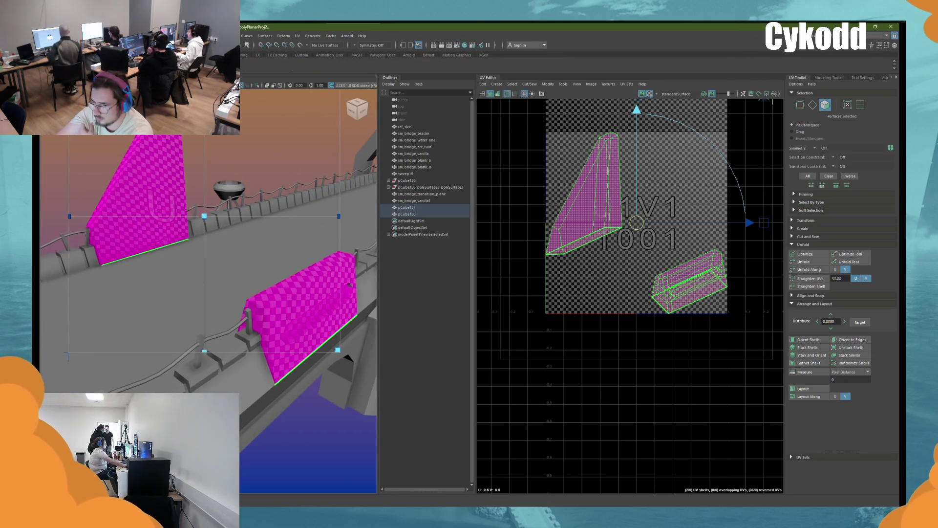
{"action": "left_click", "coordinate": [230, 133]}
{"action": "left_click", "coordinate": [146, 162]}
{"action": "right_click_drag", "start_coordinate": [145, 162], "coordinate": [145, 159]}
{"action": "mouse_move", "coordinate": [145, 159]}
{"action": "left_mouse_down", "text": "alt"}
{"action": "mouse_move", "coordinate": [245, 222]}
{"action": "mouse_move", "coordinate": [209, 215]}
{"action": "mouse_move", "coordinate": [194, 183]}
{"action": "mouse_move", "coordinate": [225, 321]}
{"action": "mouse_move", "coordinate": [144, 280]}
{"action": "mouse_move", "coordinate": [236, 278]}
{"action": "mouse_move", "coordinate": [188, 279]}
{"action": "left_mouse_up", "text": "alt"}
Step: Delete four end faces of the slotted block
{"action": "left_click", "coordinate": [225, 318]}
{"action": "key", "text": "F11"}
{"action": "mouse_move", "coordinate": [196, 229]}
{"action": "left_mouse_down"}
{"action": "mouse_move", "coordinate": [178, 307]}
{"action": "mouse_move", "coordinate": [211, 261]}
{"action": "left_mouse_up"}
{"action": "key", "text": "Delete"}
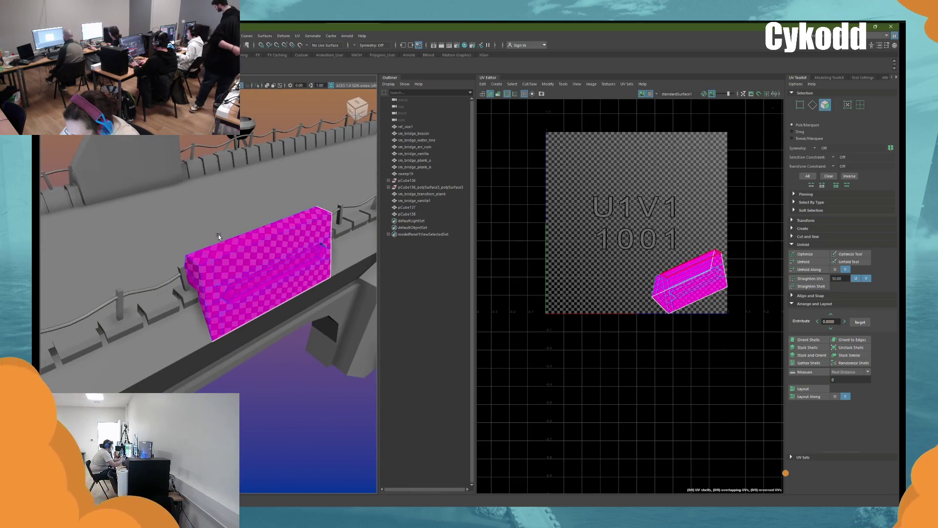
Step: Cut UV seams along the block's front edges, then view the wedge's UVs
{"action": "right_click_drag", "start_coordinate": [275, 103], "coordinate": [276, 87]}
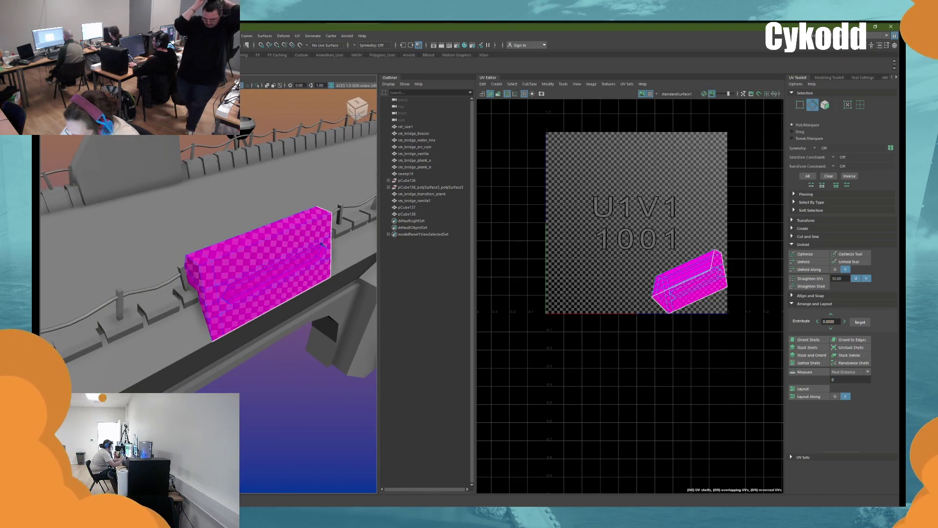
{"action": "left_click", "coordinate": [193, 274]}
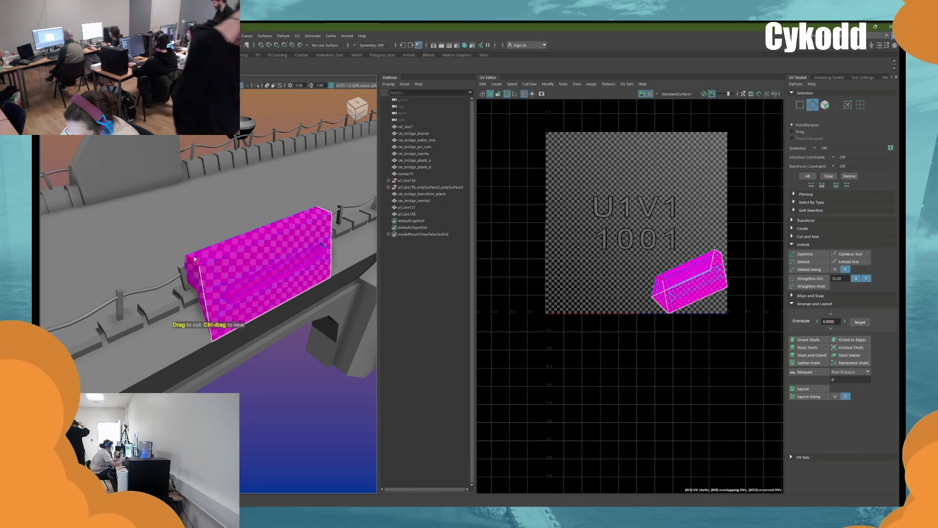
{"action": "left_click", "coordinate": [187, 259]}
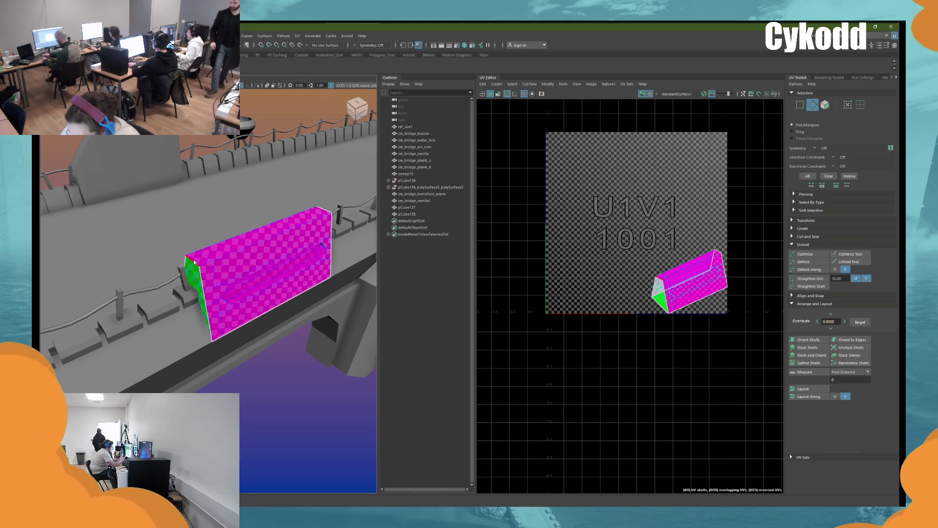
{"action": "key", "text": "ctrl+z"}
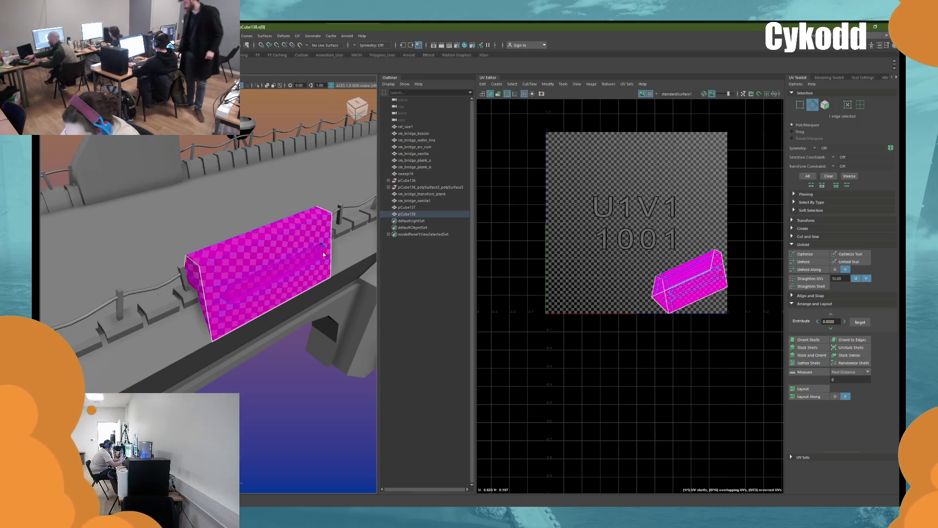
{"action": "left_click", "coordinate": [323, 254]}
{"action": "mouse_move", "coordinate": [324, 254]}
{"action": "left_mouse_down", "text": "alt"}
{"action": "mouse_move", "coordinate": [226, 255]}
{"action": "mouse_move", "coordinate": [262, 258]}
{"action": "mouse_move", "coordinate": [318, 240]}
{"action": "left_mouse_up", "text": "alt"}
{"action": "scroll", "coordinate": [226, 257], "scroll_direction": "down", "scroll_amount": 3}
{"action": "scroll", "coordinate": [264, 258], "scroll_direction": "up", "scroll_amount": 3}
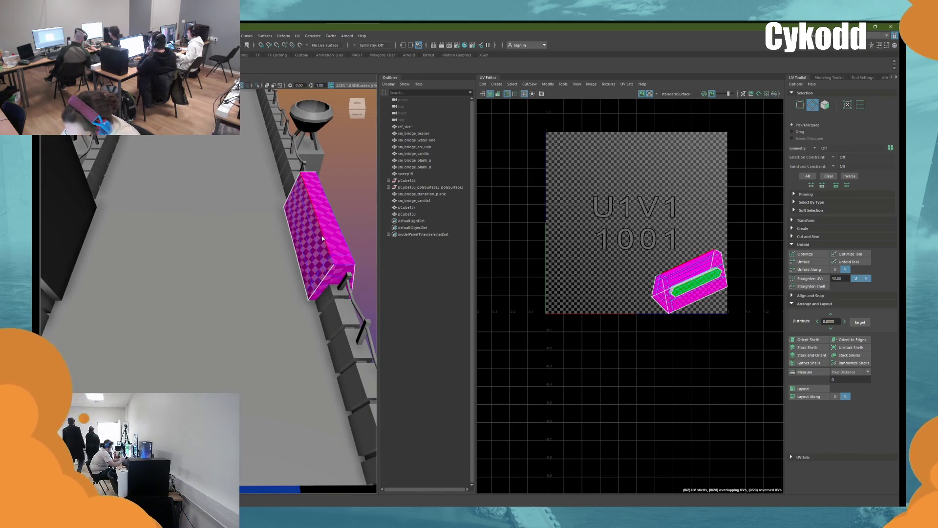
{"action": "left_click", "coordinate": [323, 238]}
{"action": "mouse_move", "coordinate": [323, 238]}
{"action": "left_mouse_down", "text": "alt"}
{"action": "mouse_move", "coordinate": [145, 238]}
{"action": "mouse_move", "coordinate": [191, 232]}
{"action": "left_mouse_up", "text": "alt"}
{"action": "left_click", "coordinate": [149, 235]}
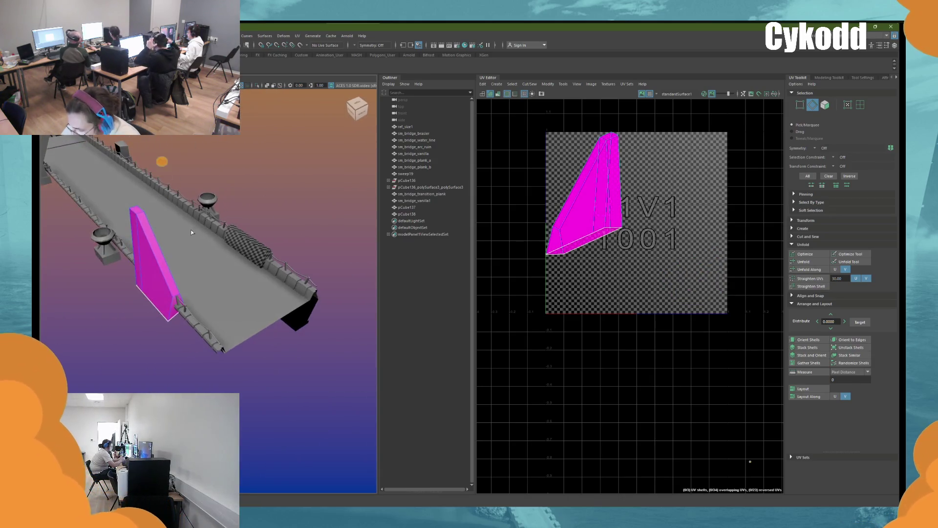
Step: Pick faces on the wedge, including its narrow side, then return to object selection
{"action": "key", "text": "F8"}
{"action": "left_click", "coordinate": [132, 228]}
{"action": "mouse_move", "coordinate": [132, 228]}
{"action": "left_mouse_down", "text": "alt"}
{"action": "mouse_move", "coordinate": [112, 231]}
{"action": "mouse_move", "coordinate": [149, 239]}
{"action": "left_mouse_up", "text": "alt"}
{"action": "left_click", "coordinate": [251, 156]}
{"action": "mouse_move", "coordinate": [251, 156]}
{"action": "left_mouse_down", "text": "alt"}
{"action": "mouse_move", "coordinate": [251, 174]}
{"action": "mouse_move", "coordinate": [263, 185]}
{"action": "left_mouse_up", "text": "alt"}
{"action": "left_click", "coordinate": [263, 186]}
{"action": "key", "text": "F8"}
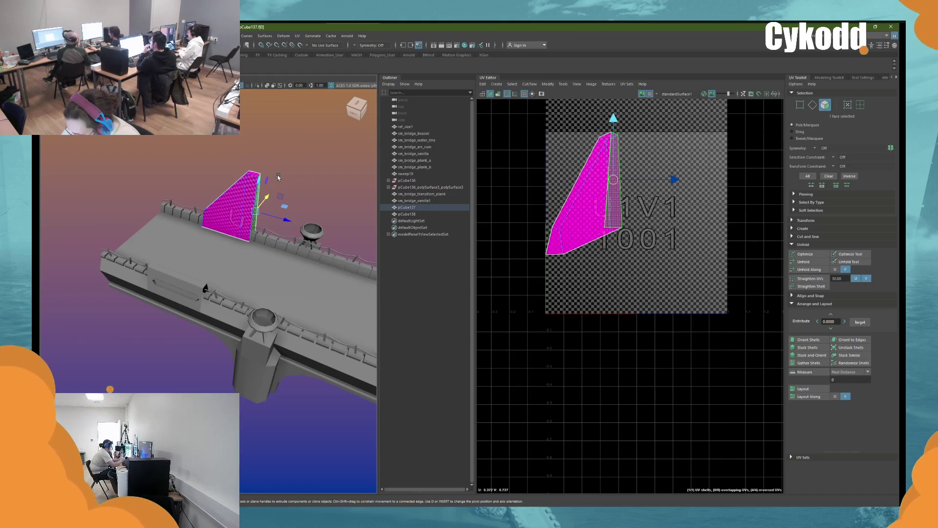
Step: Unfold the fin and block UVs, then orient all four shells and lay them out in the tile
{"action": "left_click", "coordinate": [186, 281], "text": "shift"}
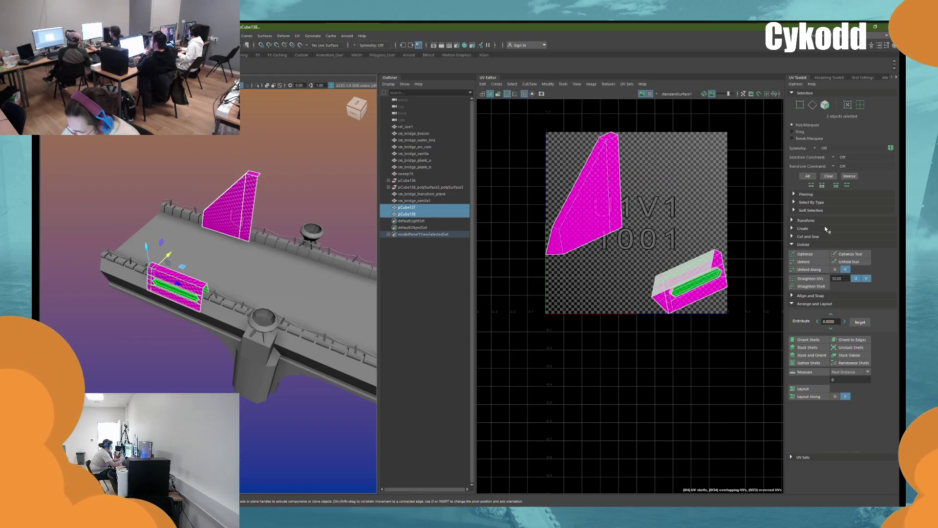
{"action": "left_click", "coordinate": [794, 262]}
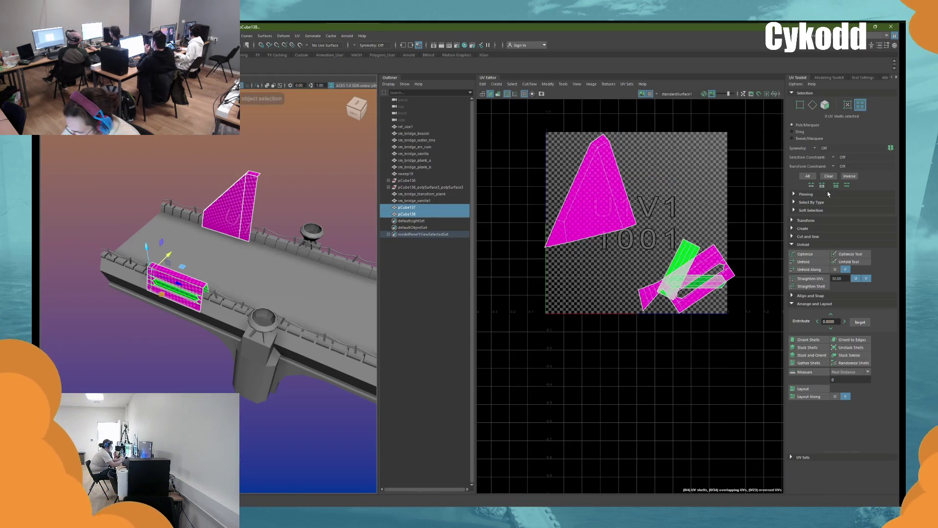
{"action": "left_click", "coordinate": [750, 333]}
{"action": "left_click_drag", "start_coordinate": [727, 182], "coordinate": [548, 335]}
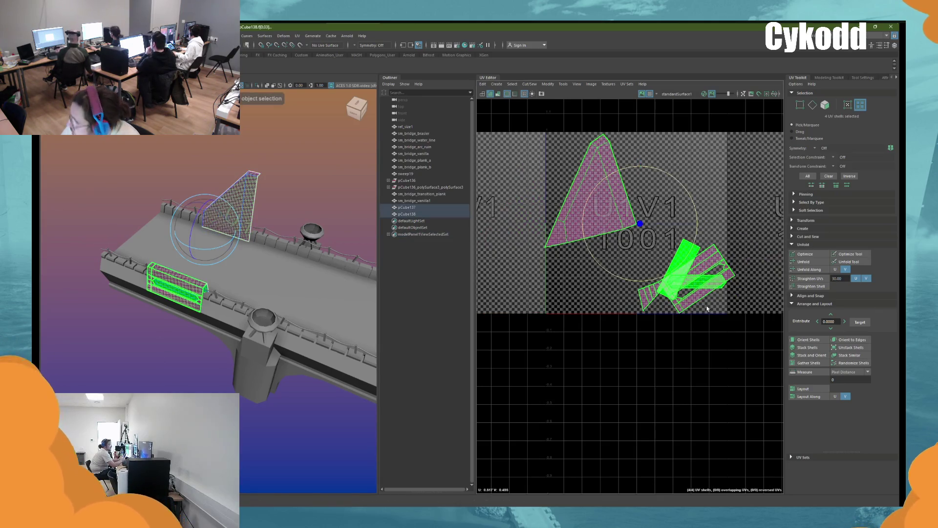
{"action": "left_click", "coordinate": [808, 338]}
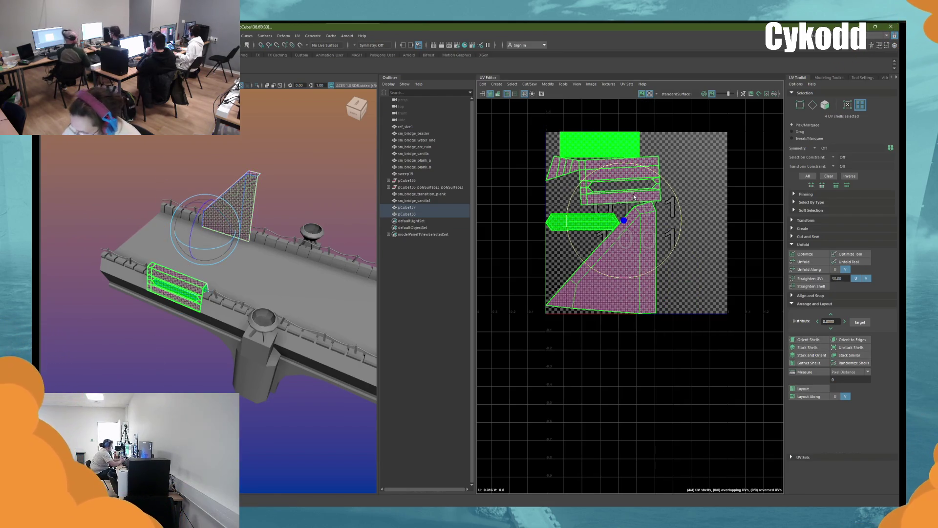
{"action": "left_click", "coordinate": [634, 194]}
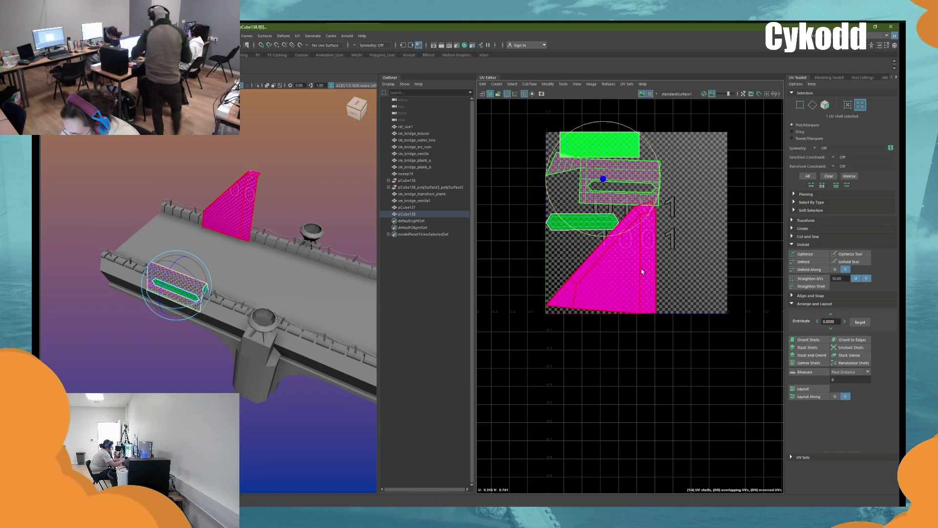
Step: Straighten the triangular fin's UV shell
{"action": "left_click", "coordinate": [652, 249]}
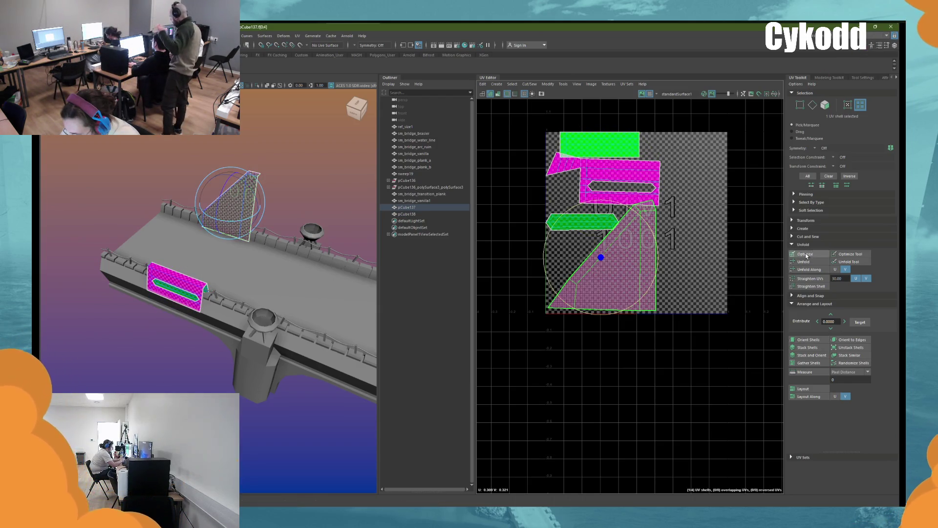
{"action": "left_click_drag", "start_coordinate": [280, 217], "coordinate": [374, 226], "text": "alt"}
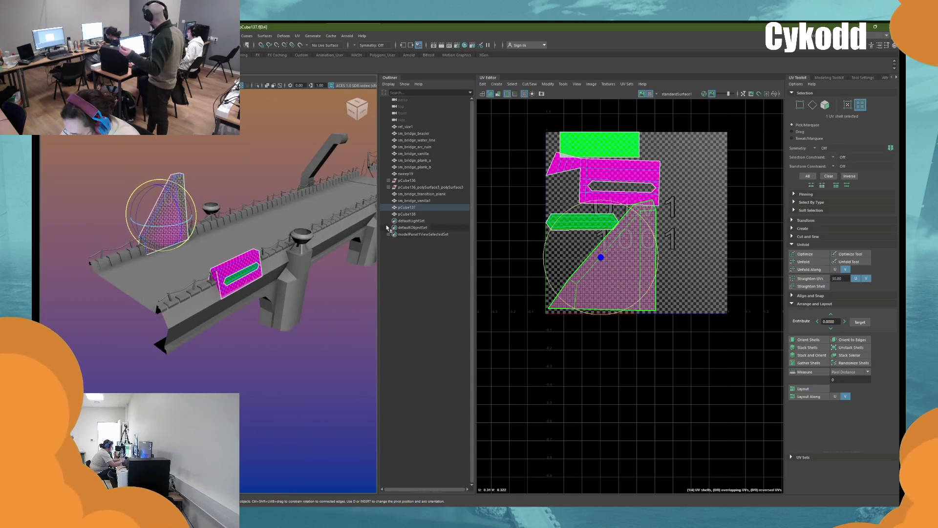
{"action": "left_click", "coordinate": [809, 340]}
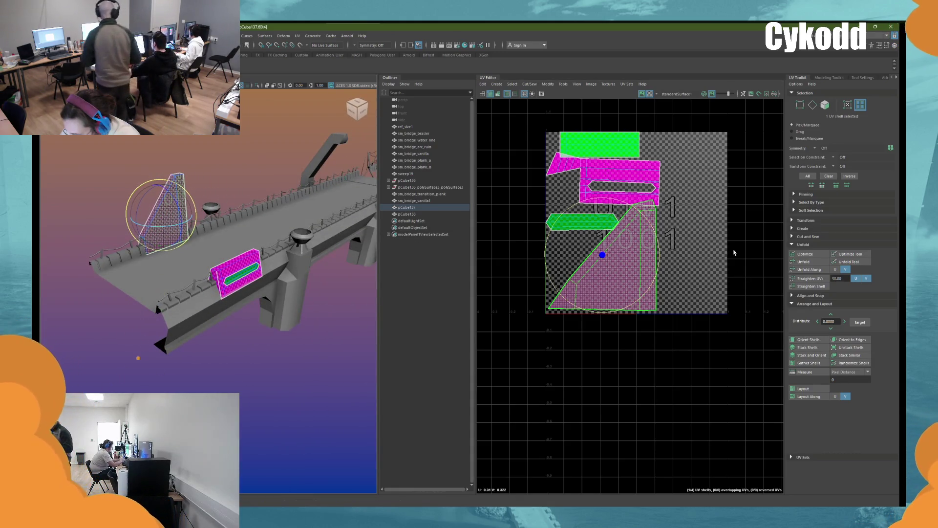
Step: Switch back to the Modeling workspace, frame the fin and select the slotted block and bridge deck
{"action": "left_click", "coordinate": [875, 35]}
{"action": "left_click", "coordinate": [851, 79]}
{"action": "key", "text": "f"}
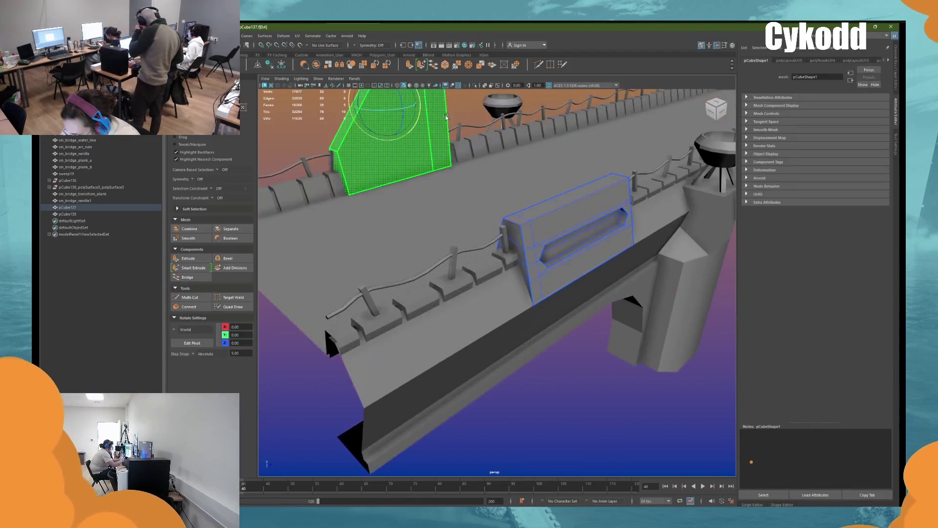
{"action": "scroll", "coordinate": [494, 260], "scroll_direction": "up", "scroll_amount": 2}
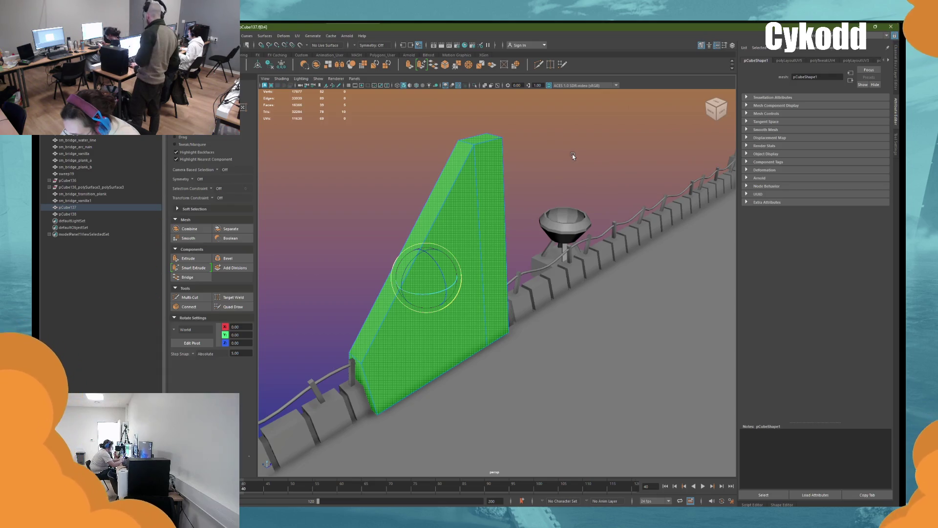
{"action": "left_click_drag", "start_coordinate": [573, 154], "coordinate": [486, 324], "text": "alt"}
{"action": "key", "text": "w"}
{"action": "left_click", "coordinate": [486, 324], "text": "shift"}
{"action": "left_click", "coordinate": [471, 290], "text": "shift"}
{"action": "left_click_drag", "start_coordinate": [470, 290], "coordinate": [510, 276], "text": "alt"}
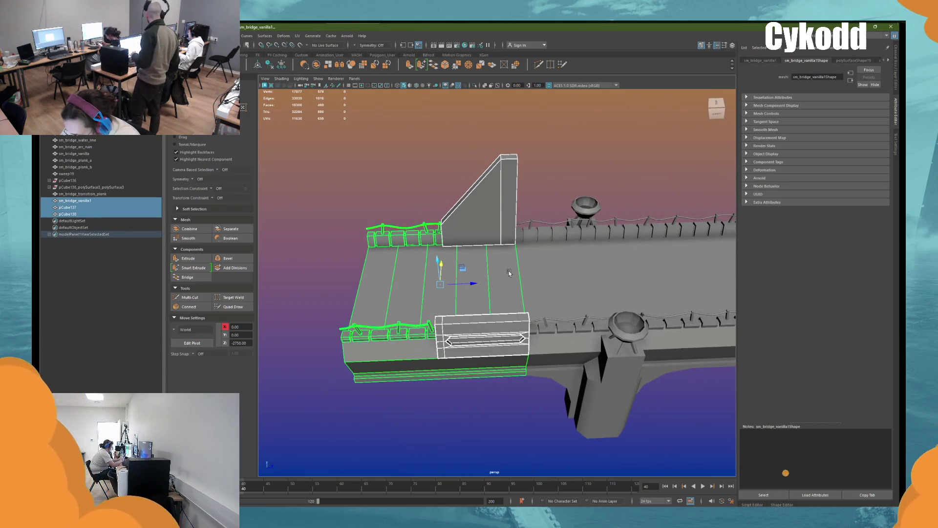
Step: Combine the bridge deck, fin and slotted block into one mesh
{"action": "left_click", "coordinate": [486, 293]}
{"action": "left_click", "coordinate": [488, 221], "text": "shift"}
{"action": "left_click", "coordinate": [470, 307], "text": "shift"}
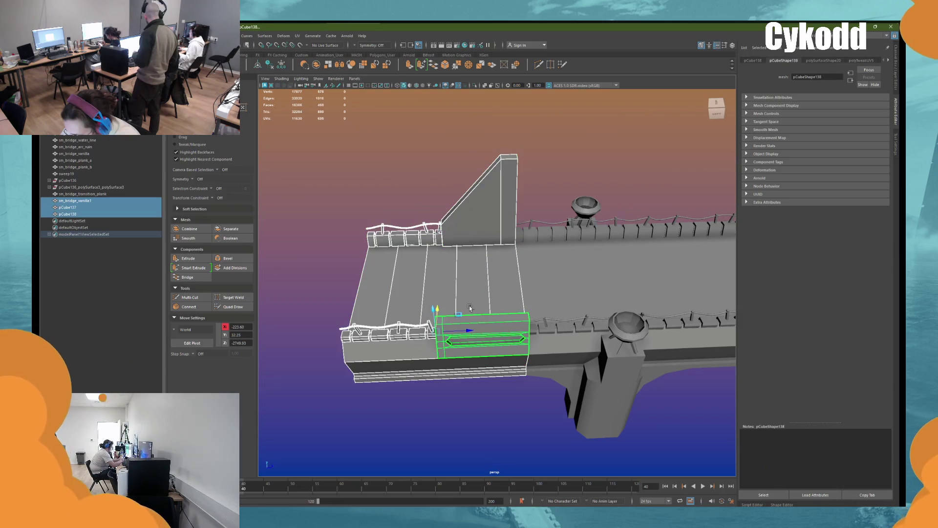
{"action": "left_click", "coordinate": [316, 65]}
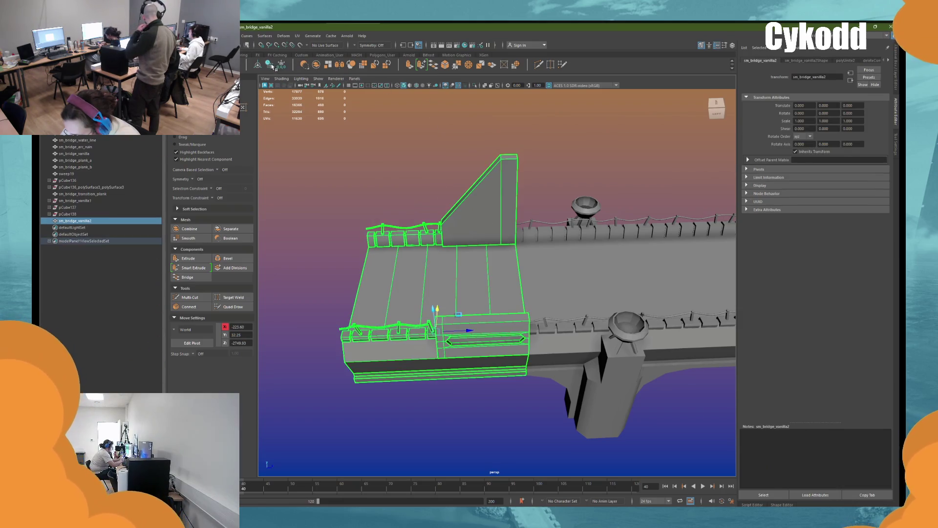
{"action": "left_click_drag", "start_coordinate": [478, 204], "coordinate": [515, 189], "text": "alt"}
Step: Place a duplicate of the combined deck section alongside and select its railing faces
{"action": "mouse_move", "coordinate": [518, 293]}
{"action": "left_mouse_down", "text": "shift"}
{"action": "mouse_move", "coordinate": [374, 303]}
{"action": "mouse_move", "coordinate": [469, 305]}
{"action": "mouse_move", "coordinate": [448, 307]}
{"action": "mouse_move", "coordinate": [478, 218]}
{"action": "left_mouse_up", "text": "shift"}
{"action": "right_click_drag", "start_coordinate": [503, 185], "coordinate": [503, 215]}
{"action": "scroll", "coordinate": [503, 211], "scroll_direction": "up", "scroll_amount": 3}
{"action": "left_click", "coordinate": [506, 208]}
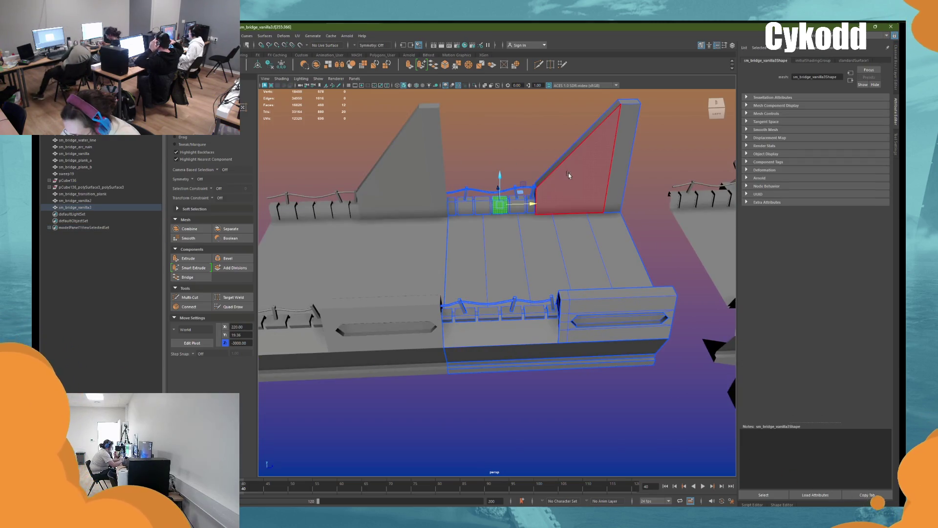
Step: Select the duplicate deck's railing faces, excluding the end block, and delete them
{"action": "scroll", "coordinate": [537, 226], "scroll_direction": "down", "scroll_amount": 3}
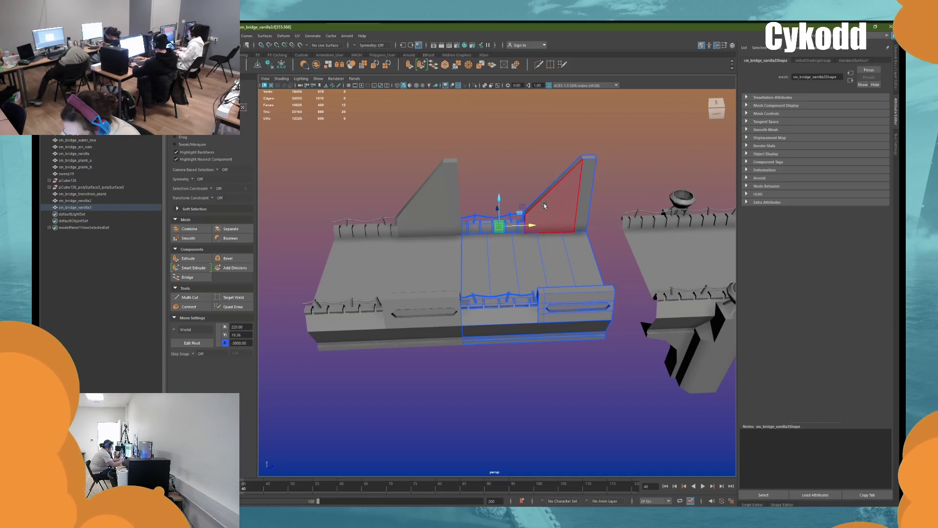
{"action": "double_click", "coordinate": [544, 204], "text": "shift"}
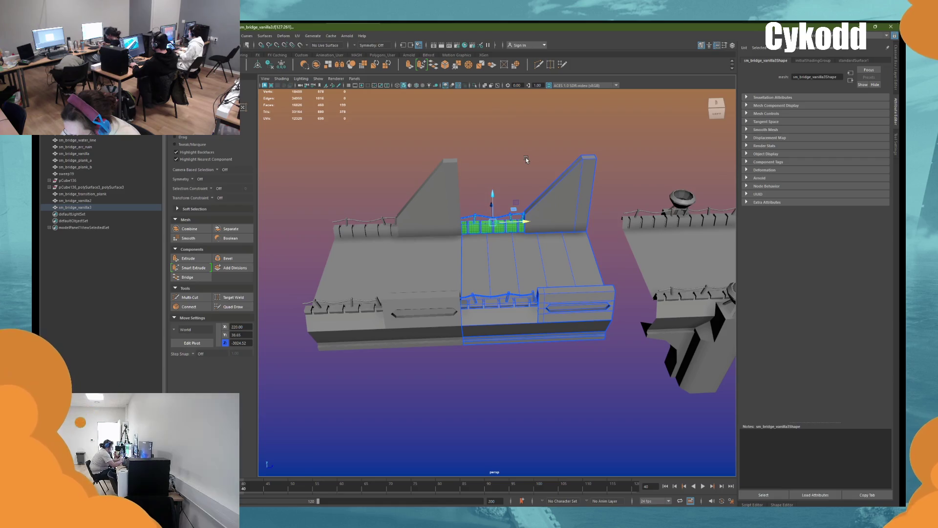
{"action": "left_click", "coordinate": [526, 158]}
{"action": "mouse_move", "coordinate": [520, 169]}
{"action": "left_mouse_down", "text": "alt"}
{"action": "mouse_move", "coordinate": [514, 238]}
{"action": "mouse_move", "coordinate": [514, 225]}
{"action": "mouse_move", "coordinate": [549, 220]}
{"action": "mouse_move", "coordinate": [539, 194]}
{"action": "left_mouse_up", "text": "alt"}
{"action": "mouse_move", "coordinate": [534, 253]}
{"action": "left_mouse_down", "text": "alt"}
{"action": "mouse_move", "coordinate": [525, 251]}
{"action": "mouse_move", "coordinate": [540, 285]}
{"action": "left_mouse_up", "text": "alt"}
{"action": "left_click", "coordinate": [547, 247]}
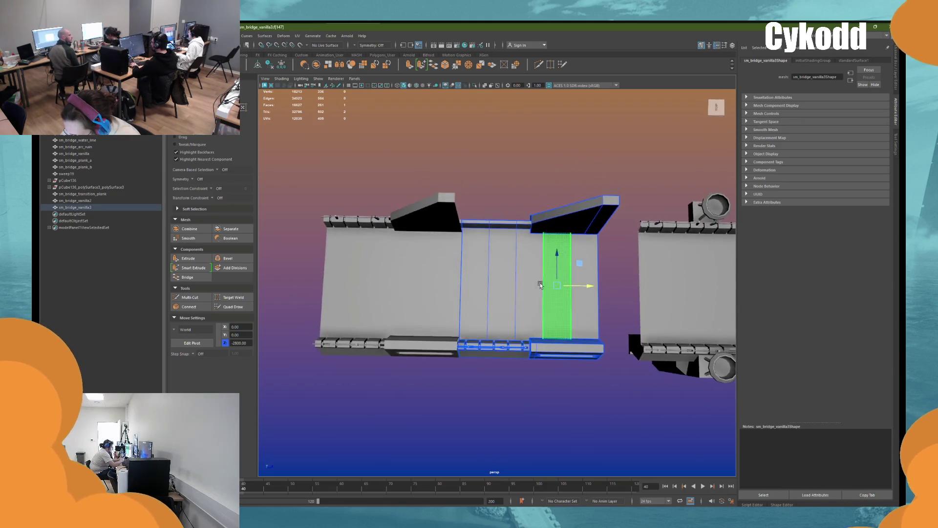
{"action": "left_click_drag", "start_coordinate": [536, 347], "coordinate": [459, 377]}
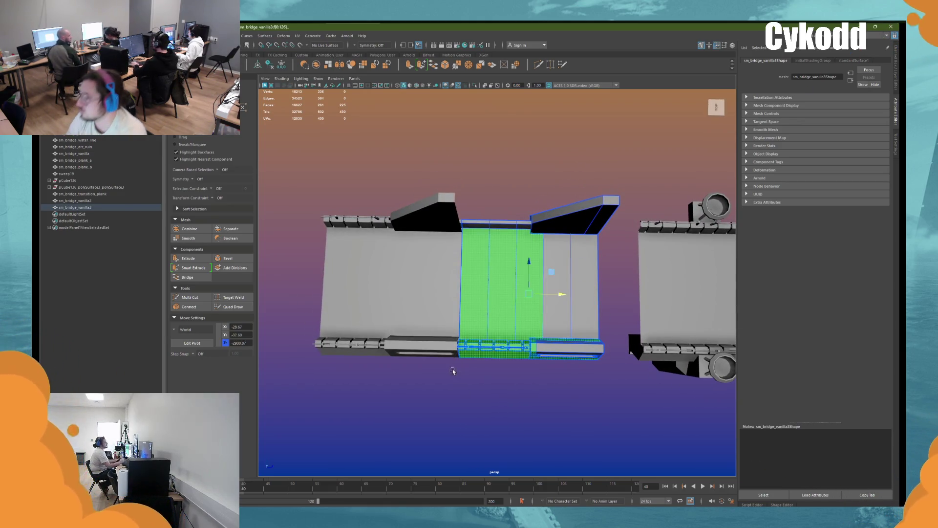
{"action": "mouse_move", "coordinate": [551, 324]}
{"action": "left_mouse_down", "text": "alt"}
{"action": "mouse_move", "coordinate": [528, 314]}
{"action": "mouse_move", "coordinate": [547, 352]}
{"action": "mouse_move", "coordinate": [533, 348]}
{"action": "left_mouse_up", "text": "alt"}
{"action": "left_click", "coordinate": [573, 337], "text": "ctrl"}
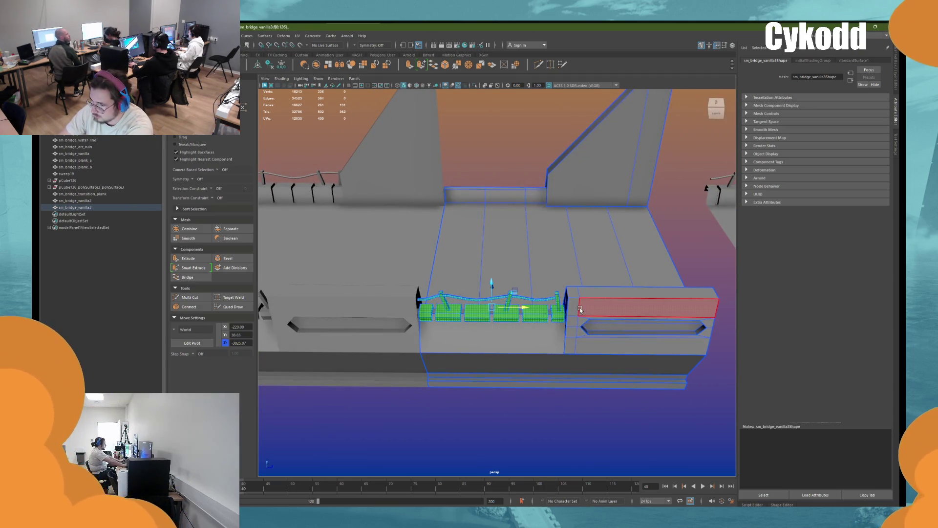
{"action": "key", "text": "Delete"}
Step: Select the loop of faces along the end block's edge
{"action": "mouse_move", "coordinate": [580, 310]}
{"action": "left_mouse_down", "text": "alt"}
{"action": "mouse_move", "coordinate": [586, 315]}
{"action": "mouse_move", "coordinate": [549, 297]}
{"action": "mouse_move", "coordinate": [559, 291]}
{"action": "left_mouse_up", "text": "alt"}
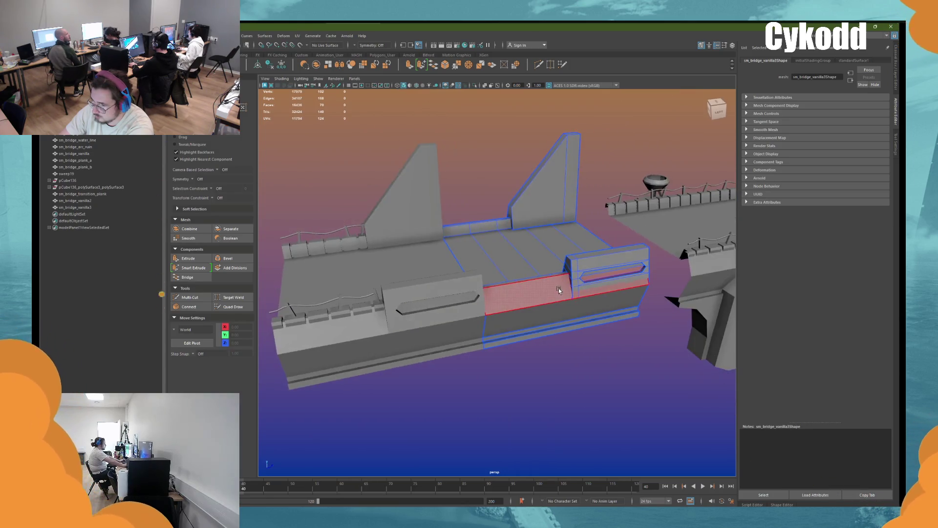
{"action": "scroll", "coordinate": [592, 263], "scroll_direction": "up", "scroll_amount": 3}
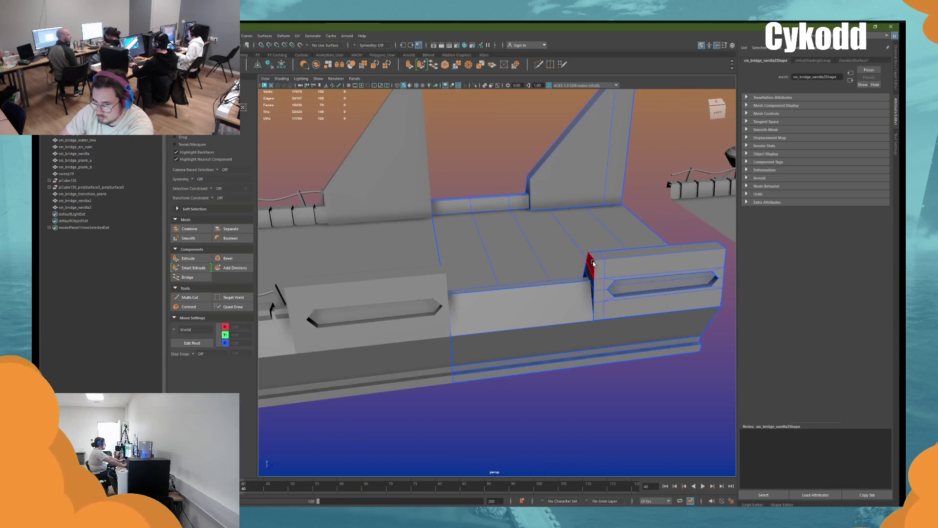
{"action": "left_click", "coordinate": [593, 262]}
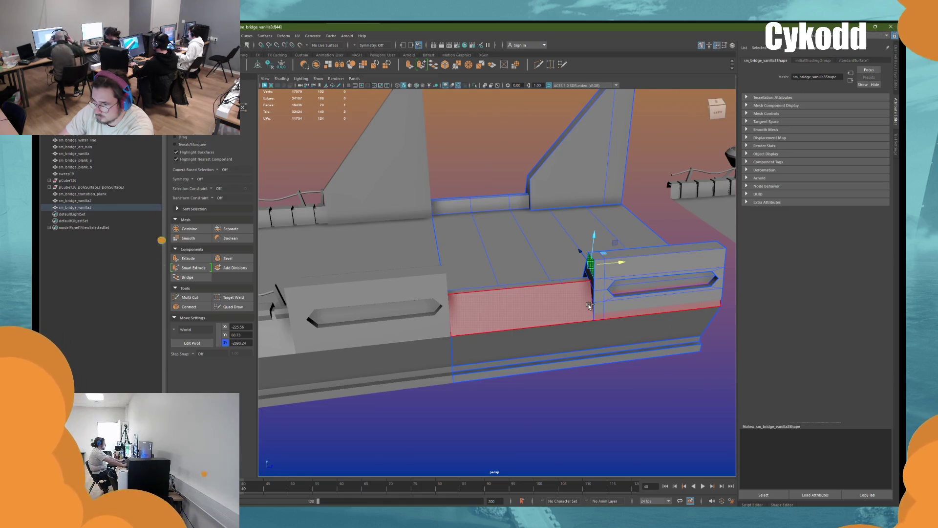
{"action": "left_click_drag", "start_coordinate": [590, 306], "coordinate": [406, 274], "text": "alt"}
{"action": "double_click", "coordinate": [405, 280], "text": "shift"}
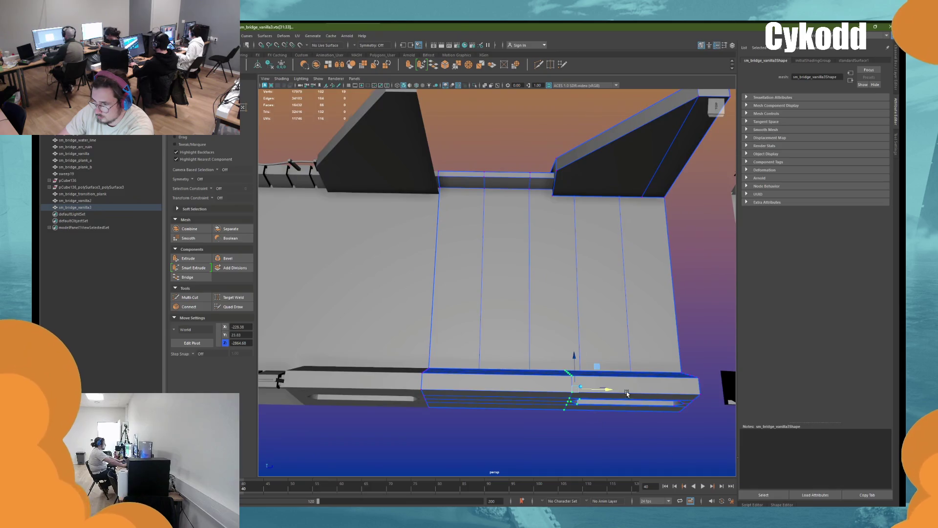
{"action": "middle_click_drag", "start_coordinate": [627, 394], "coordinate": [507, 162], "text": "alt"}
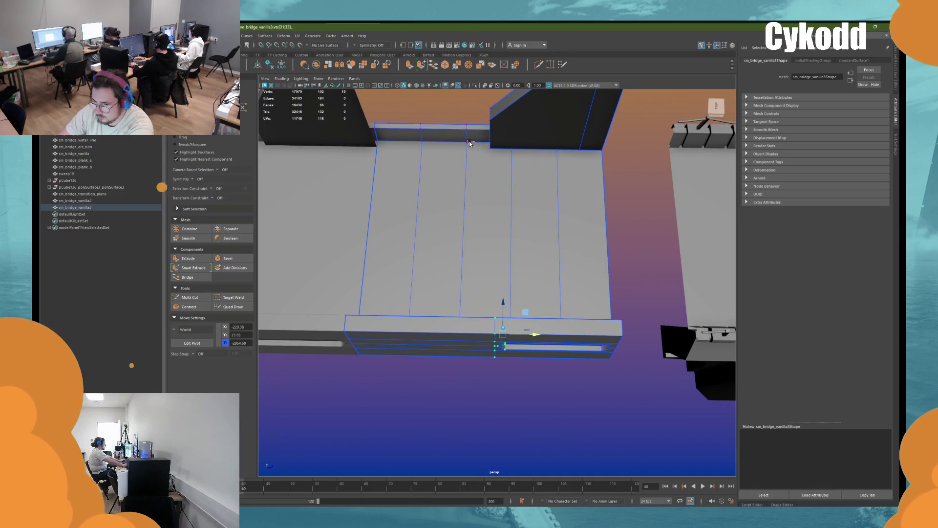
Step: Delete the column of faces between the two slots, leaving a gap
{"action": "left_click_drag", "start_coordinate": [484, 173], "coordinate": [543, 215], "text": "alt"}
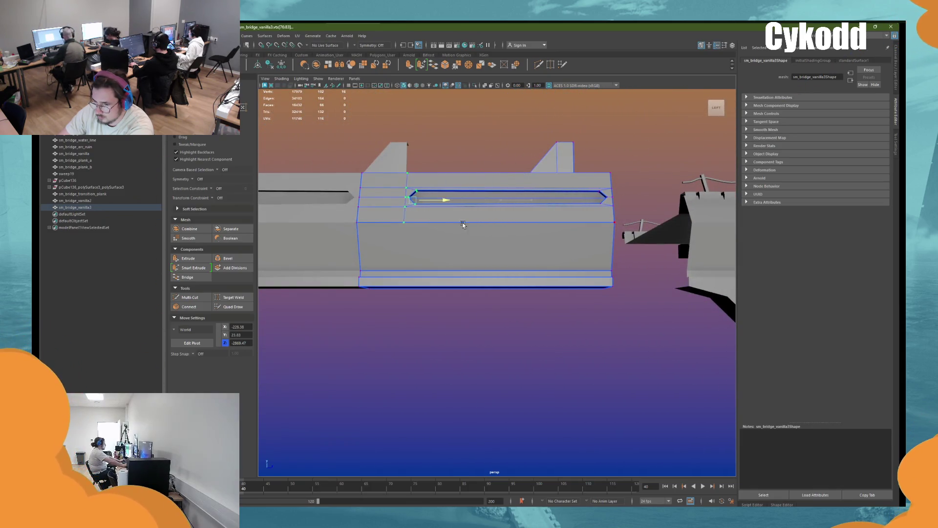
{"action": "mouse_move", "coordinate": [453, 229]}
{"action": "middle_mouse_down", "text": "alt"}
{"action": "mouse_move", "coordinate": [500, 267]}
{"action": "mouse_move", "coordinate": [527, 273]}
{"action": "middle_mouse_up", "text": "alt"}
{"action": "scroll", "coordinate": [501, 267], "scroll_direction": "up", "scroll_amount": 3}
{"action": "scroll", "coordinate": [527, 272], "scroll_direction": "up", "scroll_amount": 2}
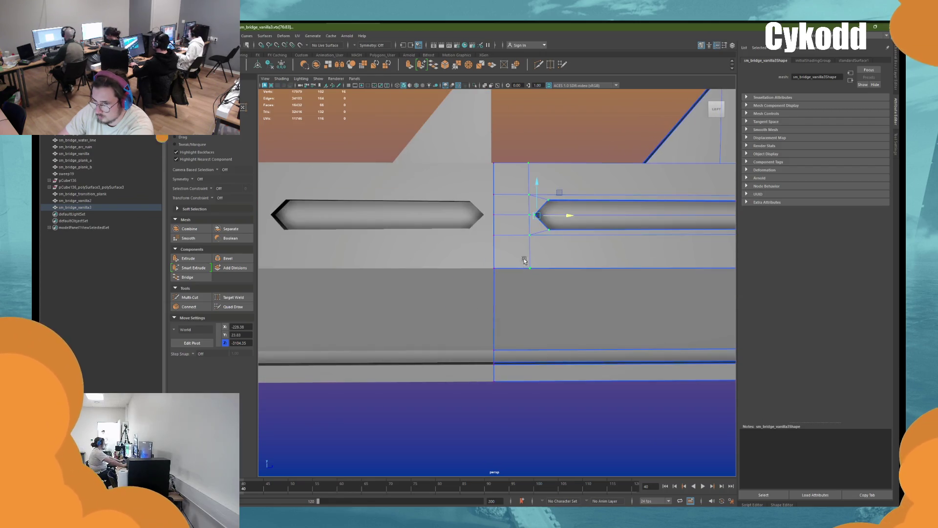
{"action": "middle_click_drag", "start_coordinate": [526, 147], "coordinate": [526, 230], "text": "alt"}
{"action": "right_click", "coordinate": [538, 109]}
{"action": "right_click_drag", "start_coordinate": [538, 111], "coordinate": [538, 128]}
{"action": "left_click", "coordinate": [508, 239]}
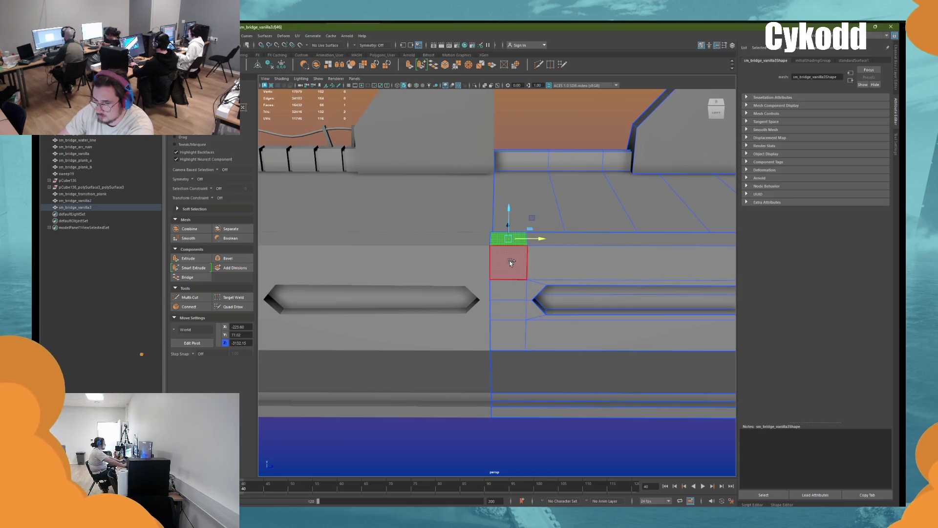
{"action": "double_click", "coordinate": [509, 260], "text": "shift"}
{"action": "key", "text": "Delete"}
Step: Slide the gap's right-border vertices left to close the gap
{"action": "left_click_drag", "start_coordinate": [563, 352], "coordinate": [525, 169]}
{"action": "left_click_drag", "start_coordinate": [556, 232], "coordinate": [549, 227], "text": "alt"}
{"action": "key", "text": "d"}
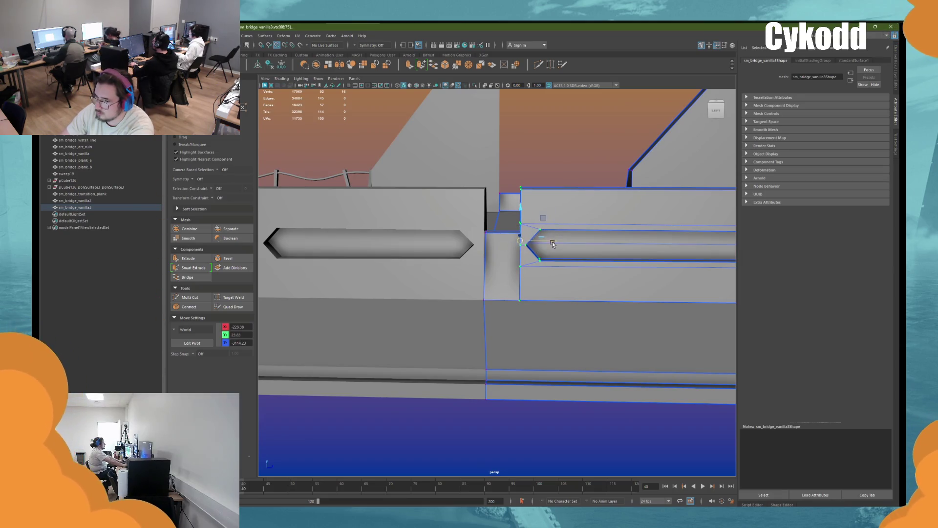
{"action": "left_click_drag", "start_coordinate": [548, 240], "coordinate": [509, 243]}
{"action": "right_click_drag", "start_coordinate": [555, 146], "coordinate": [574, 133]}
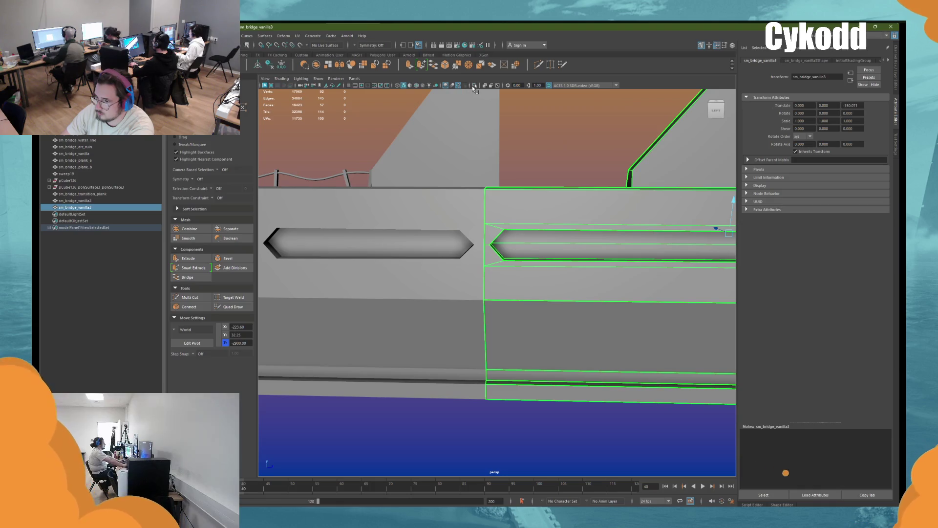
Step: Isolate the bridge mesh to inspect it from the back, then show all geometry again
{"action": "left_click", "coordinate": [474, 85]}
{"action": "left_click_drag", "start_coordinate": [545, 174], "coordinate": [567, 172], "text": "alt"}
{"action": "key", "text": "ctrl+1"}
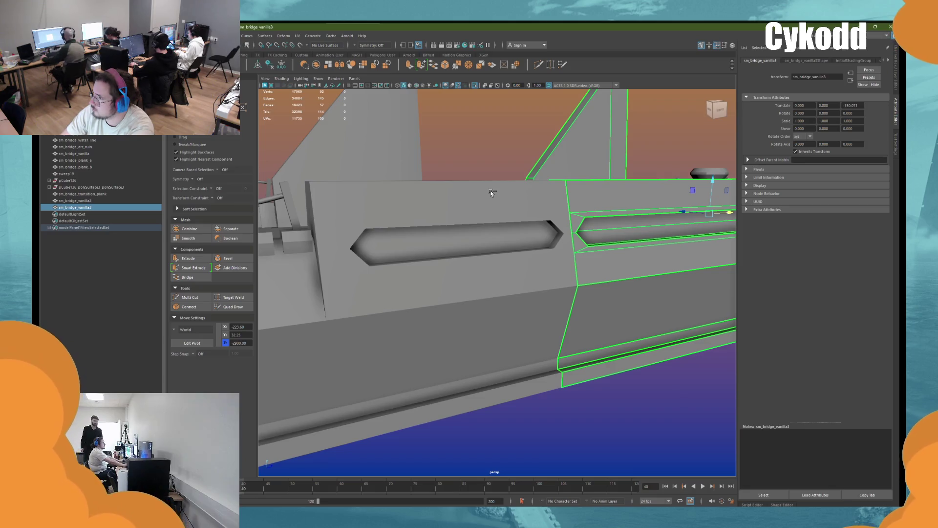
{"action": "key", "text": "ctrl+1"}
{"action": "right_click_drag", "start_coordinate": [467, 161], "coordinate": [467, 177]}
{"action": "mouse_move", "coordinate": [499, 192]}
{"action": "left_mouse_down", "text": "alt"}
{"action": "mouse_move", "coordinate": [520, 237]}
{"action": "mouse_move", "coordinate": [591, 256]}
{"action": "mouse_move", "coordinate": [474, 296]}
{"action": "mouse_move", "coordinate": [498, 287]}
{"action": "mouse_move", "coordinate": [492, 291]}
{"action": "left_mouse_up", "text": "alt"}
{"action": "left_click", "coordinate": [572, 254]}
{"action": "left_click", "coordinate": [474, 297]}
{"action": "scroll", "coordinate": [473, 287], "scroll_direction": "up", "scroll_amount": 3}
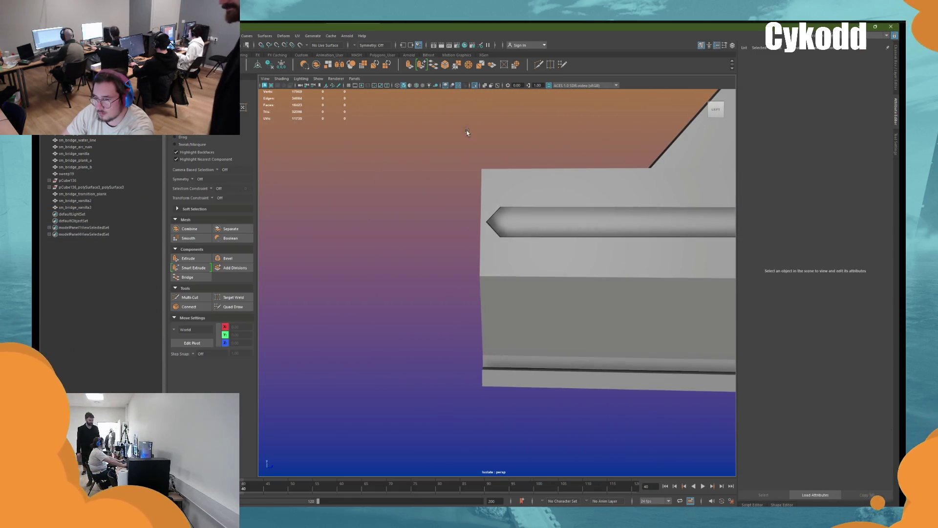
{"action": "left_click", "coordinate": [475, 87]}
Step: Select the slot's two tip vertices, slide them along the deck length and lower them slightly
{"action": "left_click", "coordinate": [539, 186]}
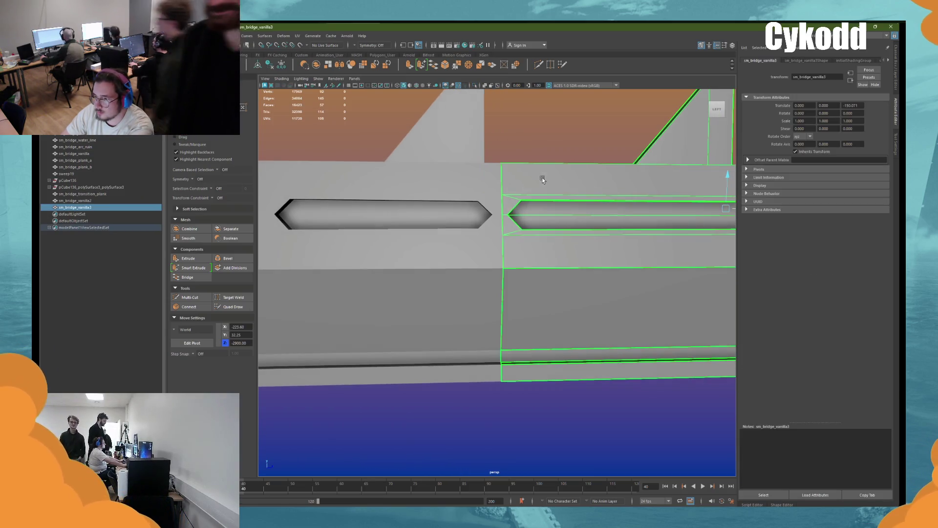
{"action": "mouse_move", "coordinate": [478, 185]}
{"action": "left_mouse_down", "text": "alt"}
{"action": "mouse_move", "coordinate": [535, 177]}
{"action": "mouse_move", "coordinate": [541, 127]}
{"action": "left_mouse_up", "text": "alt"}
{"action": "right_click_drag", "start_coordinate": [542, 128], "coordinate": [519, 128]}
{"action": "left_click_drag", "start_coordinate": [481, 289], "coordinate": [528, 181]}
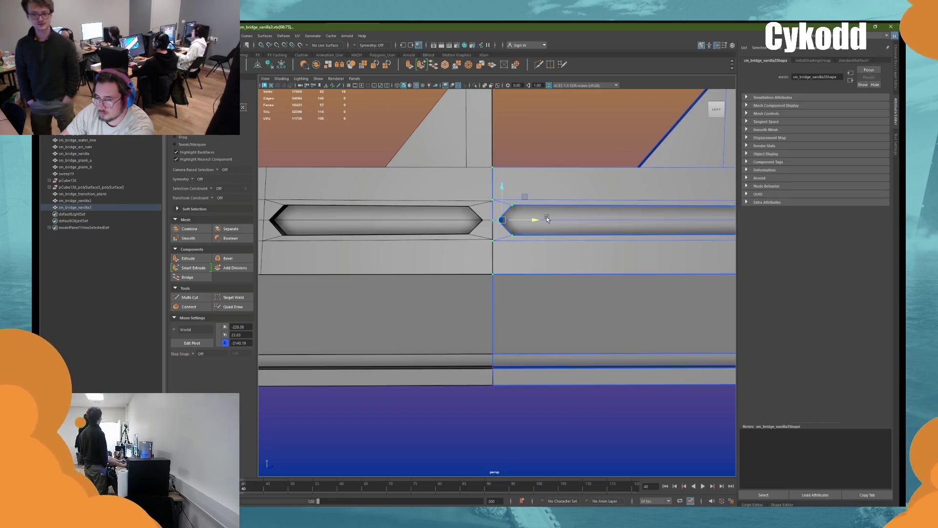
{"action": "left_click_drag", "start_coordinate": [530, 174], "coordinate": [496, 249]}
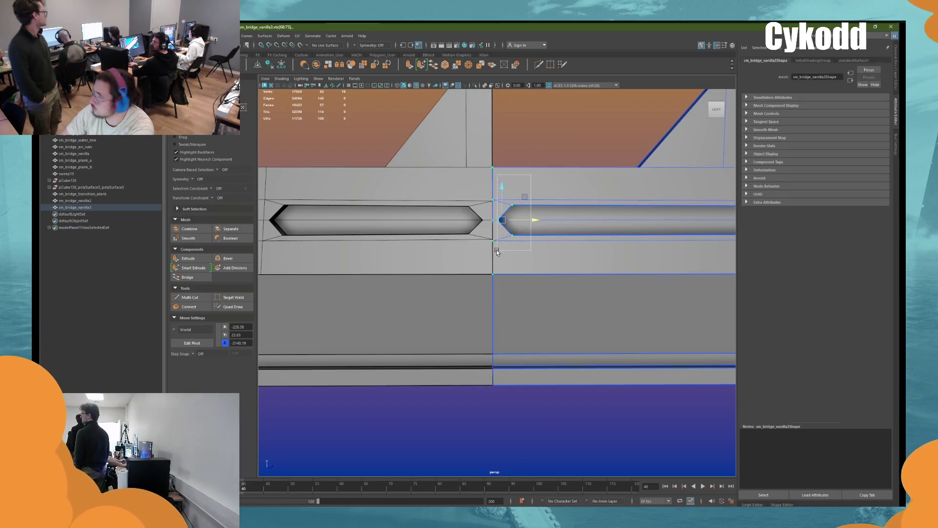
{"action": "middle_click_drag", "start_coordinate": [496, 249], "coordinate": [534, 256], "text": "alt"}
{"action": "mouse_move", "coordinate": [534, 255]}
{"action": "left_mouse_down", "text": "alt"}
{"action": "mouse_move", "coordinate": [528, 276]}
{"action": "mouse_move", "coordinate": [534, 254]}
{"action": "mouse_move", "coordinate": [525, 271]}
{"action": "mouse_move", "coordinate": [542, 274]}
{"action": "mouse_move", "coordinate": [532, 254]}
{"action": "left_mouse_up", "text": "alt"}
{"action": "scroll", "coordinate": [533, 235], "scroll_direction": "up", "scroll_amount": 3}
{"action": "left_click_drag", "start_coordinate": [540, 203], "coordinate": [547, 204]}
{"action": "scroll", "coordinate": [445, 145], "scroll_direction": "up", "scroll_amount": 3}
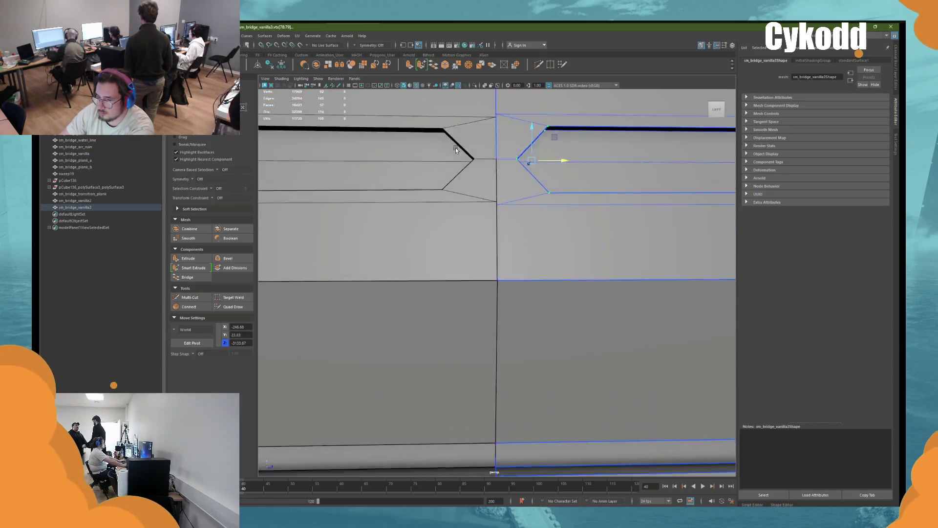
{"action": "middle_click_drag", "start_coordinate": [500, 90], "coordinate": [496, 201], "text": "alt"}
{"action": "left_click_drag", "start_coordinate": [496, 211], "coordinate": [493, 292]}
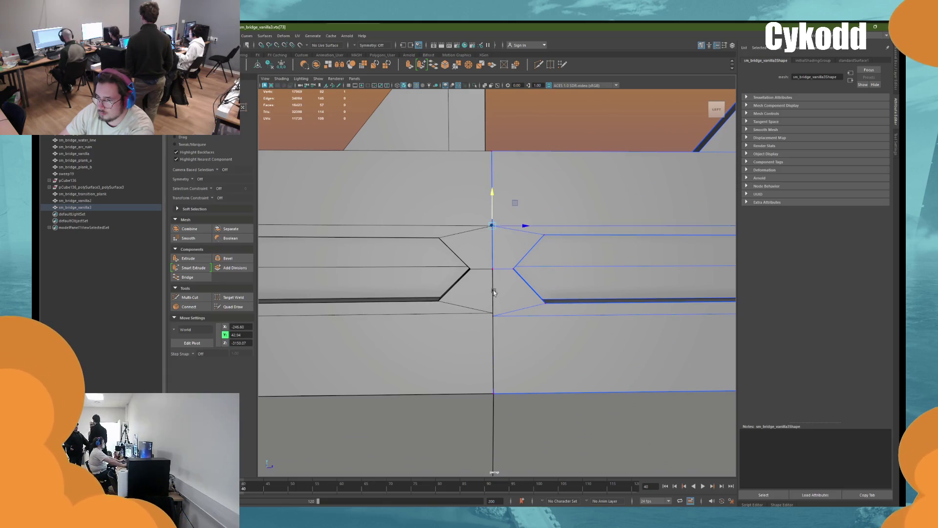
Step: Move the slot's tip vertex into place to match its neighbour, then reselect the bridge piece
{"action": "left_click", "coordinate": [494, 330]}
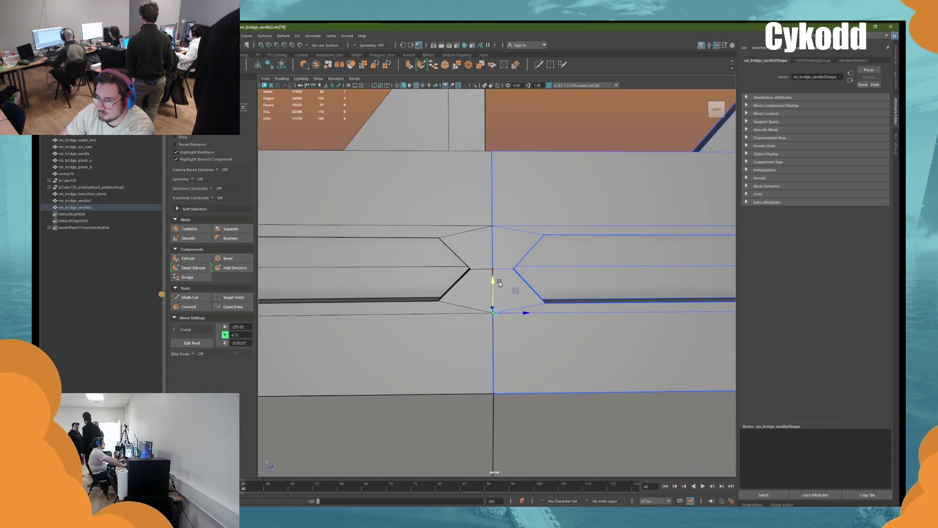
{"action": "left_click", "coordinate": [493, 226]}
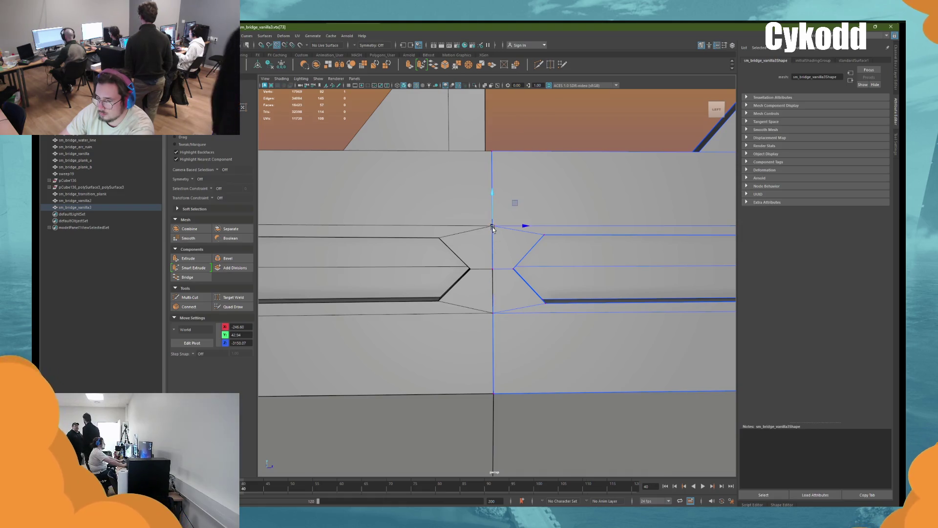
{"action": "left_click", "coordinate": [496, 266]}
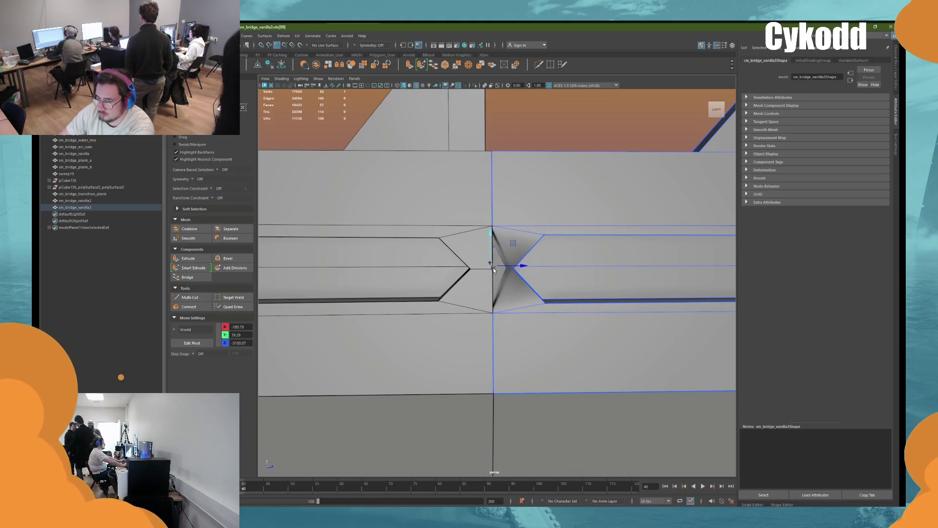
{"action": "middle_click_drag", "start_coordinate": [498, 279], "coordinate": [496, 268]}
{"action": "mouse_move", "coordinate": [496, 267]}
{"action": "left_mouse_down", "text": "alt"}
{"action": "mouse_move", "coordinate": [544, 252]}
{"action": "mouse_move", "coordinate": [538, 222]}
{"action": "left_mouse_up", "text": "alt"}
{"action": "scroll", "coordinate": [573, 267], "scroll_direction": "down", "scroll_amount": 8}
{"action": "right_click_drag", "start_coordinate": [537, 222], "coordinate": [531, 203]}
{"action": "mouse_move", "coordinate": [531, 203]}
{"action": "left_mouse_down", "text": "alt"}
{"action": "mouse_move", "coordinate": [569, 207]}
{"action": "mouse_move", "coordinate": [514, 198]}
{"action": "mouse_move", "coordinate": [507, 215]}
{"action": "mouse_move", "coordinate": [524, 208]}
{"action": "mouse_move", "coordinate": [509, 211]}
{"action": "mouse_move", "coordinate": [520, 206]}
{"action": "mouse_move", "coordinate": [509, 212]}
{"action": "mouse_move", "coordinate": [519, 227]}
{"action": "mouse_move", "coordinate": [500, 253]}
{"action": "mouse_move", "coordinate": [535, 256]}
{"action": "mouse_move", "coordinate": [525, 210]}
{"action": "left_mouse_up", "text": "alt"}
{"action": "scroll", "coordinate": [520, 207], "scroll_direction": "down", "scroll_amount": 4}
{"action": "left_click", "coordinate": [499, 254]}
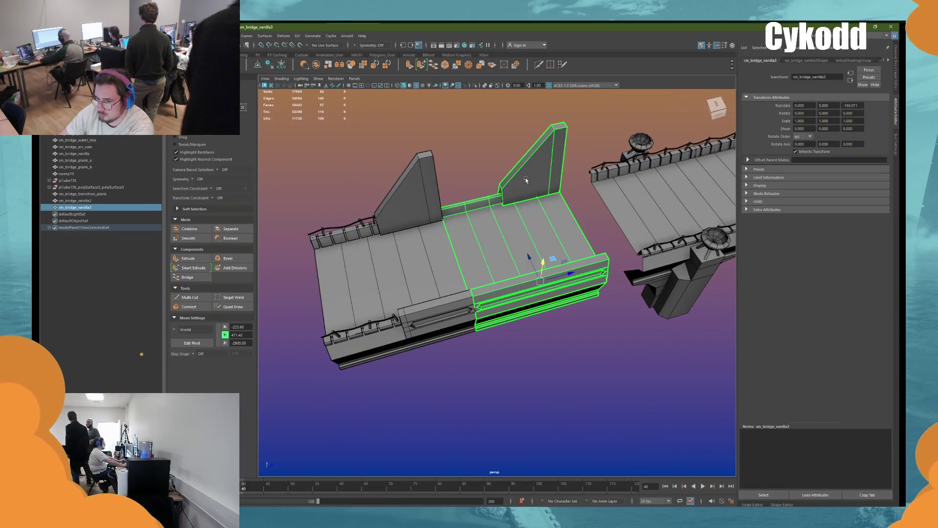
Step: Delete a fin face and raise the fin corner to square off the wedge
{"action": "right_click", "coordinate": [507, 150]}
{"action": "right_click_drag", "start_coordinate": [507, 159], "coordinate": [512, 130]}
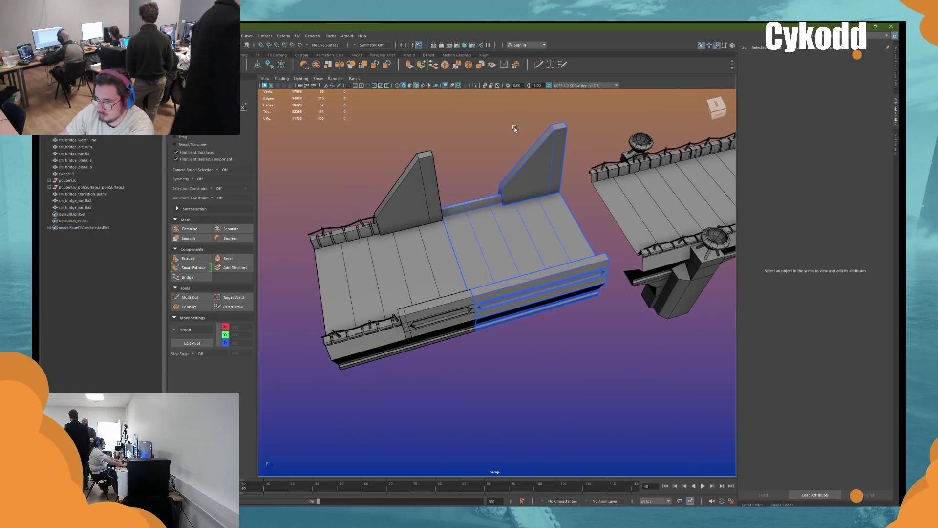
{"action": "left_click", "coordinate": [501, 190]}
{"action": "left_click_drag", "start_coordinate": [503, 191], "coordinate": [540, 208], "text": "alt"}
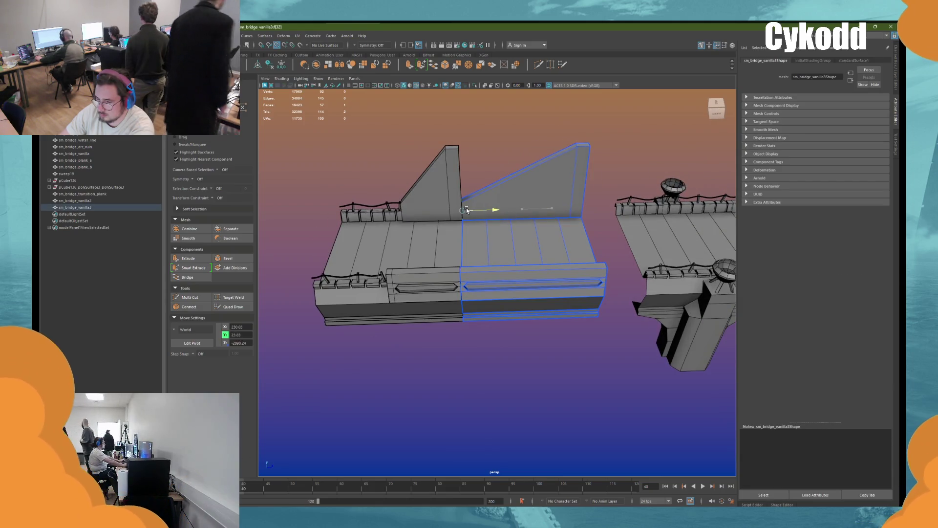
{"action": "key", "text": "Delete"}
{"action": "left_click", "coordinate": [488, 189]}
{"action": "mouse_move", "coordinate": [488, 188]}
{"action": "left_mouse_down", "text": "alt"}
{"action": "mouse_move", "coordinate": [500, 188]}
{"action": "mouse_move", "coordinate": [496, 115]}
{"action": "left_mouse_up", "text": "alt"}
{"action": "left_click", "coordinate": [497, 186]}
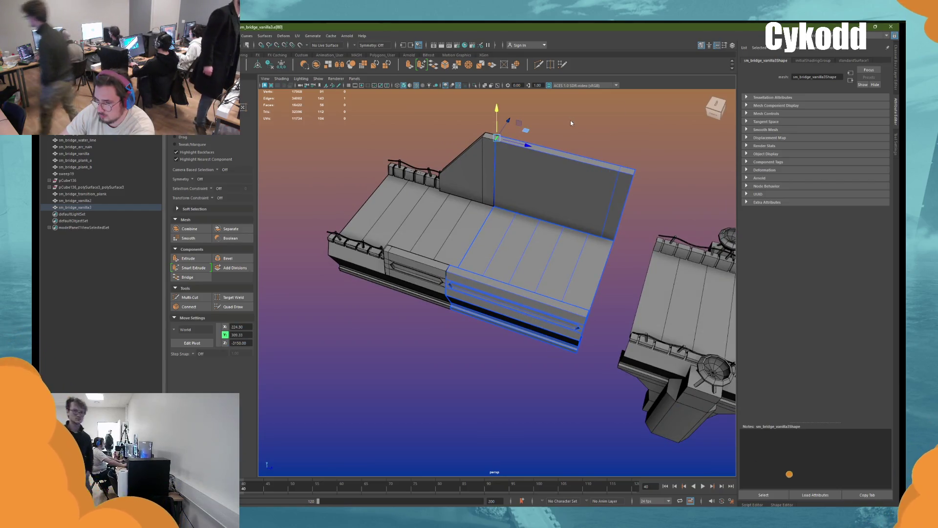
{"action": "left_click", "coordinate": [570, 122]}
{"action": "left_click_drag", "start_coordinate": [565, 142], "coordinate": [593, 138], "text": "alt"}
Step: Slide the left and middle deck pieces together end to end
{"action": "left_click", "coordinate": [502, 251]}
{"action": "mouse_move", "coordinate": [503, 251]}
{"action": "left_mouse_down", "text": "alt"}
{"action": "mouse_move", "coordinate": [497, 218]}
{"action": "mouse_move", "coordinate": [573, 264]}
{"action": "left_mouse_up", "text": "alt"}
{"action": "left_click", "coordinate": [552, 287], "text": "shift"}
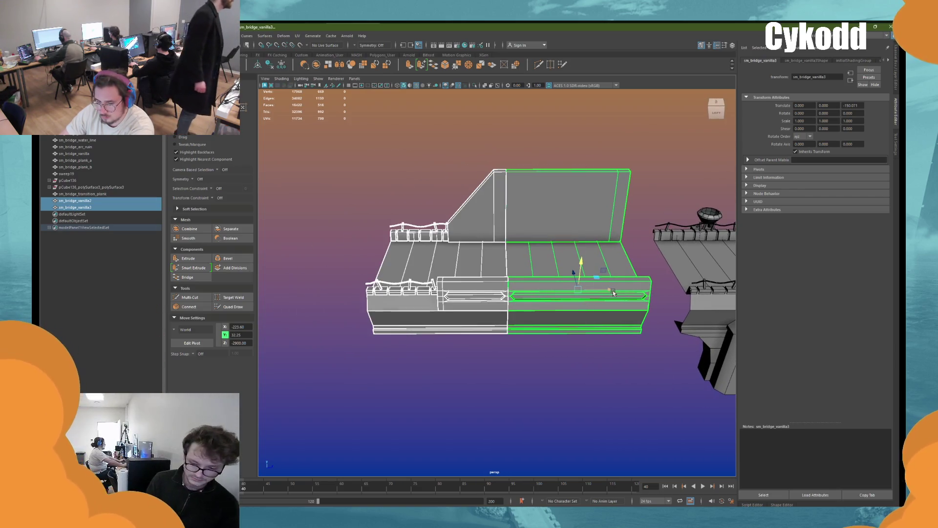
{"action": "left_click", "coordinate": [586, 223]}
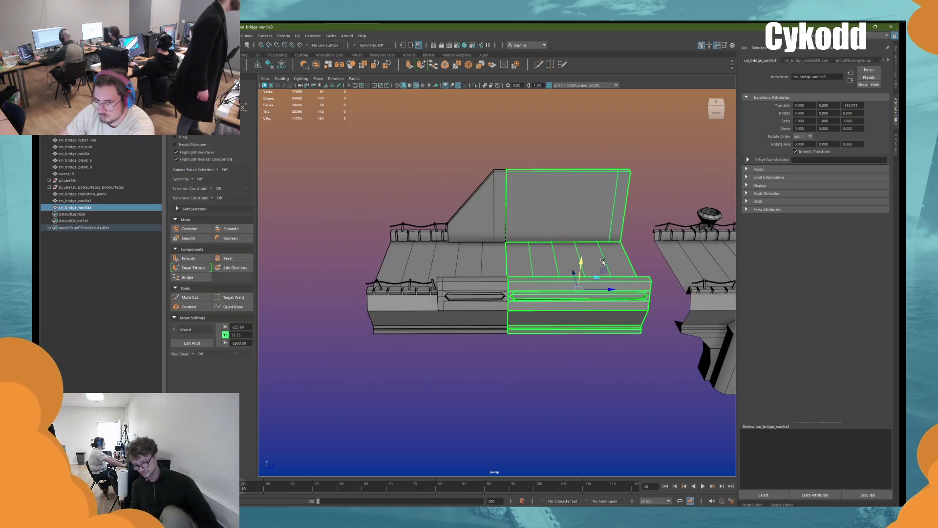
{"action": "left_click", "coordinate": [459, 264]}
{"action": "middle_click_drag", "start_coordinate": [437, 294], "coordinate": [332, 293]}
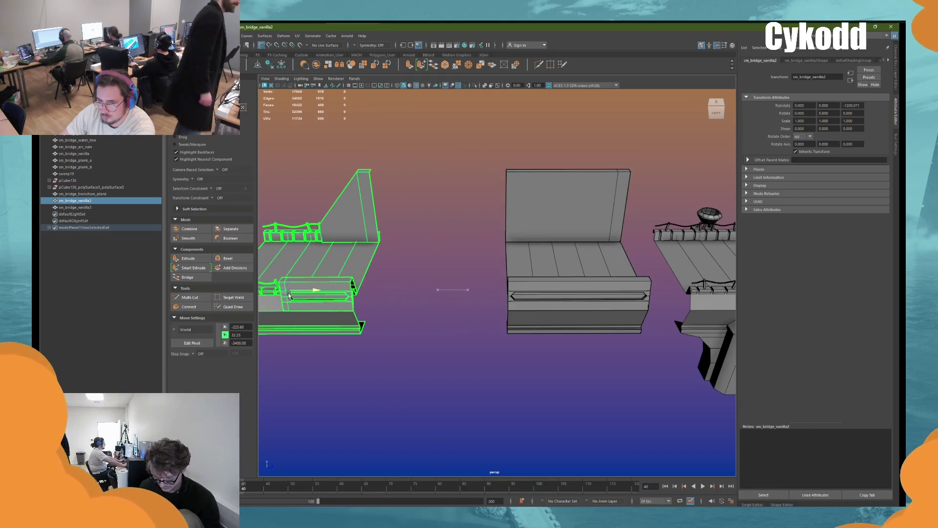
{"action": "left_click", "coordinate": [577, 305]}
{"action": "mouse_move", "coordinate": [577, 306]}
{"action": "middle_mouse_down"}
{"action": "mouse_move", "coordinate": [421, 305]}
{"action": "mouse_move", "coordinate": [566, 326]}
{"action": "middle_mouse_up"}
Step: Duplicate the deck piece with Ctrl+D onto the end of the row
{"action": "key", "text": "ctrl+d"}
{"action": "mouse_move", "coordinate": [566, 326]}
{"action": "left_mouse_down", "text": "alt"}
{"action": "mouse_move", "coordinate": [540, 250]}
{"action": "mouse_move", "coordinate": [526, 275]}
{"action": "left_mouse_up", "text": "alt"}
{"action": "left_click", "coordinate": [425, 280]}
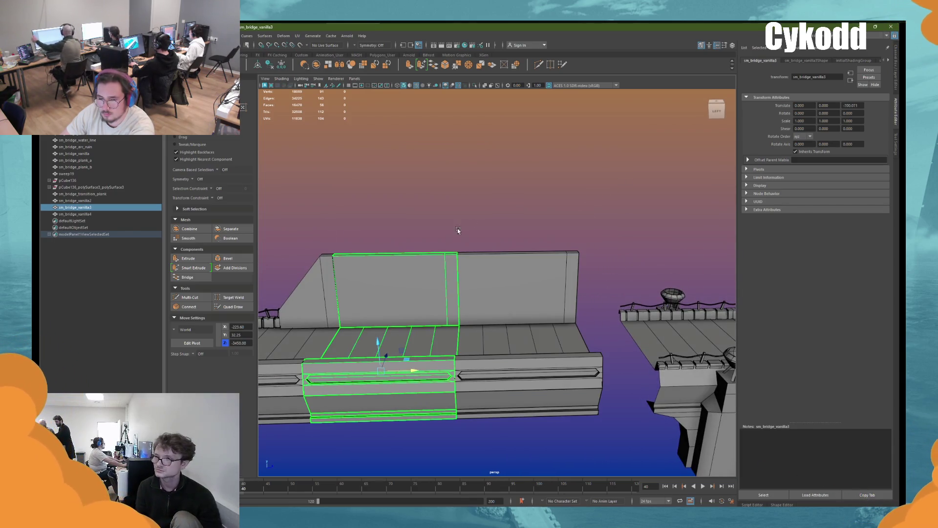
Step: Select the newest deck piece, om_bridge_vanilla4, and view its upright wall from above
{"action": "key", "text": "F10"}
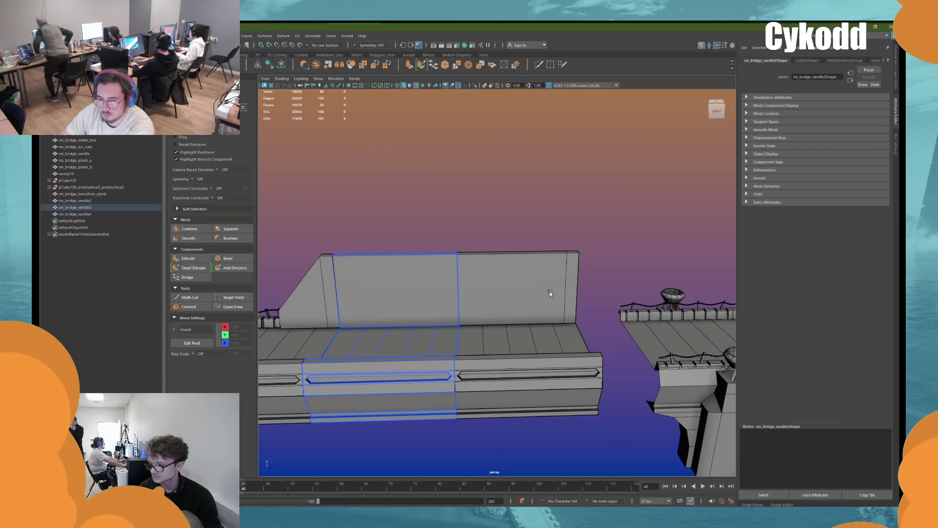
{"action": "left_click", "coordinate": [557, 286]}
{"action": "left_click_drag", "start_coordinate": [567, 282], "coordinate": [569, 230], "text": "alt"}
{"action": "key", "text": "F10"}
{"action": "left_click", "coordinate": [584, 307]}
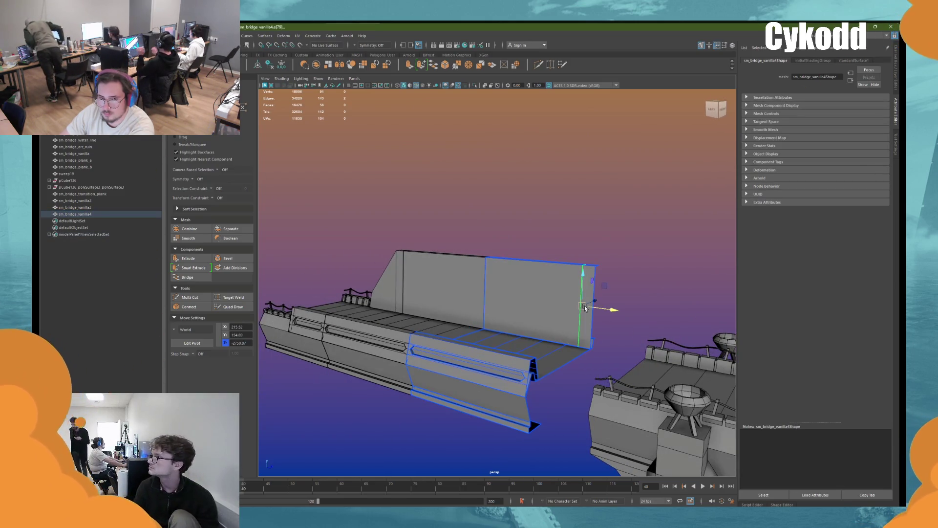
{"action": "right_click_drag", "start_coordinate": [535, 188], "coordinate": [554, 164]}
{"action": "left_click", "coordinate": [528, 296]}
{"action": "left_click_drag", "start_coordinate": [528, 296], "coordinate": [549, 298], "text": "alt"}
{"action": "mouse_move", "coordinate": [526, 242]}
{"action": "left_mouse_down", "text": "alt"}
{"action": "mouse_move", "coordinate": [368, 332]}
{"action": "mouse_move", "coordinate": [438, 279]}
{"action": "mouse_move", "coordinate": [502, 255]}
{"action": "mouse_move", "coordinate": [509, 264]}
{"action": "mouse_move", "coordinate": [473, 262]}
{"action": "mouse_move", "coordinate": [442, 290]}
{"action": "mouse_move", "coordinate": [522, 260]}
{"action": "mouse_move", "coordinate": [523, 99]}
{"action": "left_mouse_up", "text": "alt"}
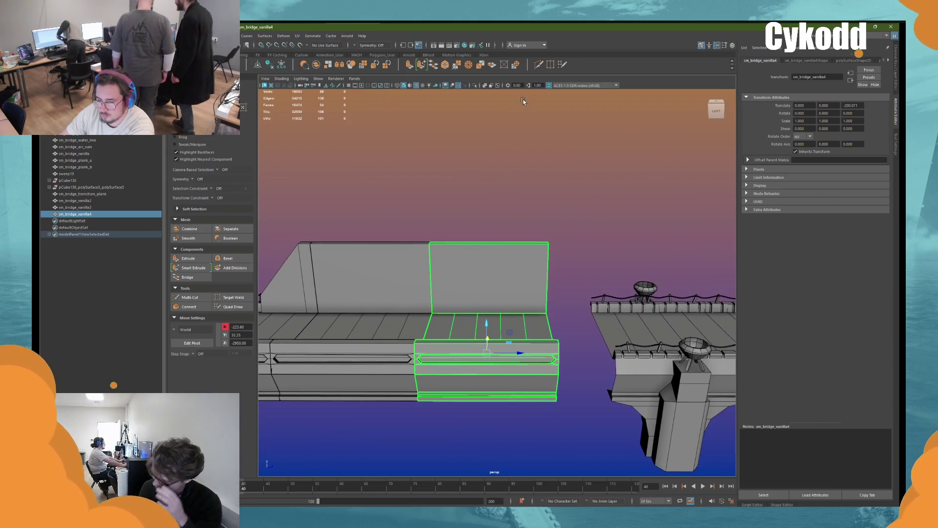
Step: Multi-Cut two horizontal edge loops across the wall and select the two faces between them
{"action": "left_click", "coordinate": [540, 65]}
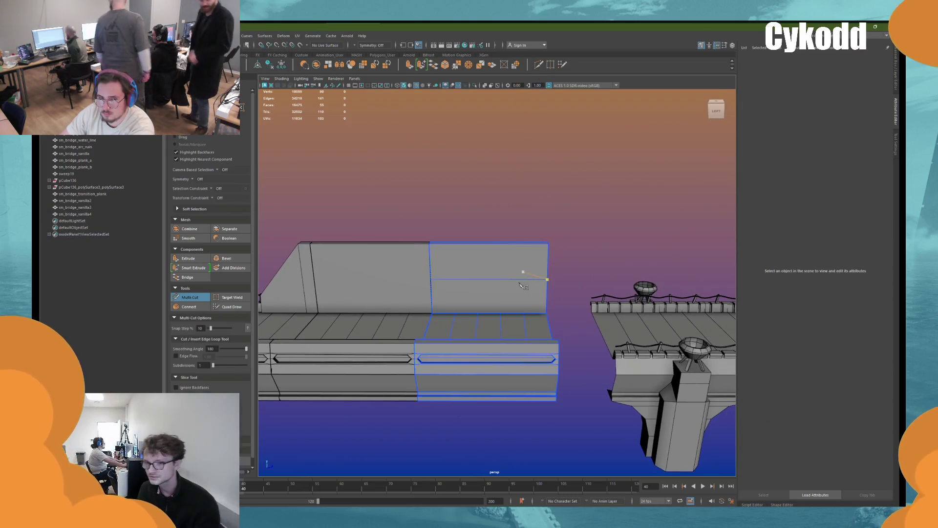
{"action": "scroll", "coordinate": [522, 286], "scroll_direction": "up", "scroll_amount": 2}
{"action": "left_click_drag", "start_coordinate": [565, 264], "coordinate": [564, 274], "text": "alt"}
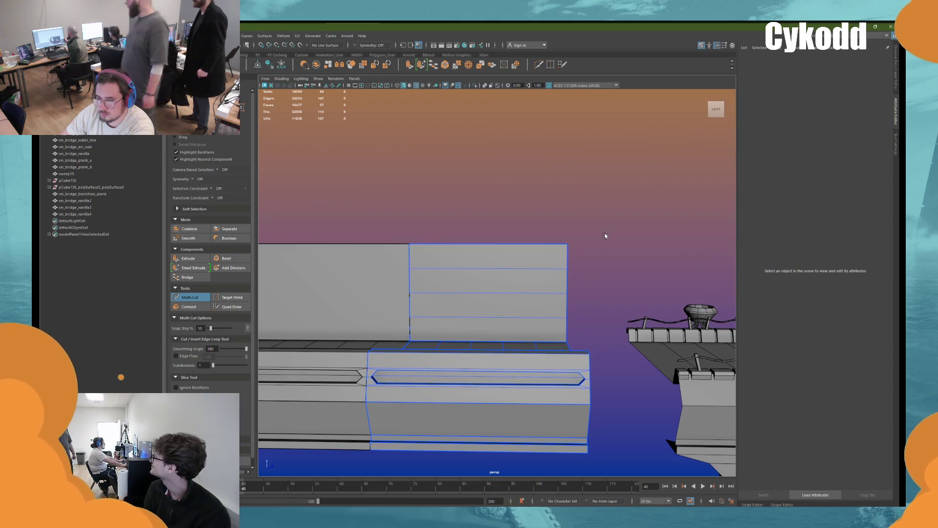
{"action": "key", "text": "w"}
{"action": "left_click", "coordinate": [530, 283]}
{"action": "left_click", "coordinate": [527, 301], "text": "shift"}
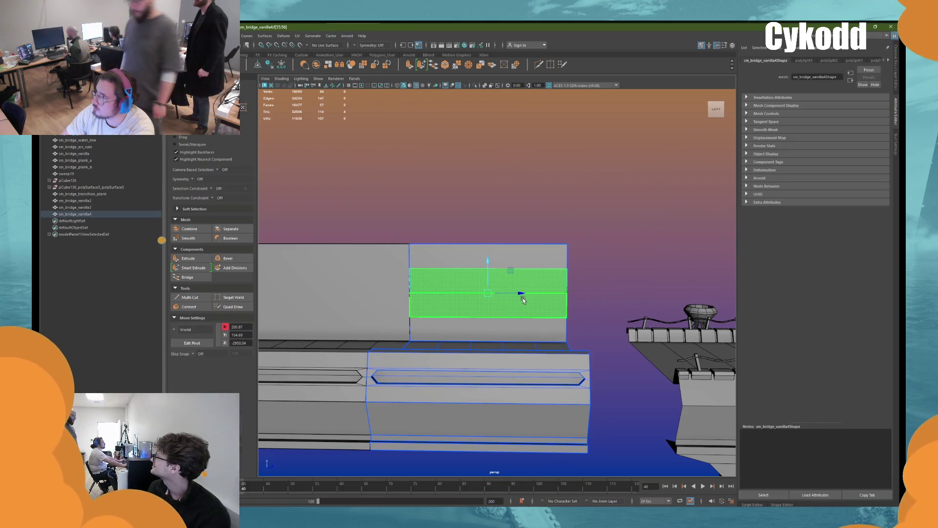
{"action": "left_click_drag", "start_coordinate": [541, 294], "coordinate": [551, 291], "text": "alt"}
{"action": "left_click_drag", "start_coordinate": [533, 291], "coordinate": [582, 292], "text": "alt"}
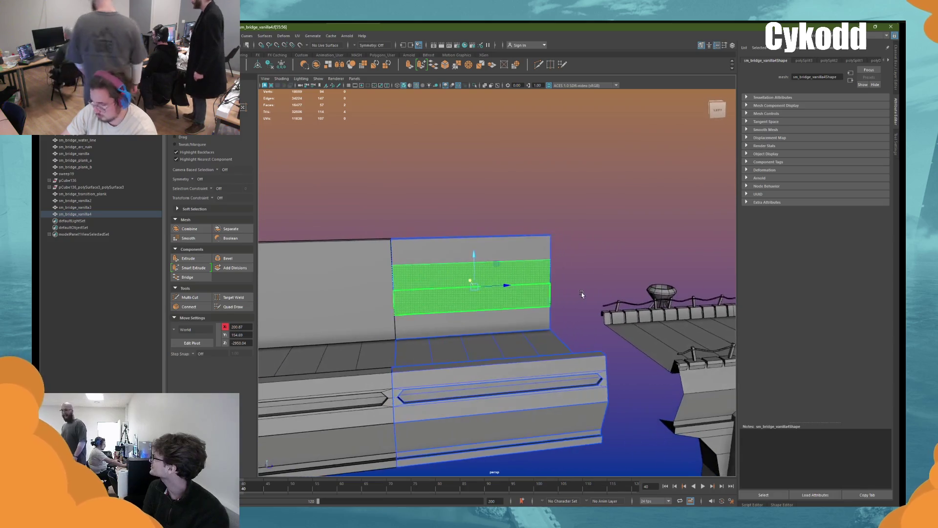
Step: Extrude the wall band faces with an offset to inset them into a smaller panel
{"action": "key", "text": "ctrl+e"}
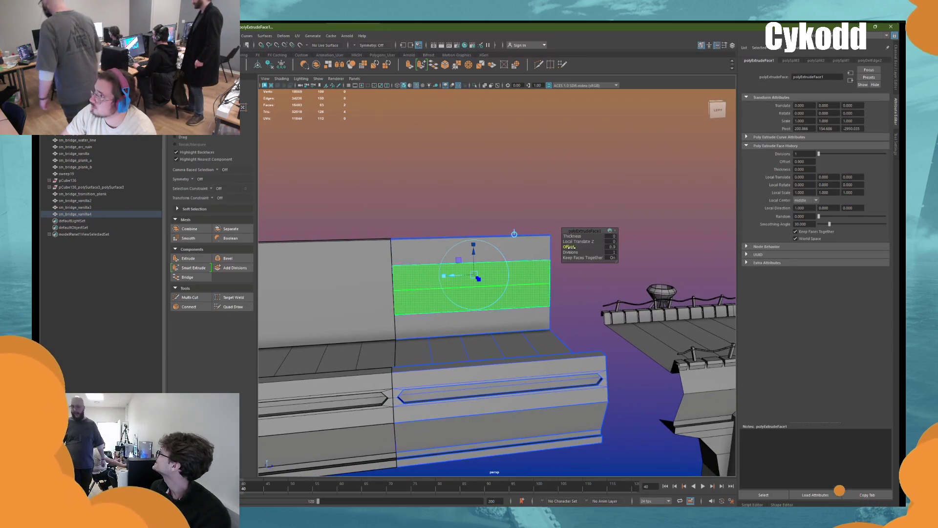
{"action": "left_click_drag", "start_coordinate": [571, 247], "coordinate": [593, 251]}
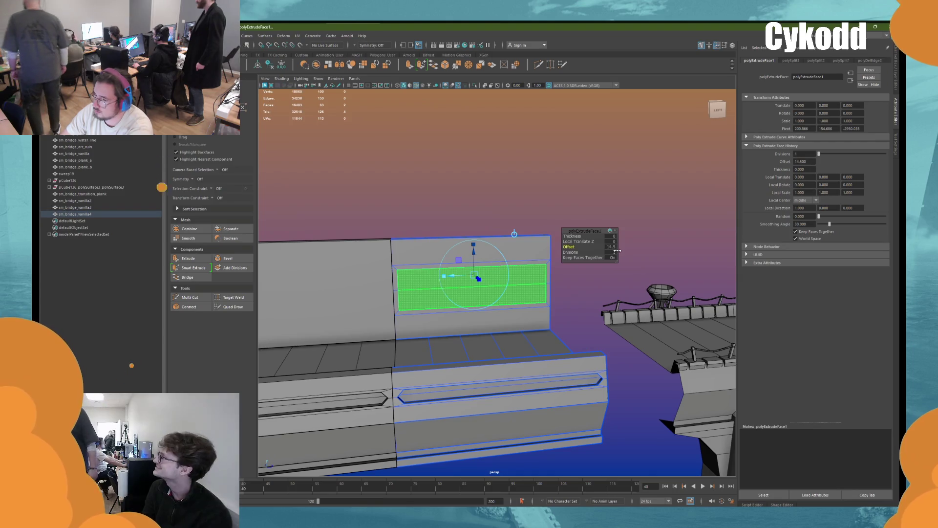
{"action": "key", "text": "w"}
{"action": "left_click", "coordinate": [435, 264]}
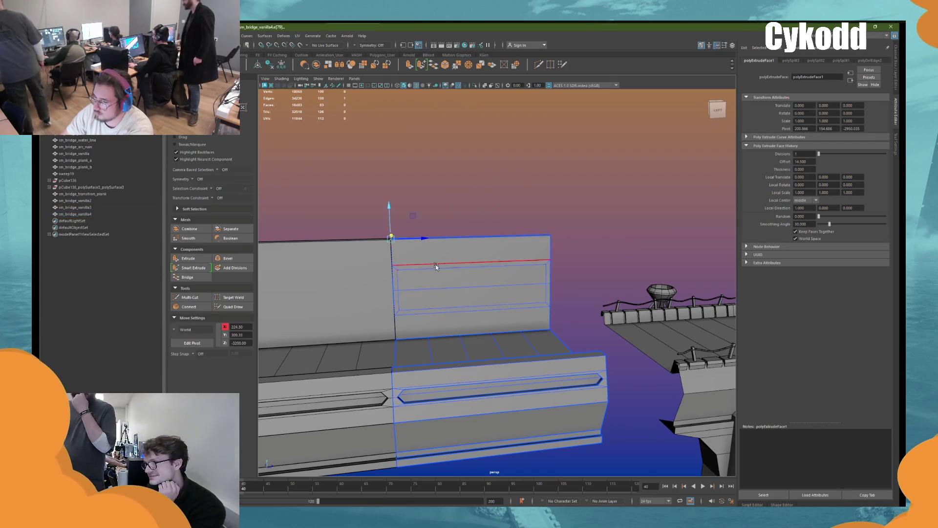
{"action": "left_click", "coordinate": [411, 286]}
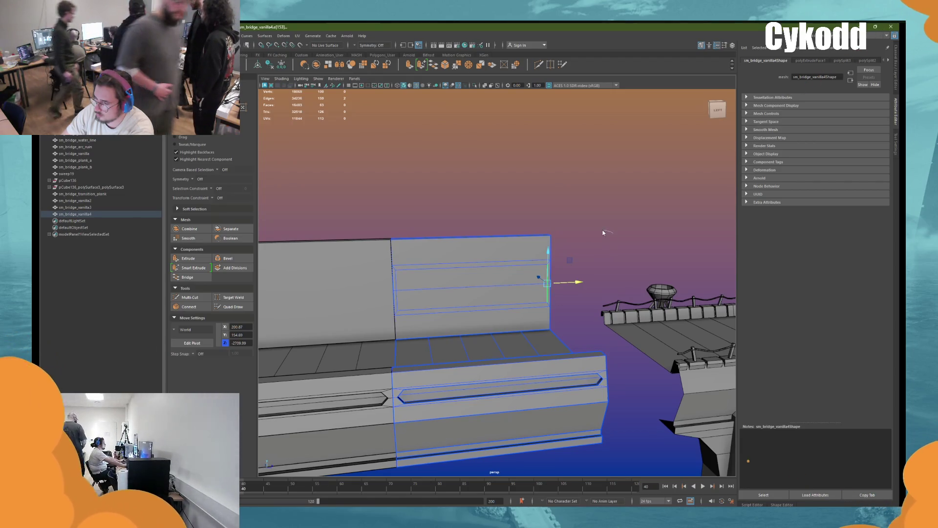
Step: Scale the panel's end vertices outward along X into pointed tips, forming an elongated hexagon
{"action": "left_click", "coordinate": [600, 375], "text": "shift"}
{"action": "left_click", "coordinate": [397, 272]}
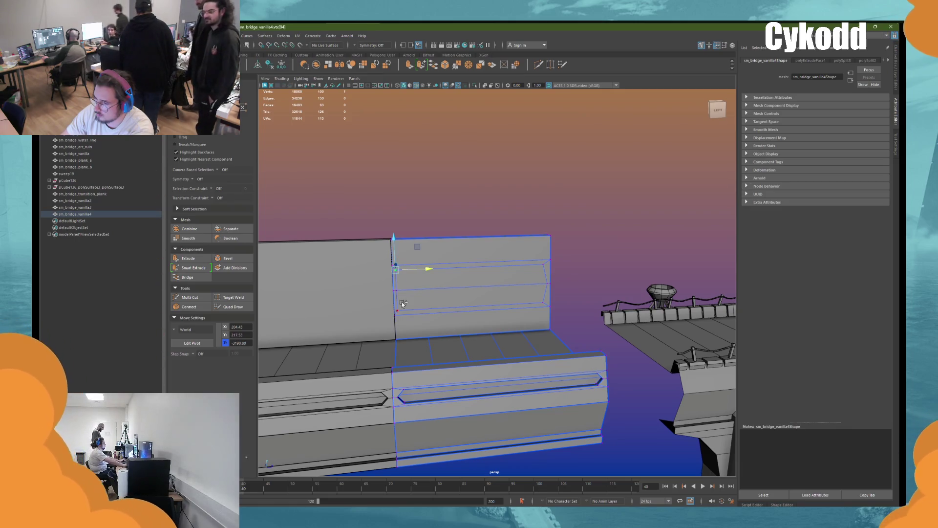
{"action": "left_click", "coordinate": [397, 309], "text": "shift"}
{"action": "mouse_move", "coordinate": [459, 327]}
{"action": "left_mouse_down", "text": "alt"}
{"action": "mouse_move", "coordinate": [547, 279]}
{"action": "mouse_move", "coordinate": [565, 278]}
{"action": "left_mouse_up", "text": "alt"}
{"action": "left_click_drag", "start_coordinate": [517, 300], "coordinate": [512, 300]}
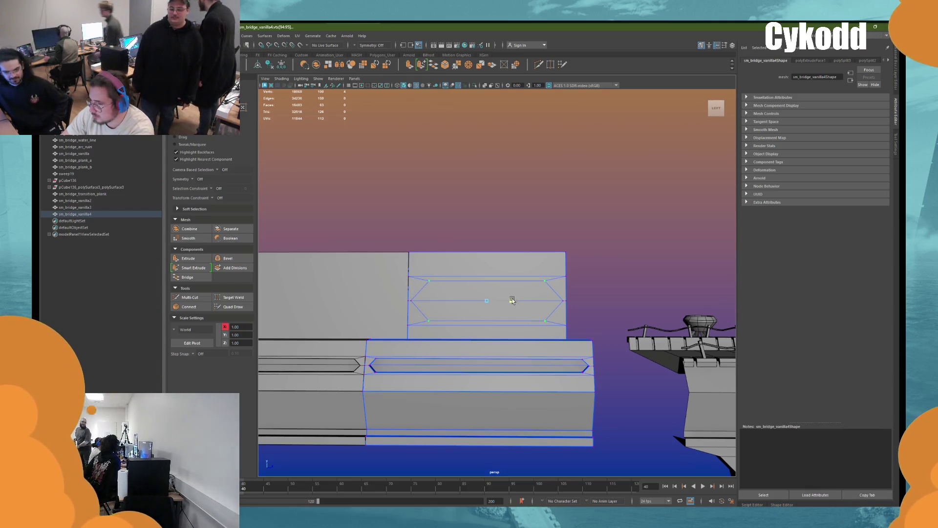
{"action": "left_click_drag", "start_coordinate": [444, 295], "coordinate": [455, 296], "text": "alt"}
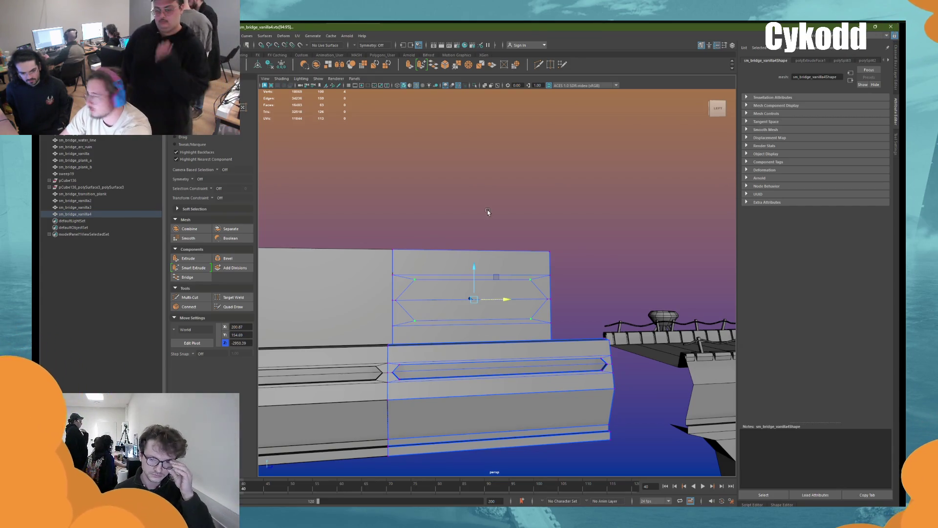
Step: Reselect the newest deck piece and its hexagonal panel faces
{"action": "right_click_drag", "start_coordinate": [489, 209], "coordinate": [523, 235]}
{"action": "mouse_move", "coordinate": [524, 235]}
{"action": "left_mouse_down", "text": "alt"}
{"action": "mouse_move", "coordinate": [581, 240]}
{"action": "mouse_move", "coordinate": [488, 254]}
{"action": "left_mouse_up", "text": "alt"}
{"action": "left_click", "coordinate": [469, 263]}
{"action": "right_click_drag", "start_coordinate": [492, 218], "coordinate": [492, 244]}
{"action": "left_click", "coordinate": [471, 291]}
Step: Extrude the hexagonal faces inward through the wall to open the slot, then return to object mode
{"action": "mouse_move", "coordinate": [471, 292]}
{"action": "left_mouse_down", "text": "alt"}
{"action": "mouse_move", "coordinate": [471, 308]}
{"action": "mouse_move", "coordinate": [415, 300]}
{"action": "left_mouse_up", "text": "alt"}
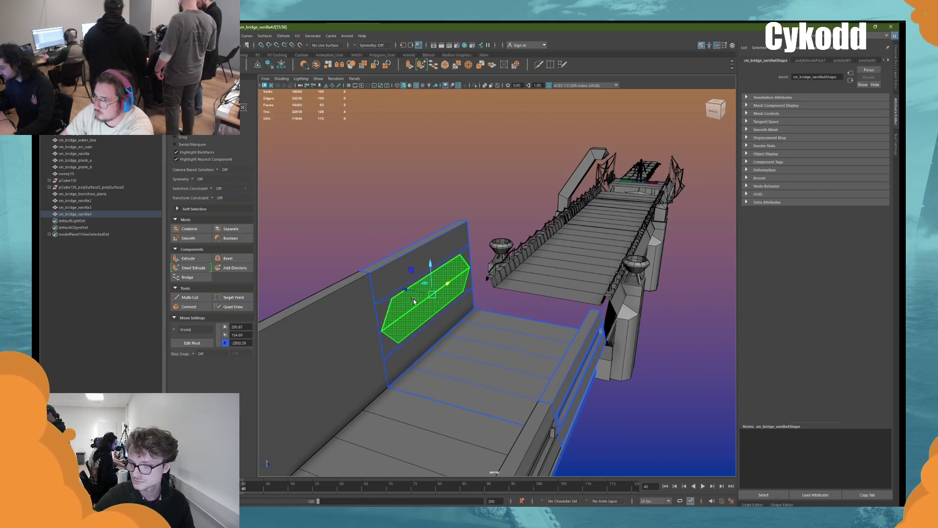
{"action": "right_click_drag", "start_coordinate": [414, 294], "coordinate": [414, 294], "text": "shift"}
{"action": "left_click_drag", "start_coordinate": [414, 294], "coordinate": [425, 293], "text": "alt"}
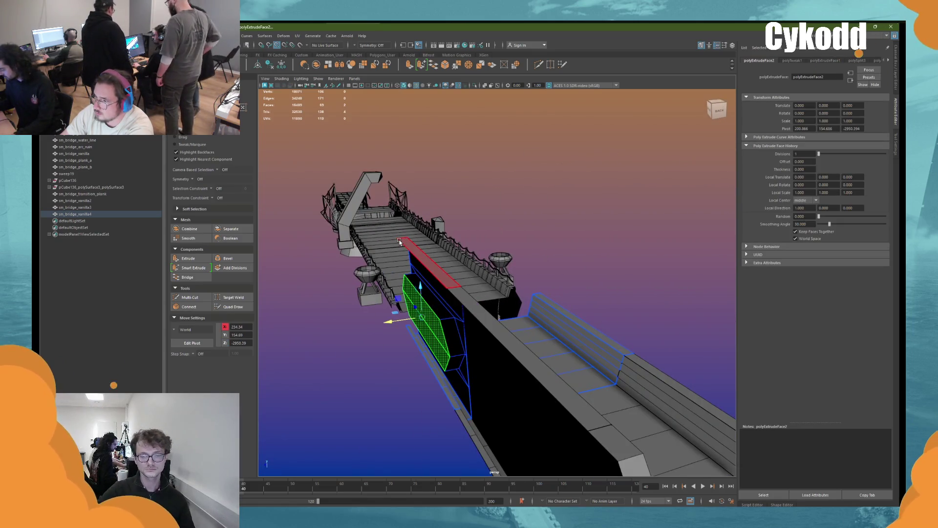
{"action": "middle_click_drag", "start_coordinate": [400, 242], "coordinate": [398, 242]}
{"action": "left_click", "coordinate": [563, 242]}
{"action": "key", "text": "F8"}
{"action": "mouse_move", "coordinate": [581, 221]}
{"action": "left_mouse_down", "text": "alt"}
{"action": "mouse_move", "coordinate": [544, 251]}
{"action": "mouse_move", "coordinate": [526, 246]}
{"action": "mouse_move", "coordinate": [538, 255]}
{"action": "mouse_move", "coordinate": [520, 288]}
{"action": "left_mouse_up", "text": "alt"}
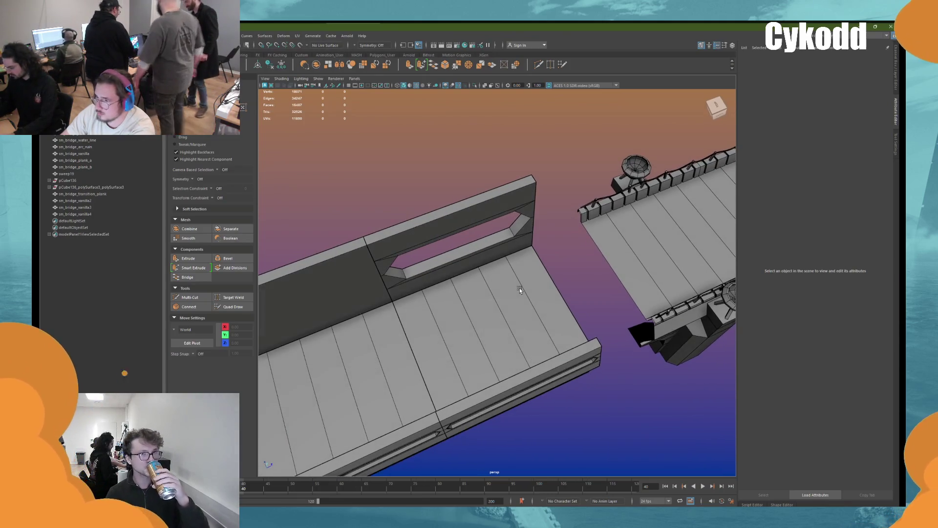
{"action": "scroll", "coordinate": [520, 288], "scroll_direction": "down", "scroll_amount": 2}
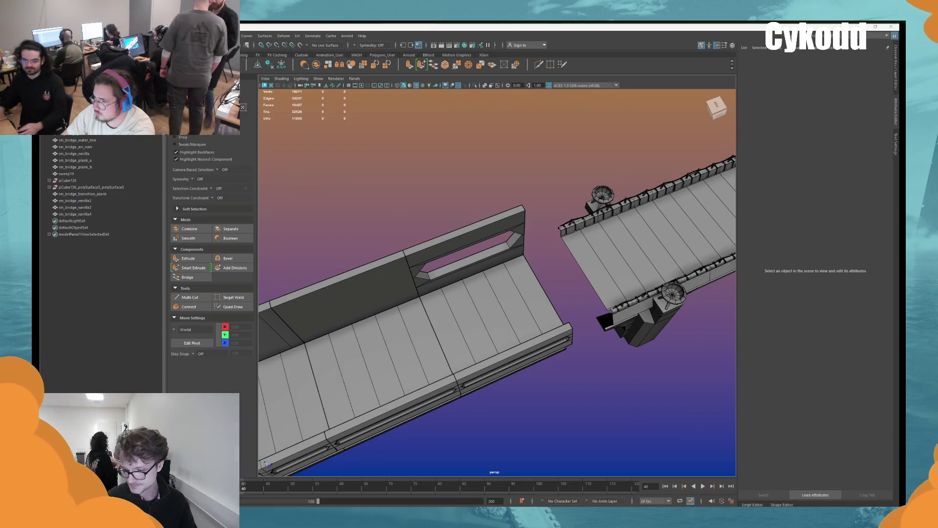
{"action": "mouse_move", "coordinate": [528, 303]}
{"action": "left_mouse_down", "text": "alt"}
{"action": "mouse_move", "coordinate": [532, 216]}
{"action": "mouse_move", "coordinate": [516, 195]}
{"action": "left_mouse_up", "text": "alt"}
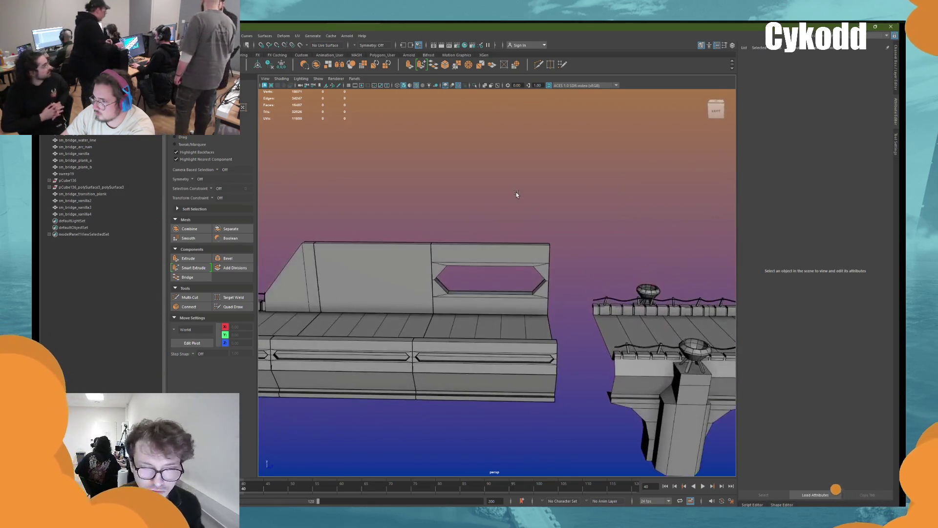
{"action": "left_click", "coordinate": [515, 242]}
{"action": "mouse_move", "coordinate": [507, 250]}
{"action": "left_mouse_down", "text": "alt"}
{"action": "mouse_move", "coordinate": [519, 224]}
{"action": "mouse_move", "coordinate": [547, 238]}
{"action": "left_mouse_up", "text": "alt"}
{"action": "middle_click_drag", "start_coordinate": [421, 247], "coordinate": [455, 224], "text": "alt"}
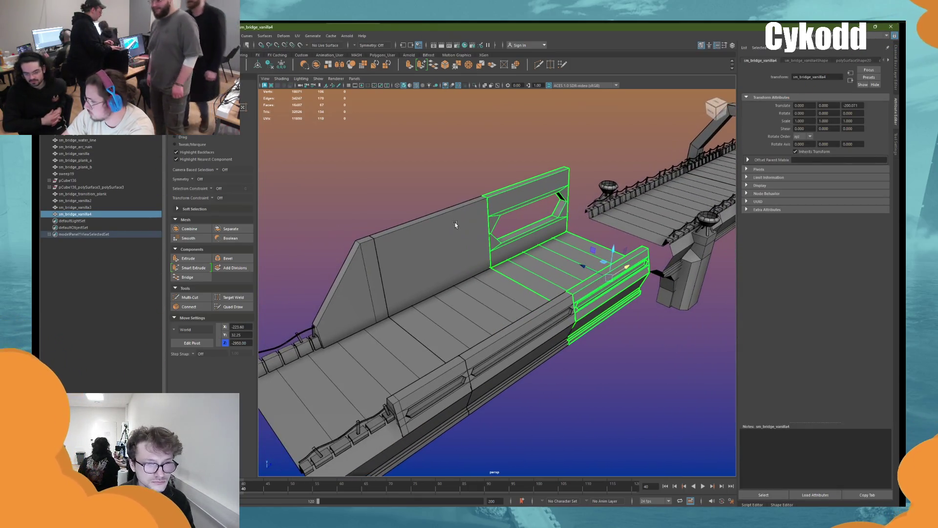
{"action": "mouse_move", "coordinate": [456, 216]}
{"action": "left_mouse_down", "text": "alt"}
{"action": "mouse_move", "coordinate": [444, 188]}
{"action": "mouse_move", "coordinate": [453, 188]}
{"action": "left_mouse_up", "text": "alt"}
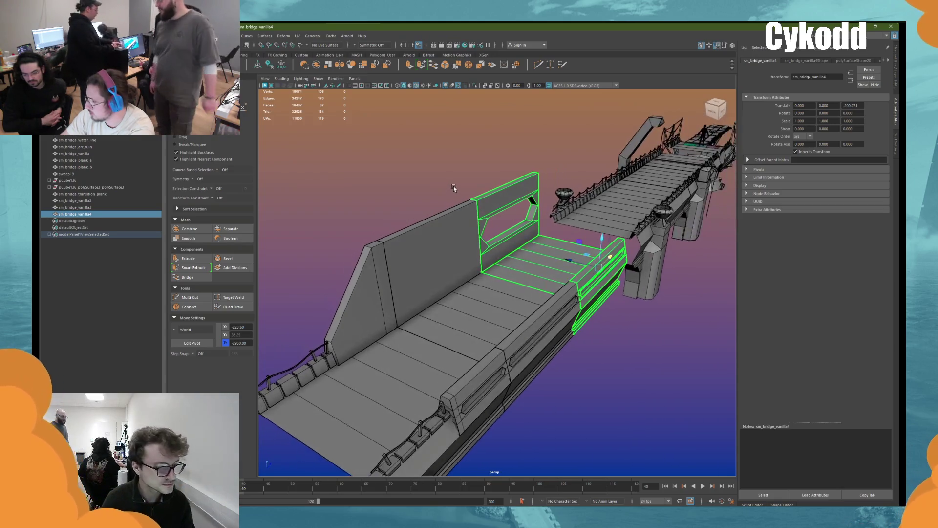
{"action": "scroll", "coordinate": [454, 186], "scroll_direction": "up", "scroll_amount": 5}
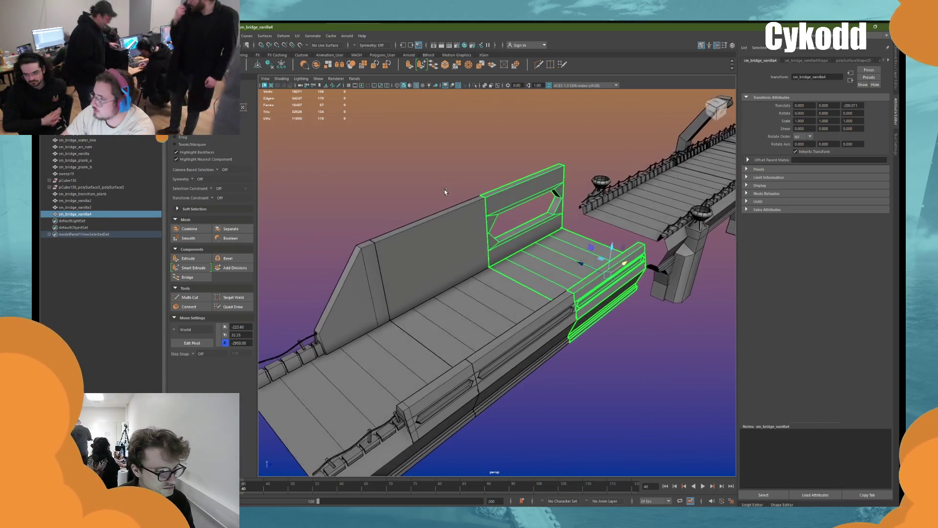
{"action": "mouse_move", "coordinate": [436, 194]}
{"action": "left_mouse_down", "text": "alt"}
{"action": "mouse_move", "coordinate": [426, 193]}
{"action": "mouse_move", "coordinate": [469, 194]}
{"action": "left_mouse_up", "text": "alt"}
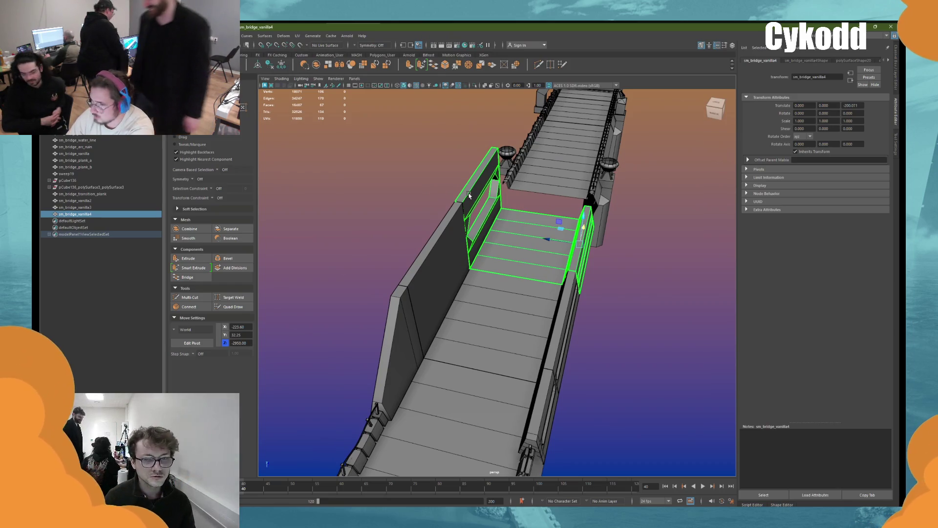
{"action": "left_click_drag", "start_coordinate": [469, 195], "coordinate": [543, 254], "text": "alt"}
{"action": "left_click", "coordinate": [75, 200], "text": "ctrl"}
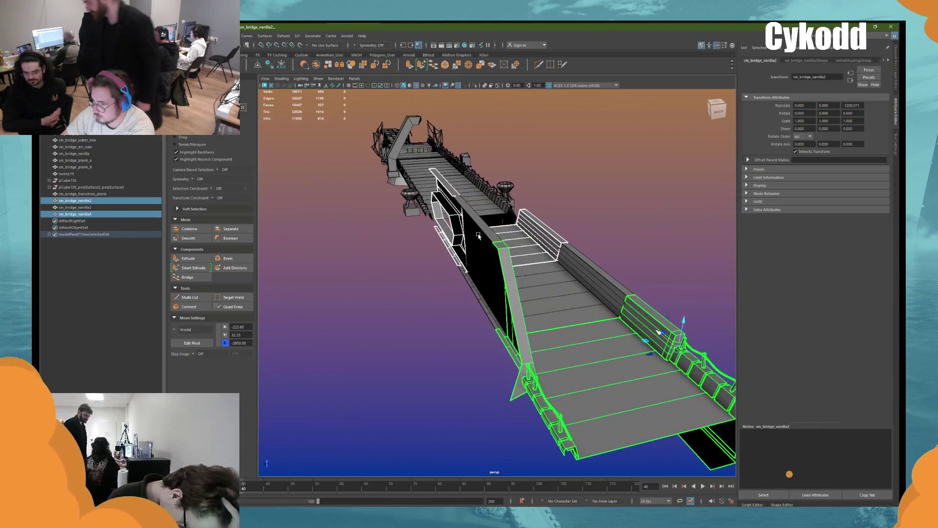
{"action": "left_click", "coordinate": [576, 274]}
{"action": "right_click_drag", "start_coordinate": [628, 210], "coordinate": [628, 193]}
{"action": "key", "text": "f"}
{"action": "mouse_move", "coordinate": [547, 279]}
{"action": "left_mouse_down", "text": "alt"}
{"action": "mouse_move", "coordinate": [537, 294]}
{"action": "mouse_move", "coordinate": [480, 293]}
{"action": "left_mouse_up", "text": "alt"}
{"action": "left_click", "coordinate": [497, 325]}
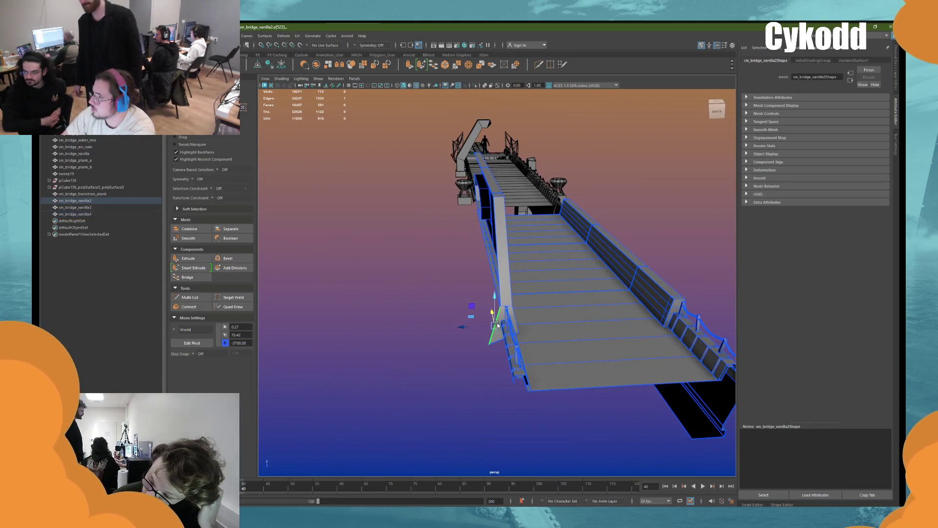
{"action": "left_click_drag", "start_coordinate": [500, 263], "coordinate": [508, 277], "text": "alt"}
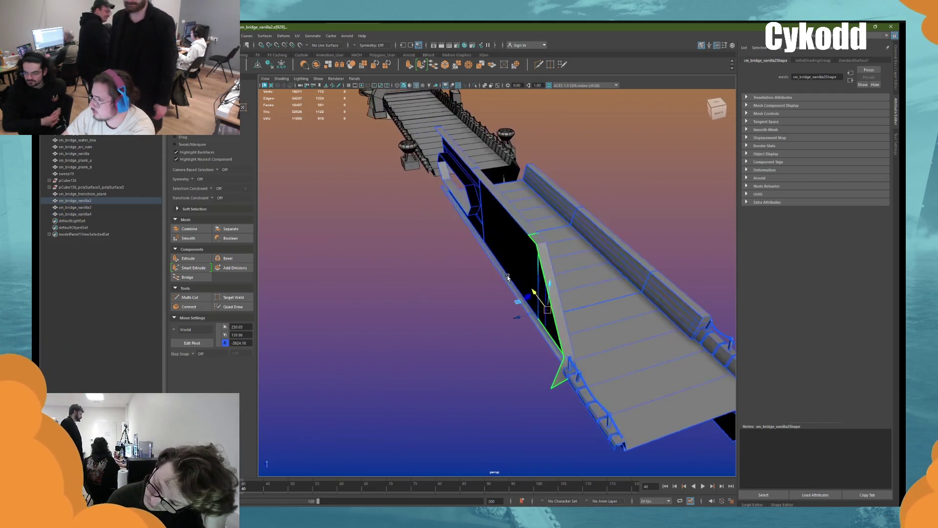
{"action": "left_click", "coordinate": [561, 366]}
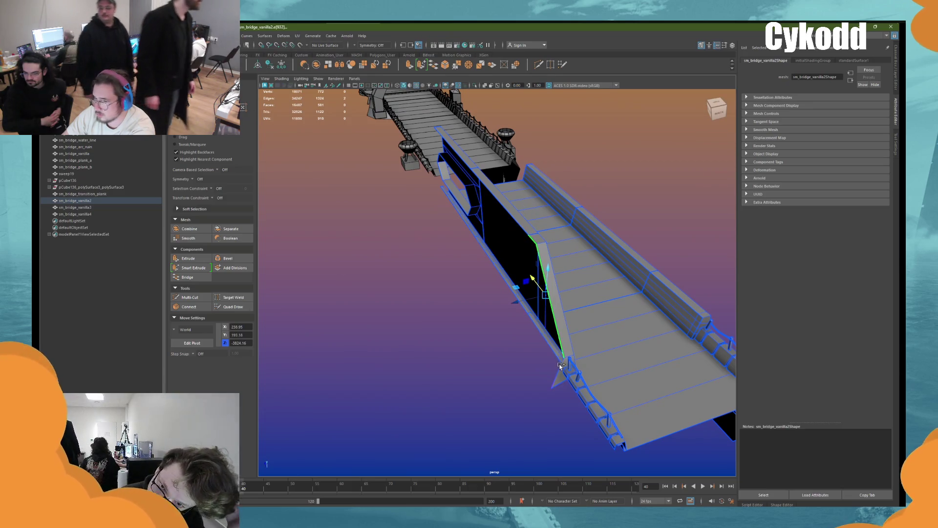
{"action": "mouse_move", "coordinate": [559, 368]}
{"action": "left_mouse_down", "text": "alt"}
{"action": "mouse_move", "coordinate": [504, 256]}
{"action": "mouse_move", "coordinate": [517, 268]}
{"action": "mouse_move", "coordinate": [599, 268]}
{"action": "left_mouse_up", "text": "alt"}
{"action": "left_click", "coordinate": [495, 254], "text": "shift"}
{"action": "left_click", "coordinate": [457, 350], "text": "shift"}
{"action": "mouse_move", "coordinate": [457, 349]}
{"action": "left_mouse_down", "text": "alt"}
{"action": "mouse_move", "coordinate": [507, 305]}
{"action": "mouse_move", "coordinate": [559, 289]}
{"action": "mouse_move", "coordinate": [606, 298]}
{"action": "left_mouse_up", "text": "alt"}
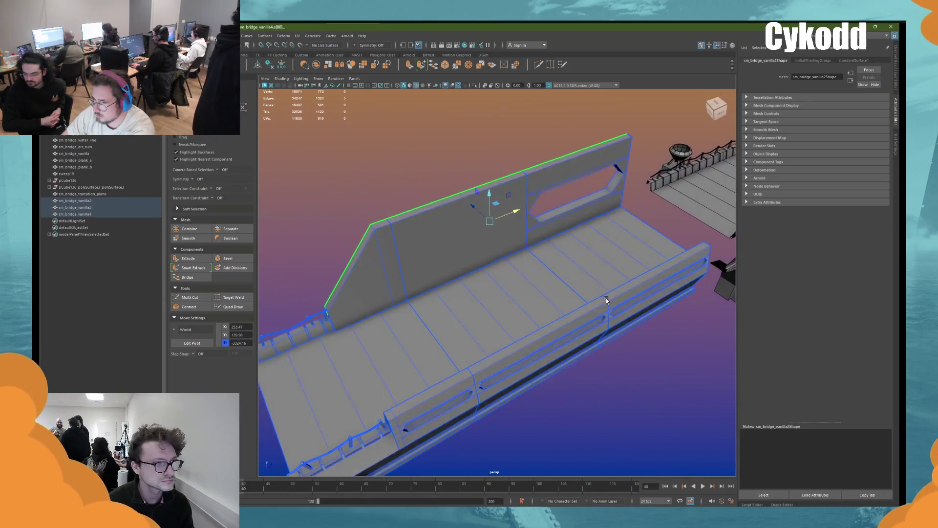
{"action": "left_click", "coordinate": [590, 252], "text": "shift"}
{"action": "mouse_move", "coordinate": [590, 253]}
{"action": "left_mouse_down", "text": "alt"}
{"action": "mouse_move", "coordinate": [511, 262]}
{"action": "mouse_move", "coordinate": [524, 268]}
{"action": "mouse_move", "coordinate": [567, 245]}
{"action": "left_mouse_up", "text": "alt"}
{"action": "mouse_move", "coordinate": [513, 235]}
{"action": "left_mouse_down", "text": "alt"}
{"action": "mouse_move", "coordinate": [499, 222]}
{"action": "mouse_move", "coordinate": [498, 251]}
{"action": "mouse_move", "coordinate": [491, 247]}
{"action": "mouse_move", "coordinate": [506, 272]}
{"action": "mouse_move", "coordinate": [495, 268]}
{"action": "left_mouse_up", "text": "alt"}
{"action": "scroll", "coordinate": [516, 276], "scroll_direction": "down", "scroll_amount": 3}
{"action": "left_click", "coordinate": [486, 192]}
{"action": "mouse_move", "coordinate": [485, 192]}
{"action": "left_mouse_down", "text": "alt"}
{"action": "mouse_move", "coordinate": [517, 201]}
{"action": "mouse_move", "coordinate": [498, 205]}
{"action": "mouse_move", "coordinate": [517, 237]}
{"action": "mouse_move", "coordinate": [453, 255]}
{"action": "mouse_move", "coordinate": [536, 266]}
{"action": "mouse_move", "coordinate": [496, 216]}
{"action": "mouse_move", "coordinate": [511, 228]}
{"action": "left_mouse_up", "text": "alt"}
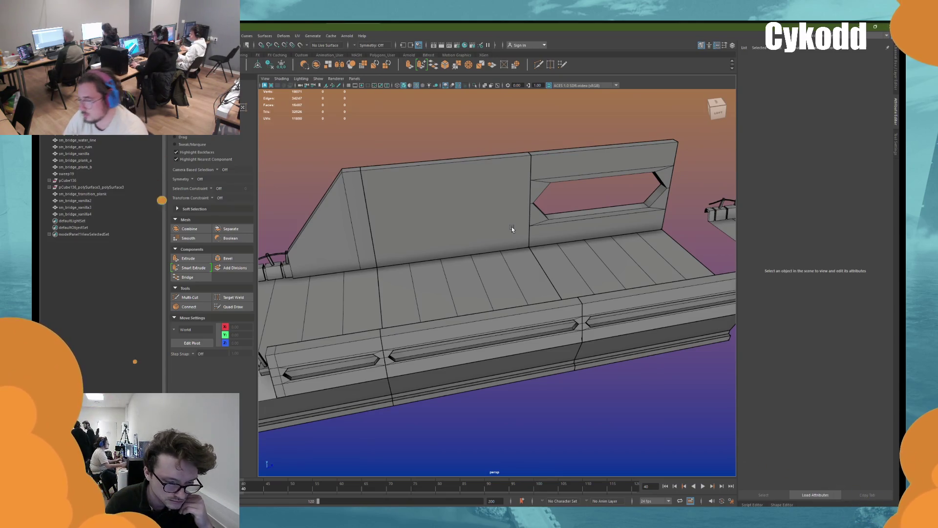
Step: Inspect the slotted wall section and its neighbouring bridge piece from several angles
{"action": "mouse_move", "coordinate": [609, 245]}
{"action": "left_mouse_down", "text": "alt"}
{"action": "mouse_move", "coordinate": [571, 241]}
{"action": "mouse_move", "coordinate": [593, 212]}
{"action": "mouse_move", "coordinate": [407, 266]}
{"action": "left_mouse_up", "text": "alt"}
{"action": "scroll", "coordinate": [571, 242], "scroll_direction": "up", "scroll_amount": 5}
{"action": "left_click", "coordinate": [407, 266]}
{"action": "scroll", "coordinate": [350, 278], "scroll_direction": "up", "scroll_amount": 3}
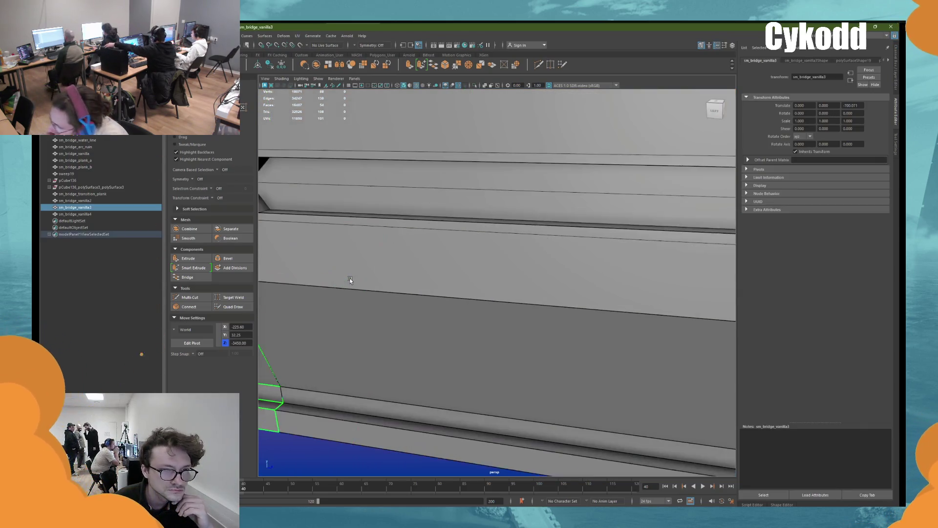
{"action": "scroll", "coordinate": [350, 279], "scroll_direction": "down", "scroll_amount": 2}
{"action": "left_click_drag", "start_coordinate": [350, 278], "coordinate": [403, 280], "text": "alt"}
{"action": "scroll", "coordinate": [404, 294], "scroll_direction": "up", "scroll_amount": 1}
{"action": "scroll", "coordinate": [387, 366], "scroll_direction": "up", "scroll_amount": 3}
{"action": "mouse_move", "coordinate": [388, 366]}
{"action": "left_mouse_down", "text": "alt"}
{"action": "mouse_move", "coordinate": [385, 233]}
{"action": "mouse_move", "coordinate": [482, 358]}
{"action": "left_mouse_up", "text": "alt"}
{"action": "left_click", "coordinate": [482, 359]}
{"action": "scroll", "coordinate": [476, 289], "scroll_direction": "down", "scroll_amount": 3}
{"action": "mouse_move", "coordinate": [476, 289]}
{"action": "left_mouse_down", "text": "alt"}
{"action": "mouse_move", "coordinate": [542, 298]}
{"action": "mouse_move", "coordinate": [499, 271]}
{"action": "mouse_move", "coordinate": [504, 254]}
{"action": "left_mouse_up", "text": "alt"}
Step: Try duplicating a bridge piece and discard it, then slide sm_bridge_brasier along Z under the bridge centre
{"action": "left_click", "coordinate": [504, 253]}
{"action": "key", "text": "ctrl+d"}
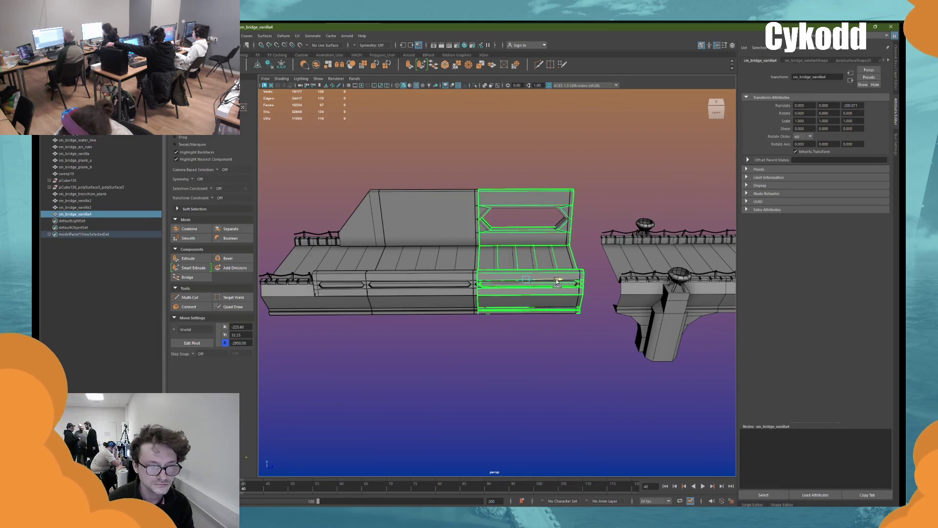
{"action": "left_click_drag", "start_coordinate": [561, 276], "coordinate": [656, 276]}
{"action": "key", "text": "Delete"}
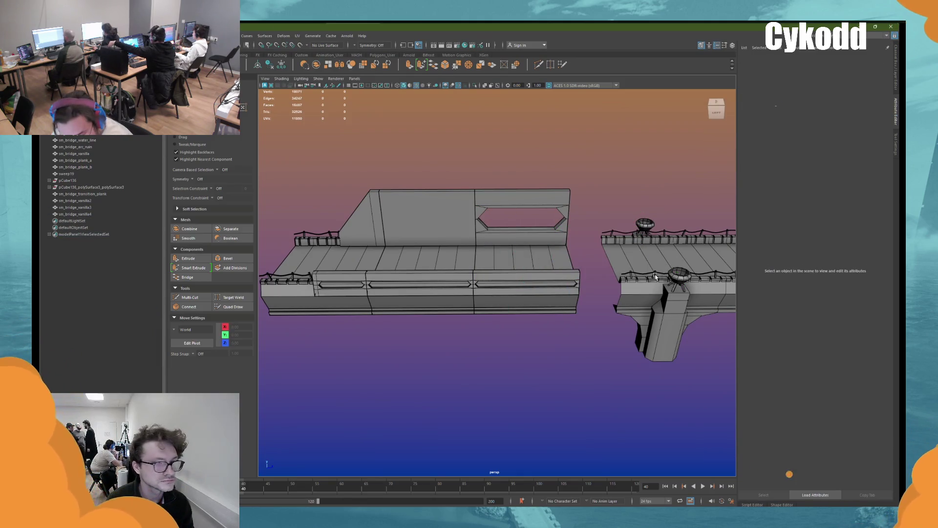
{"action": "left_click", "coordinate": [665, 297]}
{"action": "middle_click_drag", "start_coordinate": [687, 283], "coordinate": [494, 285]}
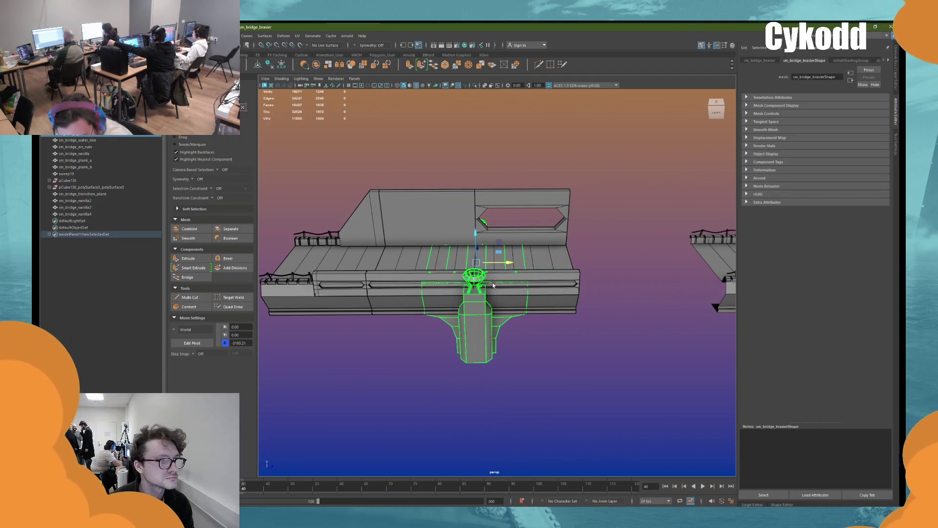
Step: Undo the brazier pillar move and frame the view on the slotted wall section
{"action": "scroll", "coordinate": [494, 285], "scroll_direction": "up", "scroll_amount": 3}
{"action": "left_click_drag", "start_coordinate": [494, 284], "coordinate": [546, 291], "text": "alt"}
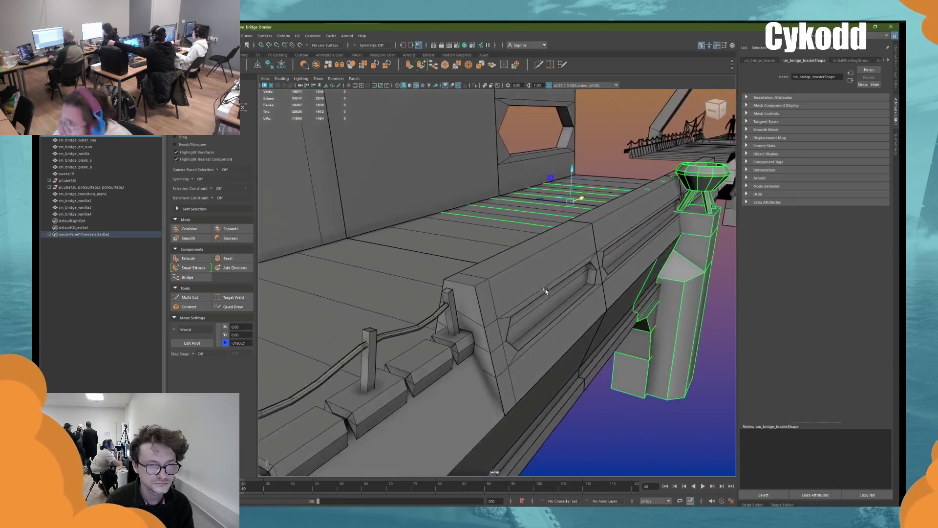
{"action": "scroll", "coordinate": [545, 290], "scroll_direction": "up", "scroll_amount": 3}
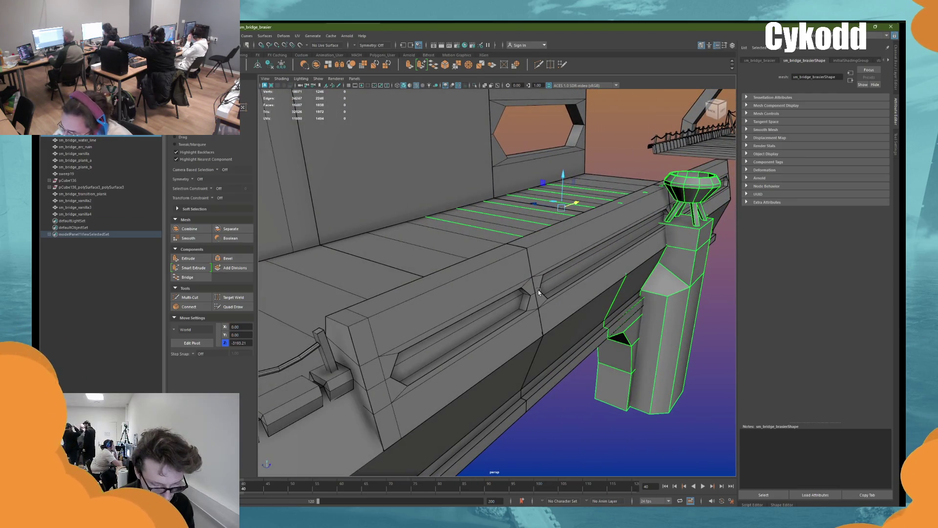
{"action": "key", "text": "ctrl+z"}
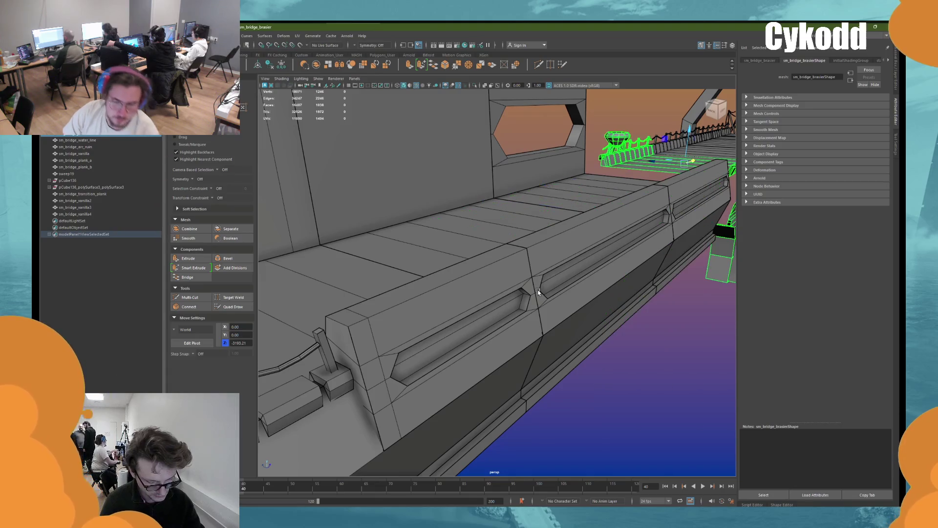
{"action": "scroll", "coordinate": [540, 308], "scroll_direction": "down", "scroll_amount": 6}
{"action": "left_click", "coordinate": [452, 273]}
{"action": "key", "text": "f"}
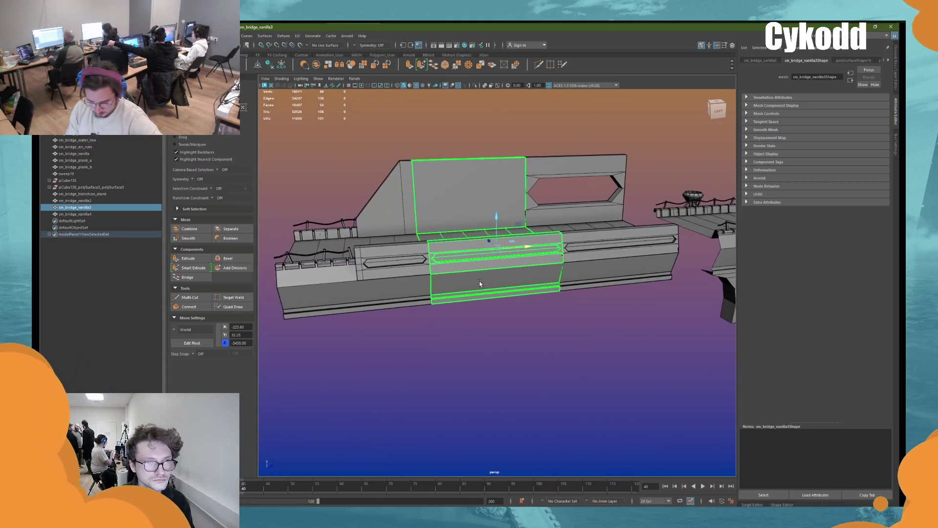
Step: Shift-drag a copy of the brazier pillar along Z to sit beneath the slotted wall section
{"action": "left_click_drag", "start_coordinate": [422, 264], "coordinate": [438, 267], "text": "alt"}
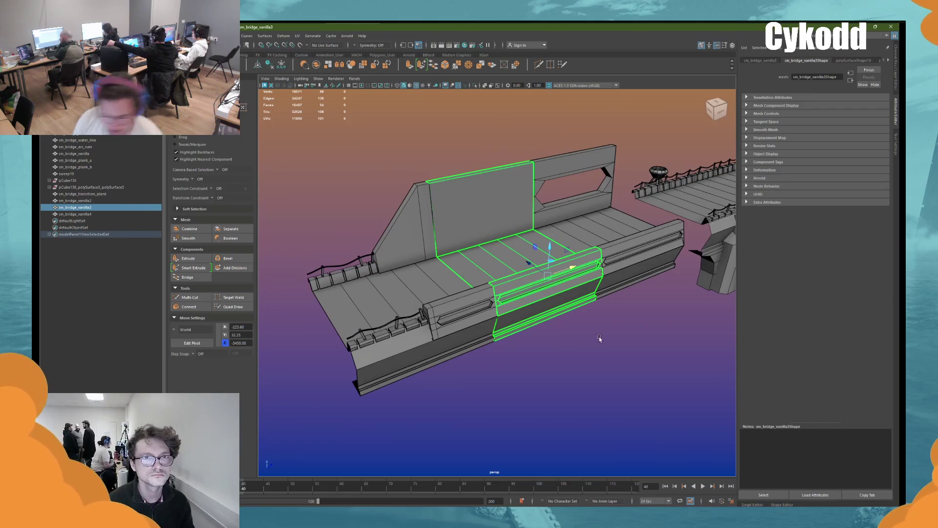
{"action": "left_click", "coordinate": [576, 321]}
{"action": "mouse_move", "coordinate": [576, 321]}
{"action": "left_mouse_down", "text": "alt"}
{"action": "mouse_move", "coordinate": [561, 288]}
{"action": "mouse_move", "coordinate": [574, 287]}
{"action": "left_mouse_up", "text": "alt"}
{"action": "left_click", "coordinate": [637, 293]}
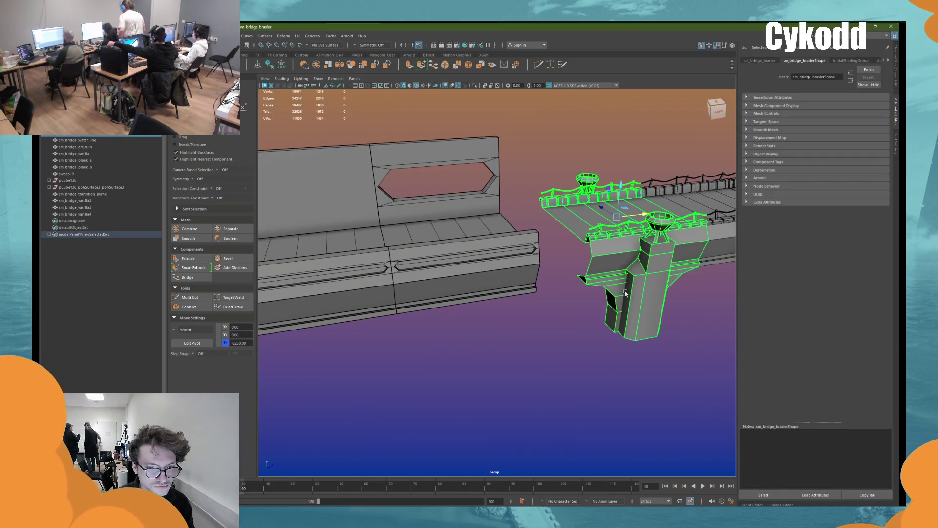
{"action": "mouse_move", "coordinate": [613, 296]}
{"action": "middle_mouse_down"}
{"action": "mouse_move", "coordinate": [567, 273]}
{"action": "mouse_move", "coordinate": [654, 228]}
{"action": "middle_mouse_up"}
{"action": "mouse_move", "coordinate": [642, 215]}
{"action": "left_mouse_down", "text": "shift"}
{"action": "mouse_move", "coordinate": [476, 237]}
{"action": "mouse_move", "coordinate": [534, 268]}
{"action": "mouse_move", "coordinate": [500, 272]}
{"action": "left_mouse_up", "text": "shift"}
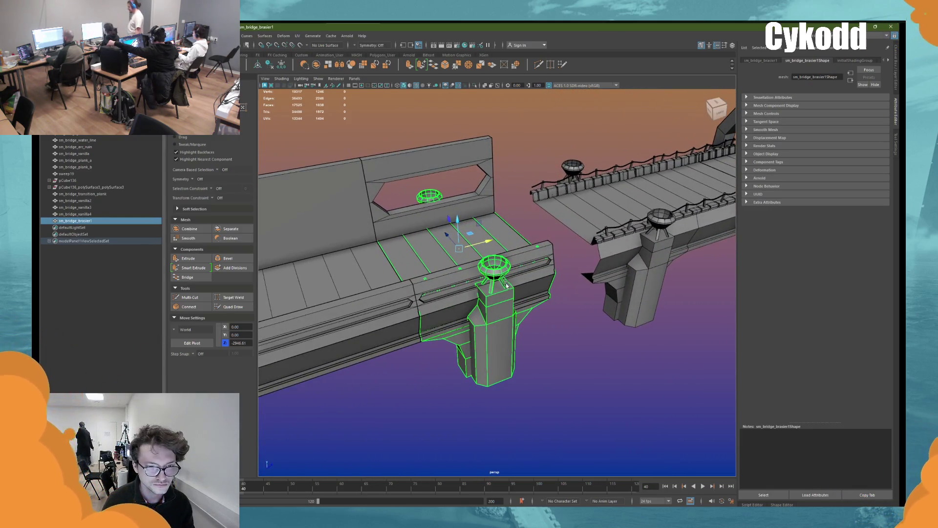
Step: Inspect the copied pillar by selecting face bands on its body, brazier bowl, post and brackets
{"action": "right_click_drag", "start_coordinate": [543, 139], "coordinate": [540, 168]}
{"action": "scroll", "coordinate": [504, 320], "scroll_direction": "up", "scroll_amount": 3}
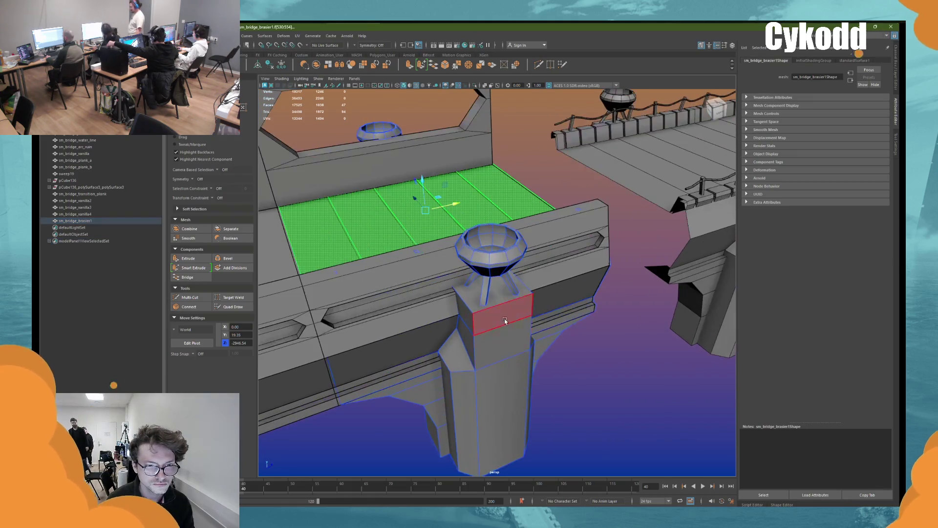
{"action": "double_click", "coordinate": [504, 320]}
{"action": "mouse_move", "coordinate": [505, 321]}
{"action": "left_mouse_down", "text": "alt"}
{"action": "mouse_move", "coordinate": [536, 311]}
{"action": "mouse_move", "coordinate": [596, 240]}
{"action": "left_mouse_up", "text": "alt"}
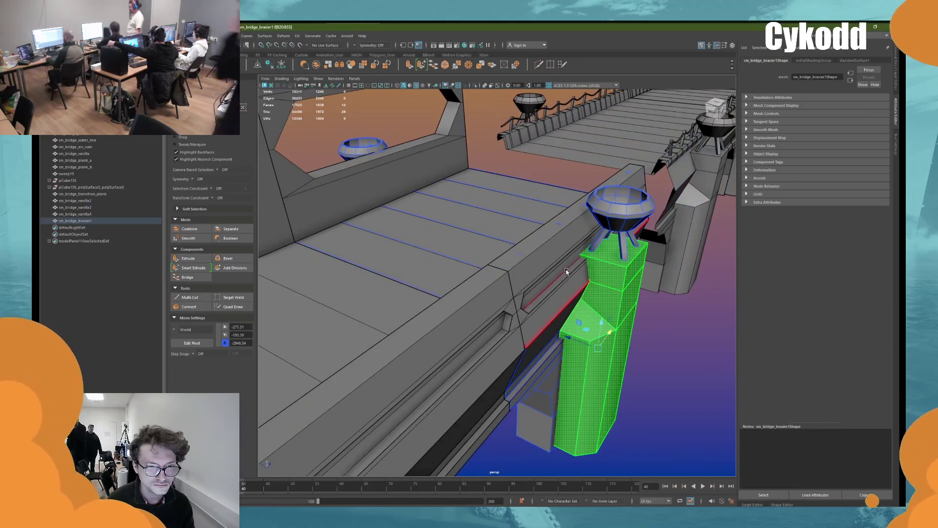
{"action": "double_click", "coordinate": [617, 209], "text": "shift"}
{"action": "scroll", "coordinate": [609, 232], "scroll_direction": "up", "scroll_amount": 3}
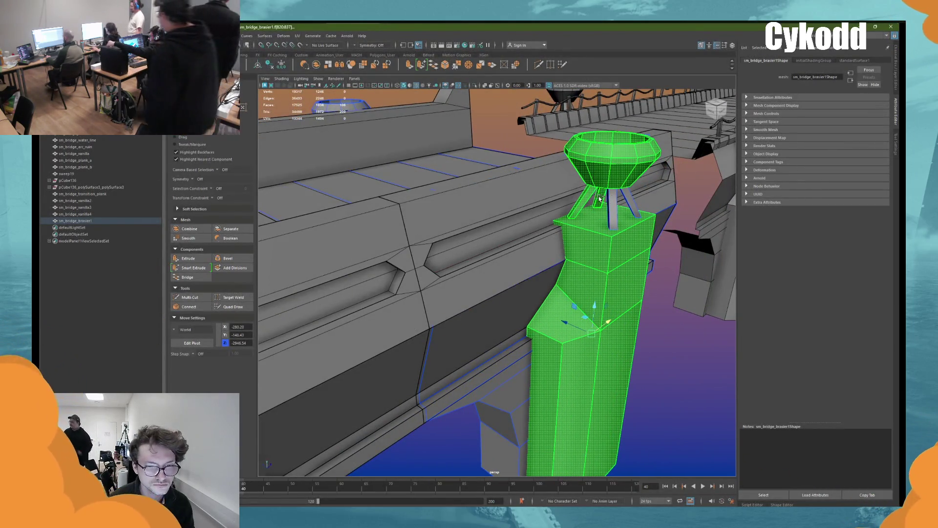
{"action": "double_click", "coordinate": [615, 207], "text": "shift"}
{"action": "double_click", "coordinate": [615, 208], "text": "shift"}
{"action": "mouse_move", "coordinate": [615, 207]}
{"action": "left_mouse_down", "text": "alt"}
{"action": "mouse_move", "coordinate": [581, 318]}
{"action": "mouse_move", "coordinate": [499, 292]}
{"action": "left_mouse_up", "text": "alt"}
{"action": "double_click", "coordinate": [499, 293], "text": "shift"}
{"action": "right_click_drag", "start_coordinate": [577, 125], "coordinate": [578, 136]}
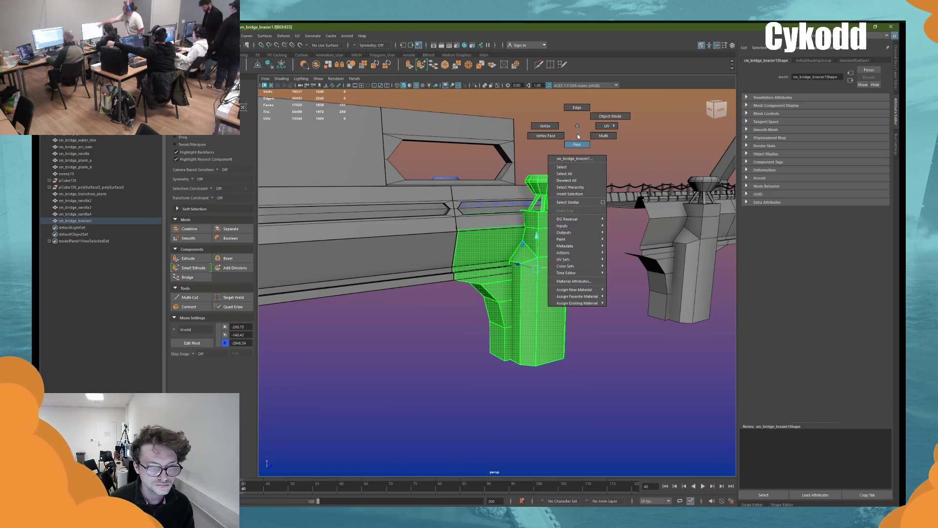
{"action": "right_click_drag", "start_coordinate": [577, 201], "coordinate": [576, 195]}
Step: Select and trim the bracket faces, then clear them and return to object selection
{"action": "mouse_move", "coordinate": [578, 147]}
{"action": "left_mouse_down", "text": "alt"}
{"action": "mouse_move", "coordinate": [562, 161]}
{"action": "mouse_move", "coordinate": [573, 156]}
{"action": "mouse_move", "coordinate": [526, 235]}
{"action": "mouse_move", "coordinate": [547, 233]}
{"action": "mouse_move", "coordinate": [517, 236]}
{"action": "mouse_move", "coordinate": [489, 264]}
{"action": "mouse_move", "coordinate": [559, 272]}
{"action": "mouse_move", "coordinate": [325, 444]}
{"action": "left_mouse_up", "text": "alt"}
{"action": "double_click", "coordinate": [547, 200]}
{"action": "left_click_drag", "start_coordinate": [325, 444], "coordinate": [461, 396], "text": "alt"}
{"action": "left_click", "coordinate": [461, 388]}
{"action": "left_click_drag", "start_coordinate": [465, 310], "coordinate": [461, 306], "text": "alt"}
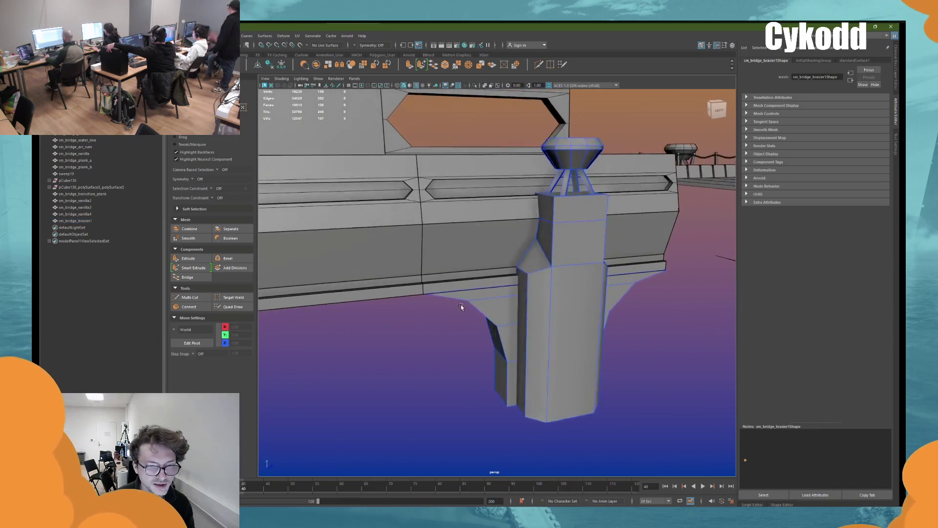
{"action": "right_click_drag", "start_coordinate": [605, 123], "coordinate": [621, 116]}
Step: Move sm_bridge_brasier1 to Z -2950, then pick a face on its brazier bowl
{"action": "mouse_move", "coordinate": [539, 192]}
{"action": "left_mouse_down"}
{"action": "mouse_move", "coordinate": [519, 192]}
{"action": "mouse_move", "coordinate": [495, 266]}
{"action": "mouse_move", "coordinate": [573, 256]}
{"action": "left_mouse_up"}
{"action": "scroll", "coordinate": [572, 256], "scroll_direction": "up", "scroll_amount": 3}
{"action": "left_click_drag", "start_coordinate": [476, 281], "coordinate": [460, 263], "text": "alt"}
{"action": "key", "text": "F11"}
{"action": "mouse_move", "coordinate": [466, 188]}
{"action": "left_mouse_down", "text": "alt"}
{"action": "mouse_move", "coordinate": [452, 196]}
{"action": "mouse_move", "coordinate": [468, 180]}
{"action": "mouse_move", "coordinate": [518, 205]}
{"action": "left_mouse_up", "text": "alt"}
{"action": "left_click", "coordinate": [469, 180]}
Step: Grow the face selection over the whole brazier bowl and all its legs
{"action": "key", "text": "shift+period"}
{"action": "key", "text": "shift+period"}
{"action": "left_click", "coordinate": [527, 205], "text": "shift"}
{"action": "key", "text": "shift+period"}
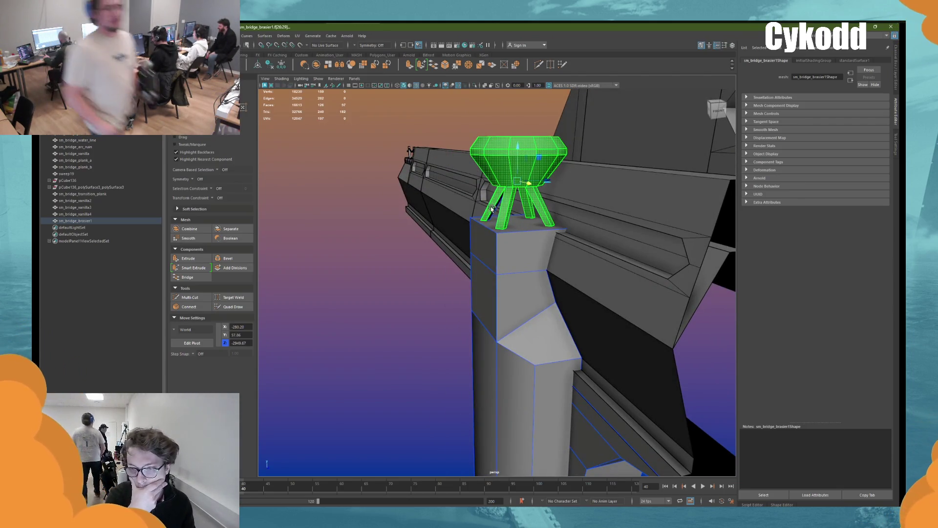
{"action": "left_click", "coordinate": [509, 245], "text": "shift"}
{"action": "mouse_move", "coordinate": [508, 245]}
{"action": "left_mouse_down", "text": "alt"}
{"action": "mouse_move", "coordinate": [530, 307]}
{"action": "mouse_move", "coordinate": [518, 252]}
{"action": "left_mouse_up", "text": "alt"}
{"action": "left_click", "coordinate": [480, 189], "text": "ctrl"}
{"action": "left_click_drag", "start_coordinate": [480, 188], "coordinate": [541, 357], "text": "alt"}
Step: Lower the brazier bowl and legs slightly onto the pillar top, then return to object mode
{"action": "key", "text": "F10"}
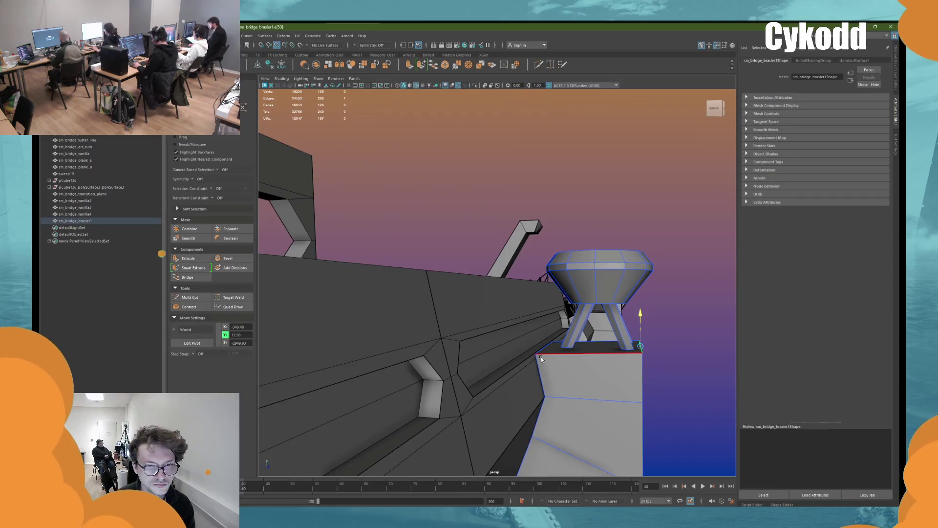
{"action": "left_click", "coordinate": [538, 356]}
{"action": "left_click", "coordinate": [631, 287]}
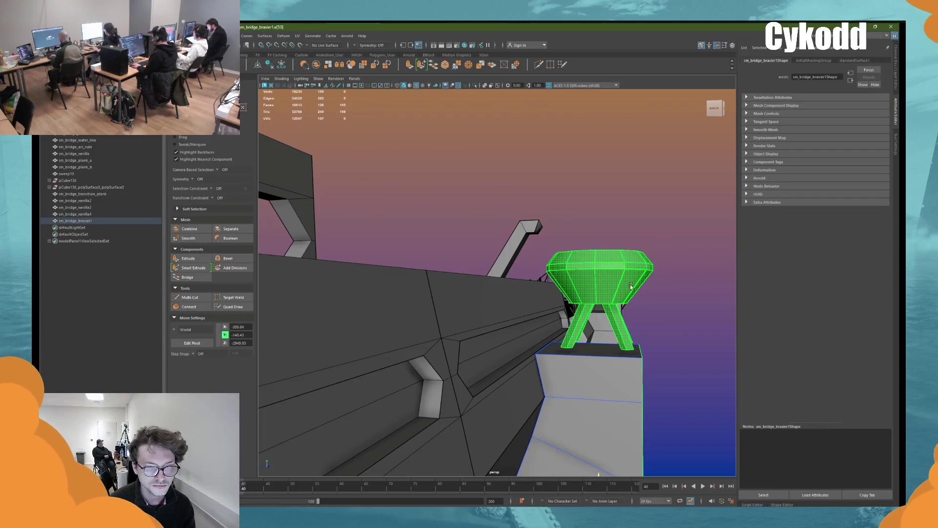
{"action": "left_click", "coordinate": [603, 387], "text": "ctrl"}
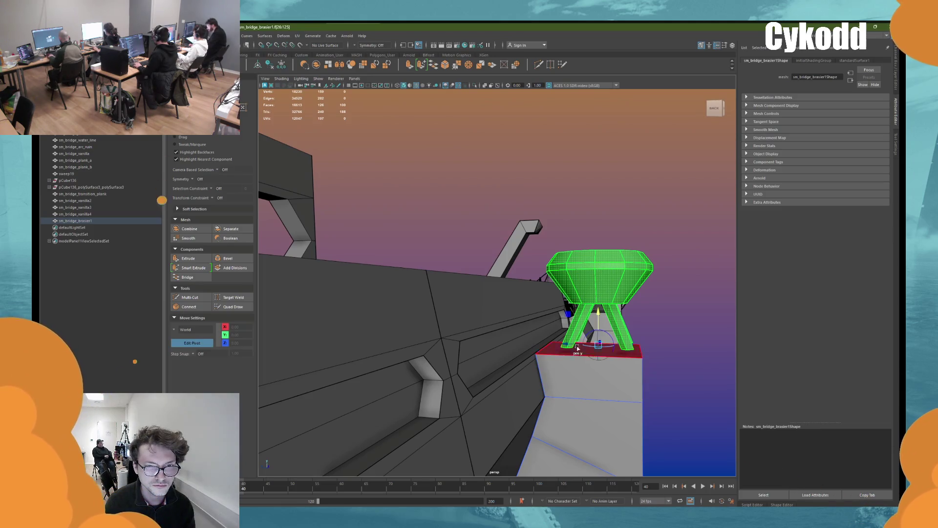
{"action": "mouse_move", "coordinate": [597, 321]}
{"action": "left_mouse_down"}
{"action": "mouse_move", "coordinate": [611, 391]}
{"action": "mouse_move", "coordinate": [635, 356]}
{"action": "left_mouse_up"}
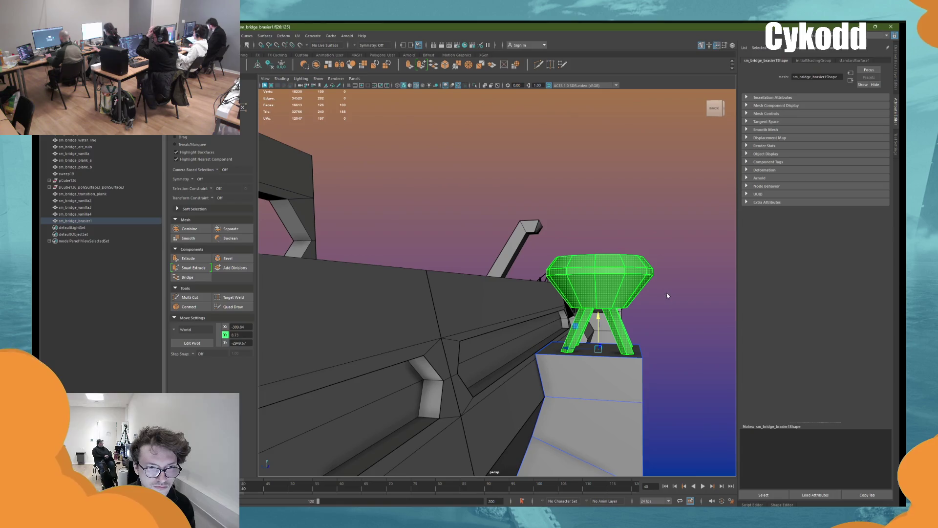
{"action": "key", "text": "F8"}
Step: Reselect the brazier pillar and box-select it together with the wall sections
{"action": "mouse_move", "coordinate": [664, 298]}
{"action": "left_mouse_down", "text": "alt"}
{"action": "mouse_move", "coordinate": [640, 346]}
{"action": "mouse_move", "coordinate": [577, 217]}
{"action": "mouse_move", "coordinate": [524, 336]}
{"action": "mouse_move", "coordinate": [521, 368]}
{"action": "mouse_move", "coordinate": [487, 299]}
{"action": "mouse_move", "coordinate": [548, 303]}
{"action": "mouse_move", "coordinate": [541, 309]}
{"action": "left_mouse_up", "text": "alt"}
{"action": "left_click", "coordinate": [578, 220]}
{"action": "left_click", "coordinate": [542, 310]}
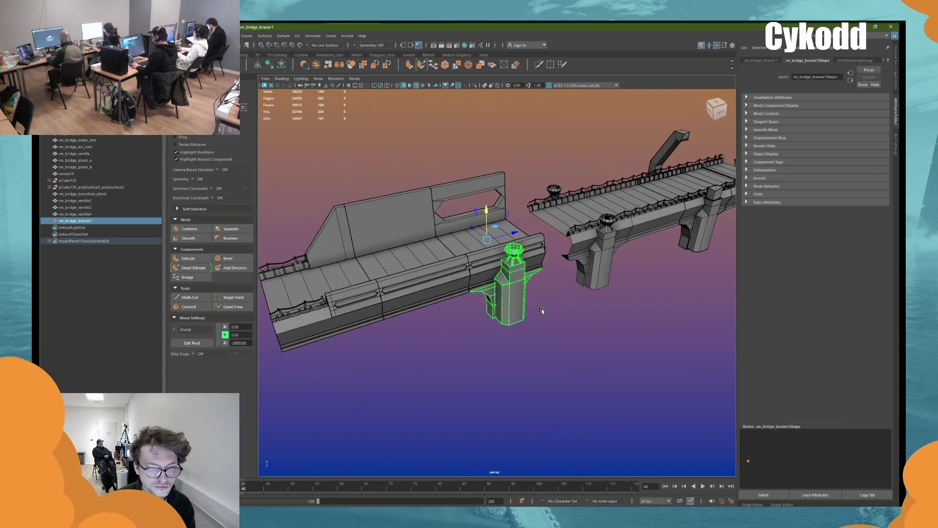
{"action": "right_click_drag", "start_coordinate": [541, 308], "coordinate": [570, 296], "text": "alt"}
{"action": "middle_click_drag", "start_coordinate": [570, 296], "coordinate": [536, 345], "text": "alt"}
{"action": "mouse_move", "coordinate": [536, 345]}
{"action": "left_mouse_down", "text": "alt"}
{"action": "mouse_move", "coordinate": [552, 344]}
{"action": "mouse_move", "coordinate": [510, 344]}
{"action": "mouse_move", "coordinate": [581, 339]}
{"action": "left_mouse_up", "text": "alt"}
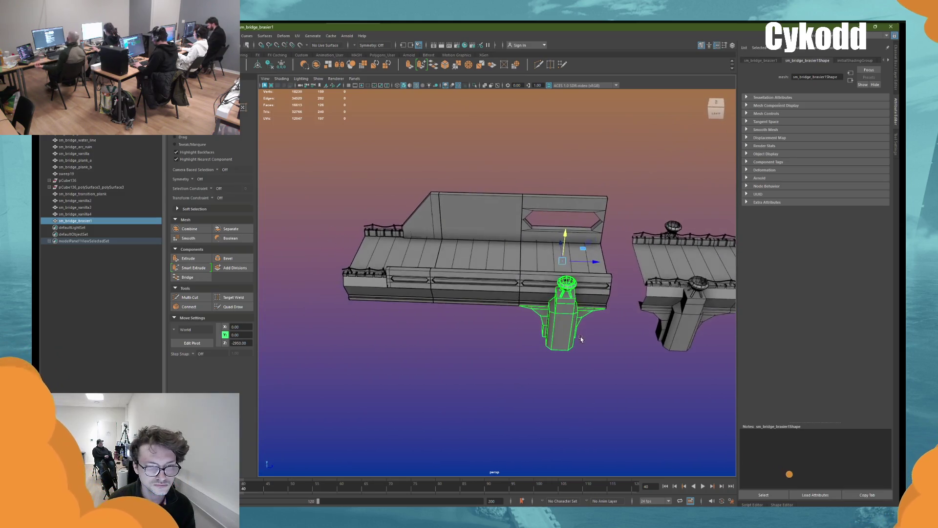
{"action": "left_click_drag", "start_coordinate": [295, 161], "coordinate": [295, 159]}
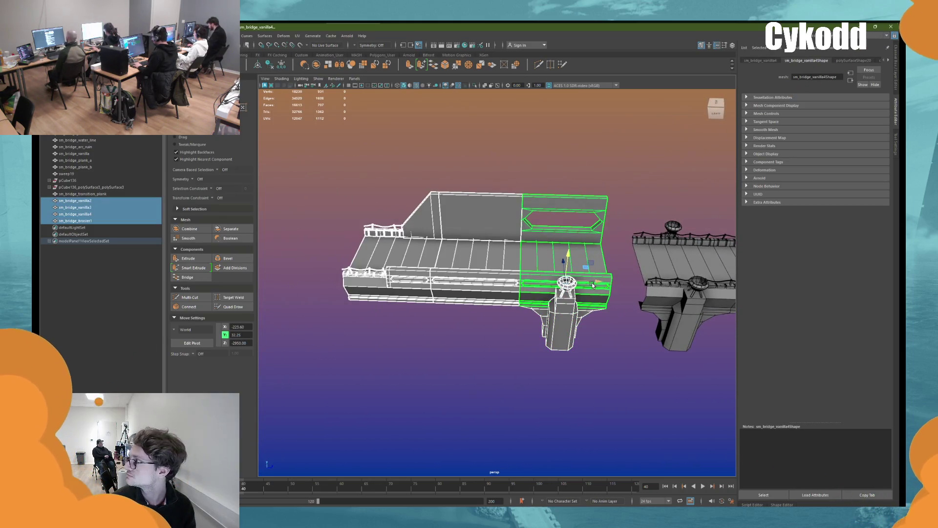
Step: Clone sm_bridge_brasier1 and sm_bridge_vanilla4 and slide the copies beside the other section
{"action": "left_click", "coordinate": [567, 318]}
{"action": "left_click", "coordinate": [595, 282], "text": "shift"}
{"action": "mouse_move", "coordinate": [594, 283]}
{"action": "left_mouse_down", "text": "alt"}
{"action": "mouse_move", "coordinate": [569, 297]}
{"action": "mouse_move", "coordinate": [482, 296]}
{"action": "mouse_move", "coordinate": [544, 290]}
{"action": "left_mouse_up", "text": "alt"}
{"action": "key", "text": "f"}
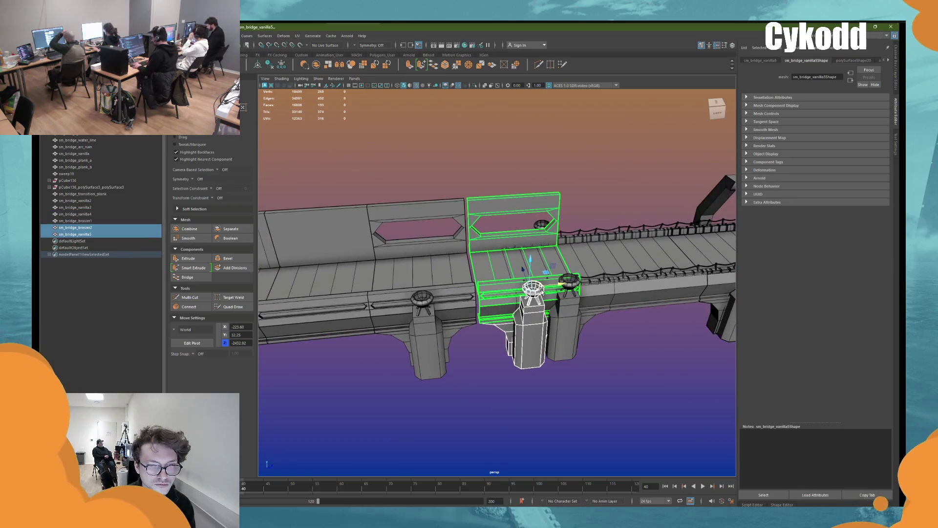
{"action": "scroll", "coordinate": [464, 298], "scroll_direction": "down", "scroll_amount": 3}
{"action": "left_click_drag", "start_coordinate": [406, 294], "coordinate": [259, 294]}
{"action": "left_click", "coordinate": [626, 235]}
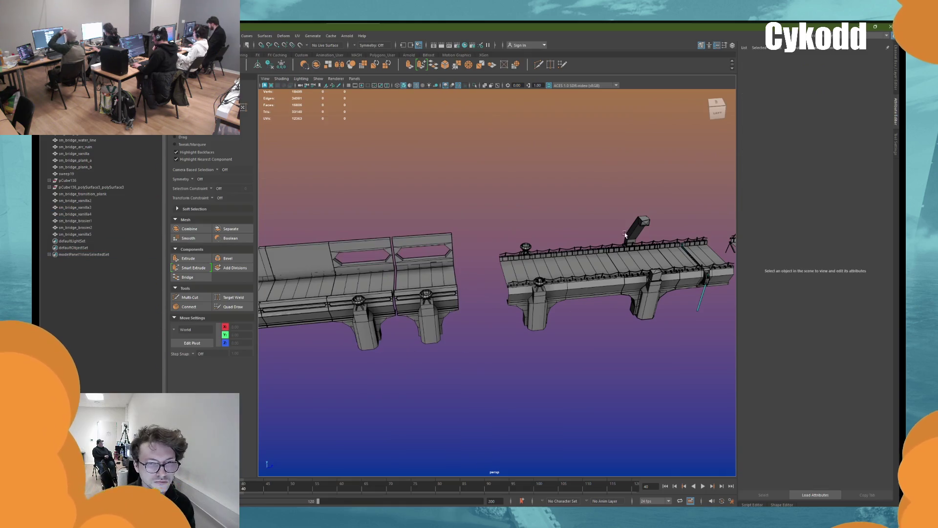
Step: Select the arched ruin bridge piece and pick a single face on its pillar
{"action": "left_click", "coordinate": [631, 227]}
{"action": "left_click_drag", "start_coordinate": [668, 262], "coordinate": [500, 261]}
{"action": "mouse_move", "coordinate": [513, 200]}
{"action": "right_mouse_down"}
{"action": "mouse_move", "coordinate": [513, 215]}
{"action": "mouse_move", "coordinate": [477, 234]}
{"action": "right_mouse_up"}
{"action": "scroll", "coordinate": [478, 234], "scroll_direction": "up", "scroll_amount": 3}
{"action": "left_click", "coordinate": [464, 206]}
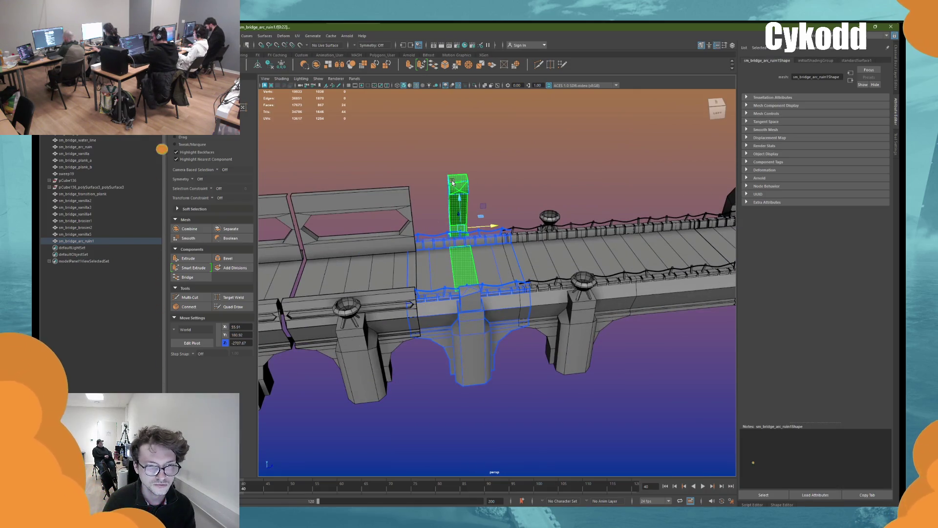
Step: Invert the pillar face selection and delete the rest, keeping only the pillar parts
{"action": "double_click", "coordinate": [478, 300], "text": "shift"}
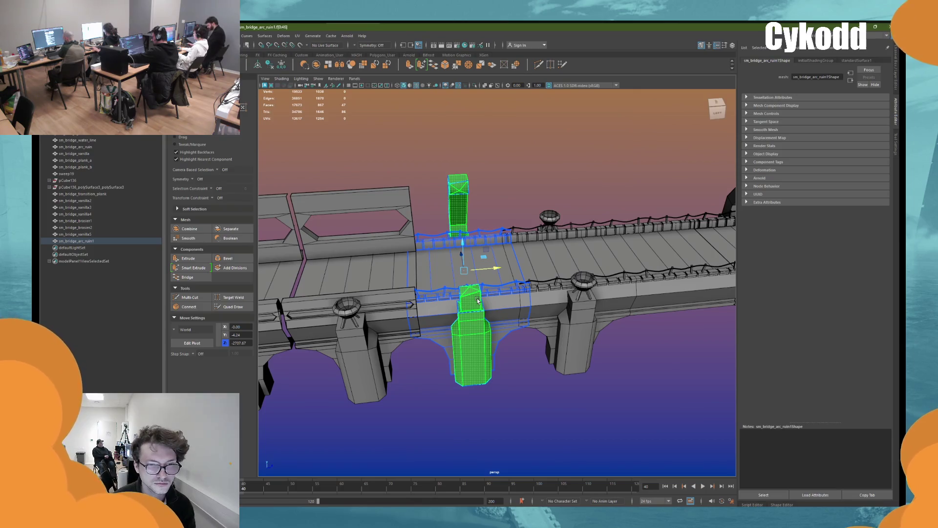
{"action": "right_click", "coordinate": [504, 149]}
{"action": "left_click", "coordinate": [502, 216]}
{"action": "key", "text": "Delete"}
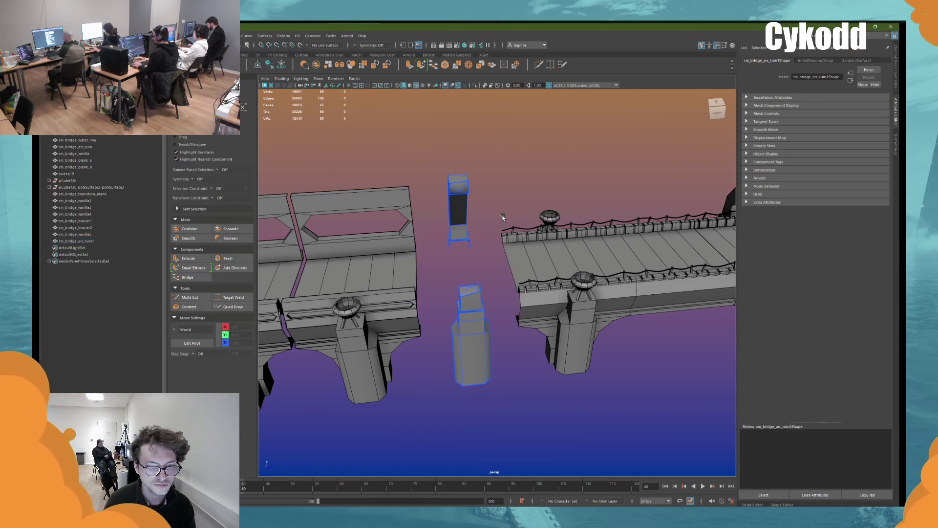
{"action": "key", "text": "F8"}
{"action": "mouse_move", "coordinate": [500, 167]}
{"action": "left_mouse_down", "text": "alt"}
{"action": "mouse_move", "coordinate": [517, 192]}
{"action": "mouse_move", "coordinate": [484, 259]}
{"action": "left_mouse_up", "text": "alt"}
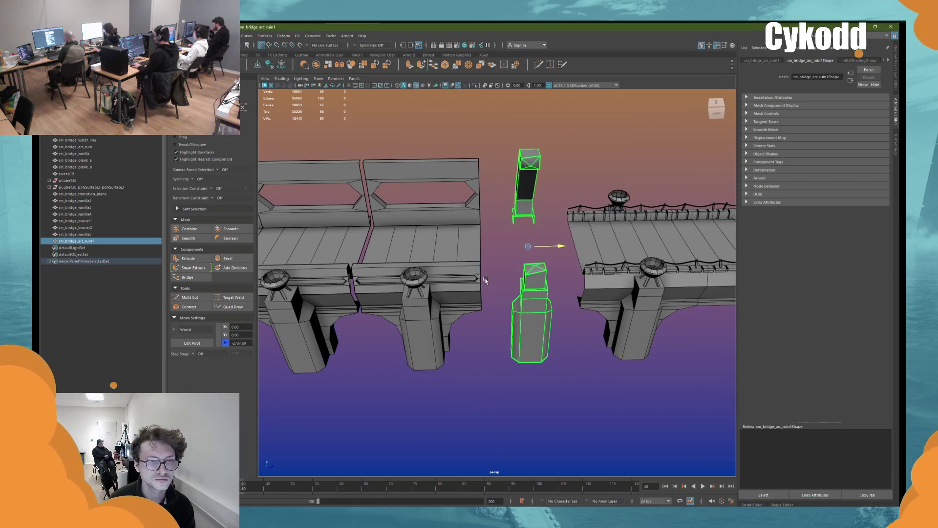
Step: Shift sm_bridge_brasier2 and sm_bridge_vanilla5 right, then delete the brazier from the pillar top
{"action": "left_click", "coordinate": [418, 282]}
{"action": "left_click", "coordinate": [421, 237], "text": "shift"}
{"action": "mouse_move", "coordinate": [428, 305]}
{"action": "left_mouse_down"}
{"action": "mouse_move", "coordinate": [465, 308]}
{"action": "mouse_move", "coordinate": [534, 274]}
{"action": "left_mouse_up"}
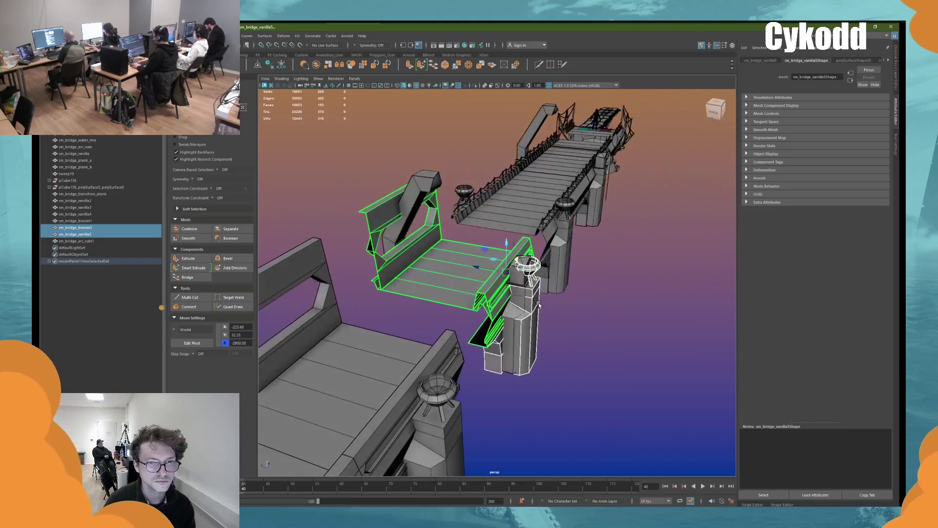
{"action": "left_click", "coordinate": [534, 274]}
{"action": "left_click", "coordinate": [534, 273]}
{"action": "left_click_drag", "start_coordinate": [611, 253], "coordinate": [575, 255], "text": "alt"}
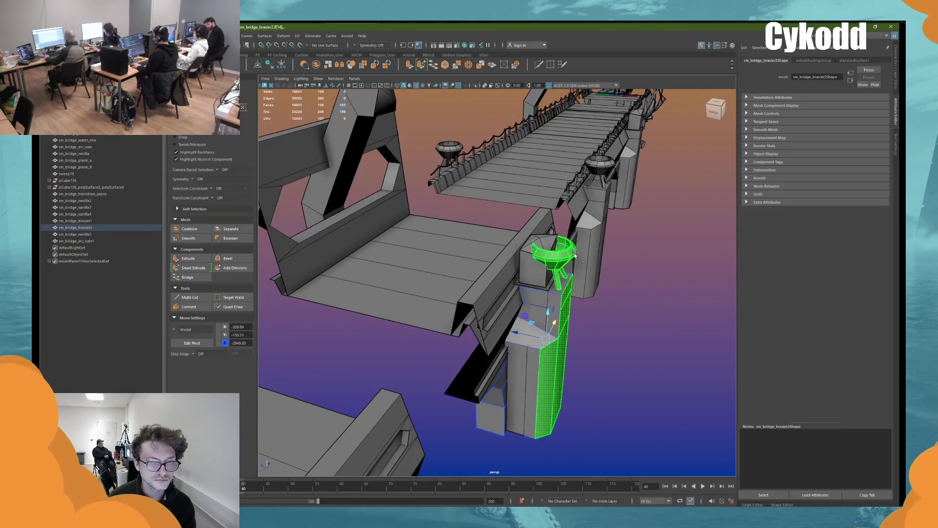
{"action": "left_click", "coordinate": [575, 254]}
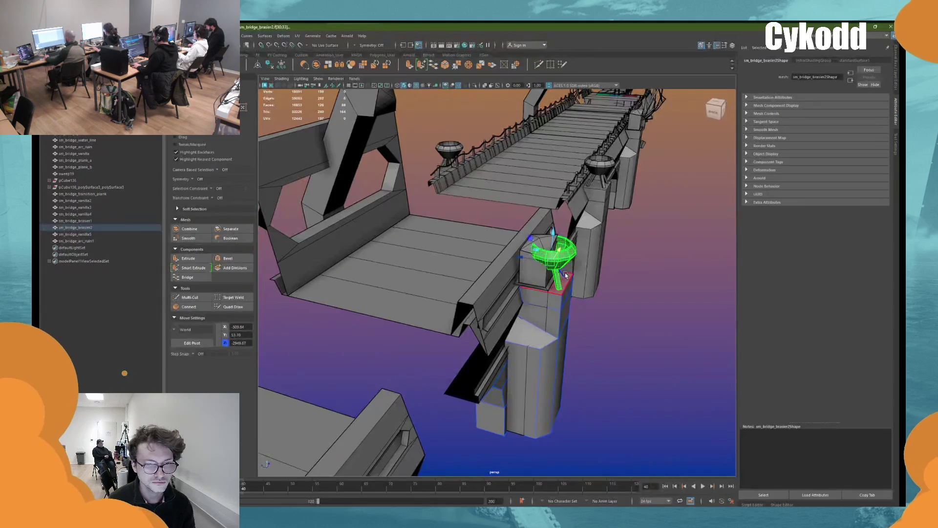
{"action": "key", "text": "Delete"}
{"action": "key", "text": "Delete"}
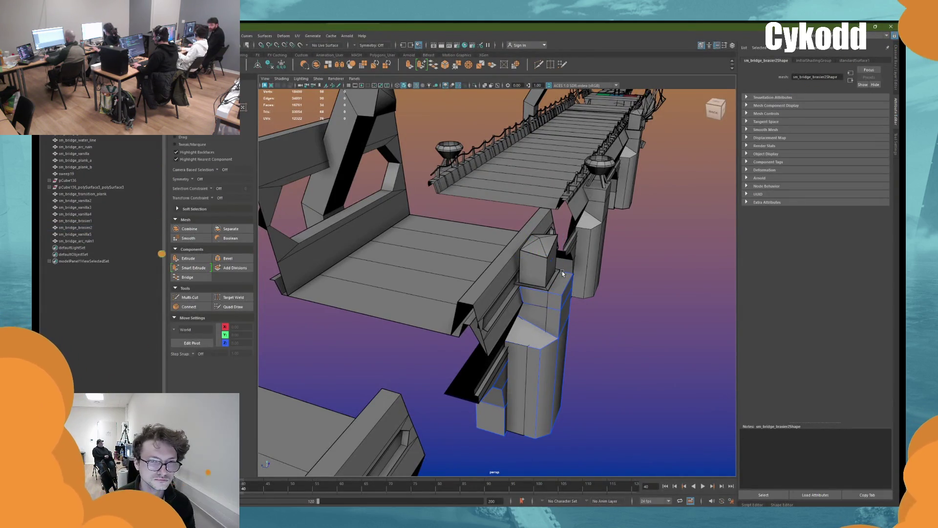
Step: With X-ray on, remove the plank hidden inside the pillar block, then turn X-ray off
{"action": "scroll", "coordinate": [563, 274], "scroll_direction": "up", "scroll_amount": 2}
{"action": "mouse_move", "coordinate": [590, 444]}
{"action": "left_mouse_down", "text": "alt"}
{"action": "mouse_move", "coordinate": [588, 265]}
{"action": "mouse_move", "coordinate": [479, 313]}
{"action": "mouse_move", "coordinate": [491, 314]}
{"action": "left_mouse_up", "text": "alt"}
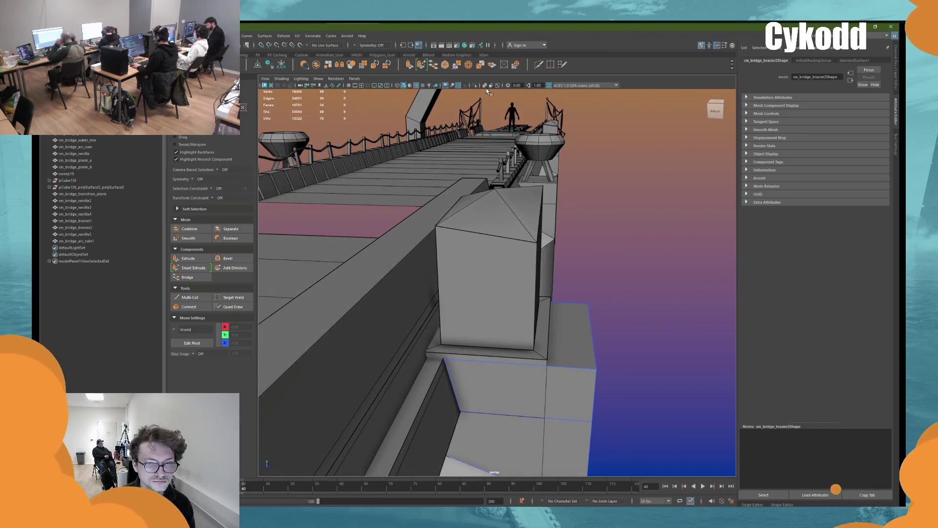
{"action": "left_click", "coordinate": [484, 86]}
{"action": "left_click", "coordinate": [519, 283]}
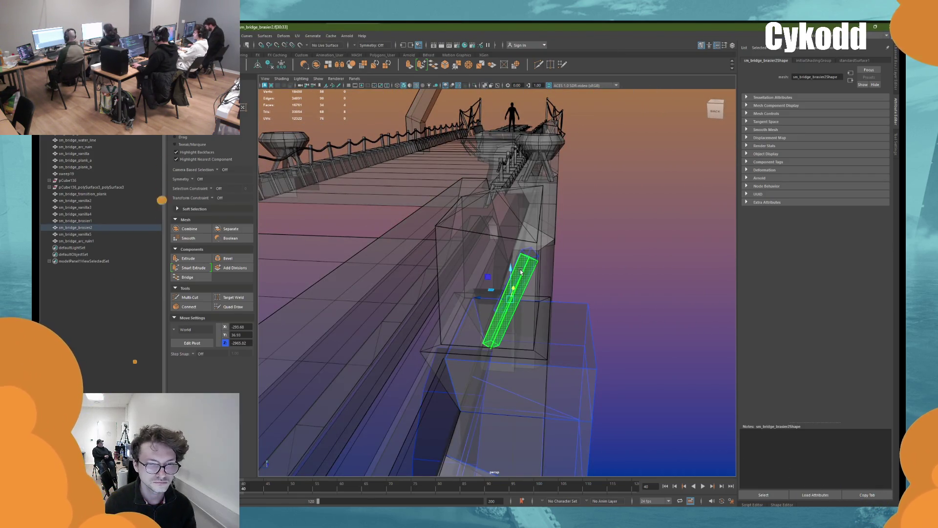
{"action": "key", "text": "ctrl+h"}
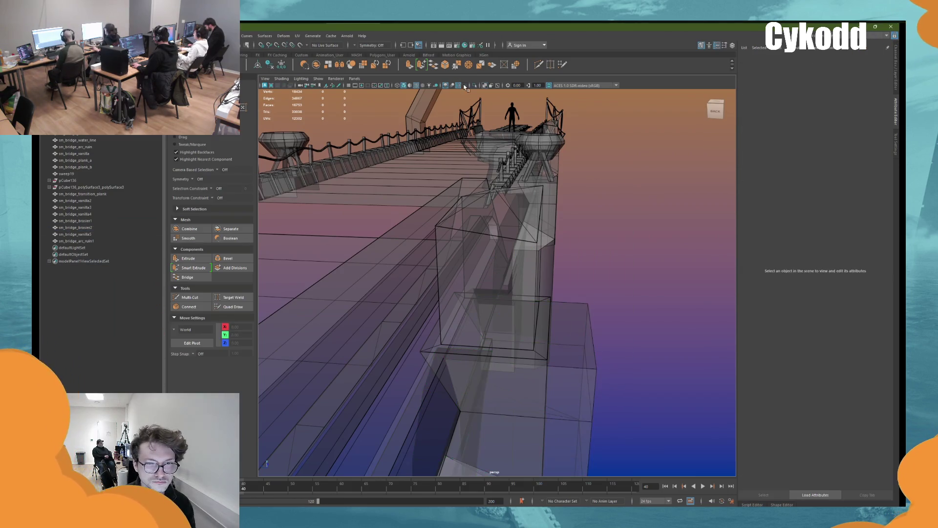
{"action": "left_click", "coordinate": [486, 86]}
{"action": "left_click", "coordinate": [505, 256]}
{"action": "left_click", "coordinate": [646, 221]}
{"action": "left_click", "coordinate": [517, 276]}
{"action": "mouse_move", "coordinate": [517, 275]}
{"action": "left_mouse_down", "text": "alt"}
{"action": "mouse_move", "coordinate": [559, 313]}
{"action": "mouse_move", "coordinate": [549, 308]}
{"action": "mouse_move", "coordinate": [572, 259]}
{"action": "mouse_move", "coordinate": [374, 141]}
{"action": "left_mouse_up", "text": "alt"}
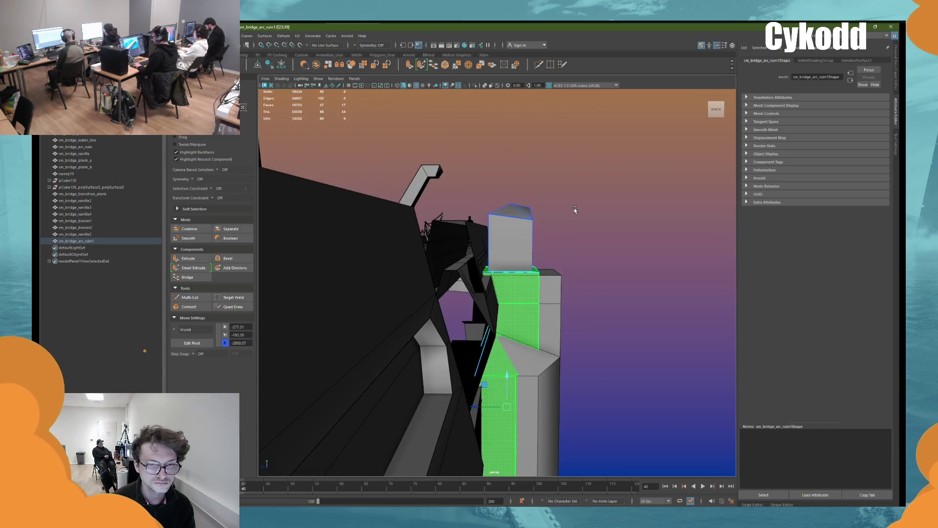
Step: Delete the leftover pillar faces so only the small cube block remains
{"action": "key", "text": "Delete"}
{"action": "right_click_drag", "start_coordinate": [567, 218], "coordinate": [587, 198]}
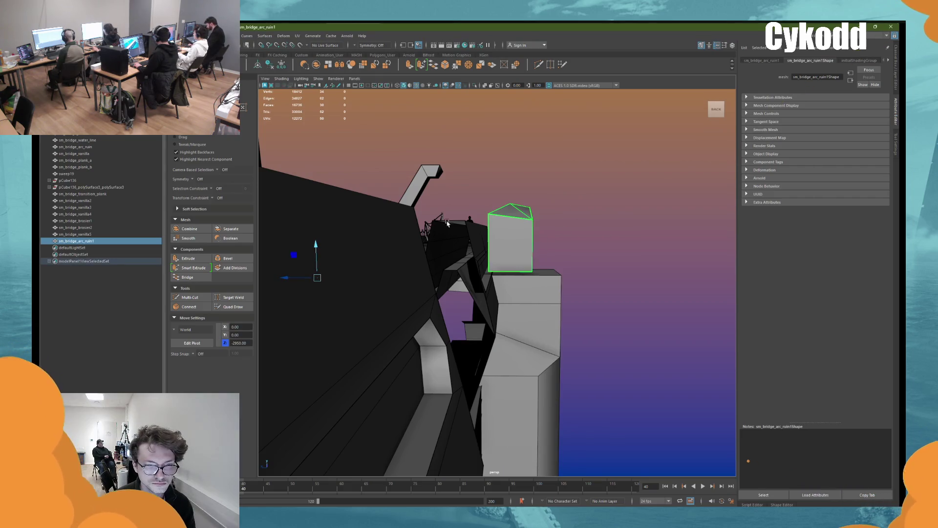
{"action": "mouse_move", "coordinate": [467, 125]}
{"action": "left_mouse_down", "text": "alt"}
{"action": "mouse_move", "coordinate": [449, 126]}
{"action": "mouse_move", "coordinate": [459, 133]}
{"action": "left_mouse_up", "text": "alt"}
{"action": "left_click_drag", "start_coordinate": [369, 245], "coordinate": [356, 244], "text": "alt"}
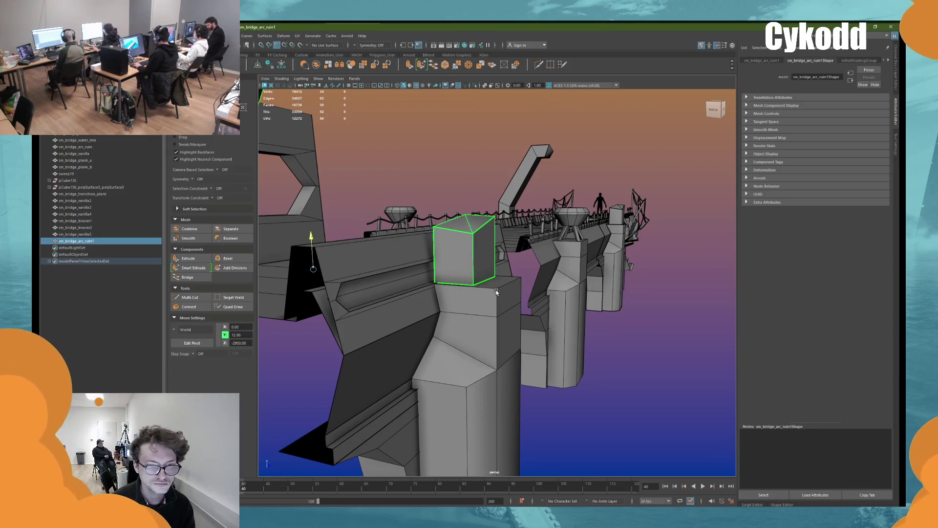
Step: Clear the face selection and frame the view on the middle section sm_bridge_vanilla5
{"action": "key", "text": "ctrl+F11"}
{"action": "mouse_move", "coordinate": [457, 150]}
{"action": "left_mouse_down", "text": "alt"}
{"action": "mouse_move", "coordinate": [505, 266]}
{"action": "mouse_move", "coordinate": [408, 323]}
{"action": "mouse_move", "coordinate": [493, 294]}
{"action": "mouse_move", "coordinate": [481, 292]}
{"action": "left_mouse_up", "text": "alt"}
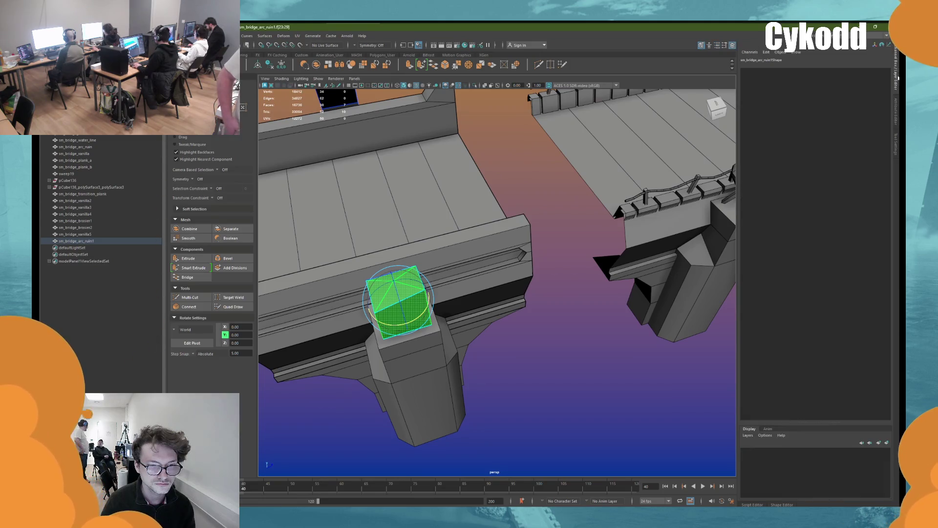
{"action": "key", "text": "w"}
{"action": "left_click_drag", "start_coordinate": [518, 230], "coordinate": [556, 201], "text": "alt"}
{"action": "left_click", "coordinate": [570, 162]}
{"action": "mouse_move", "coordinate": [570, 163]}
{"action": "left_mouse_down", "text": "alt"}
{"action": "mouse_move", "coordinate": [552, 186]}
{"action": "mouse_move", "coordinate": [605, 260]}
{"action": "mouse_move", "coordinate": [567, 224]}
{"action": "mouse_move", "coordinate": [485, 236]}
{"action": "left_mouse_up", "text": "alt"}
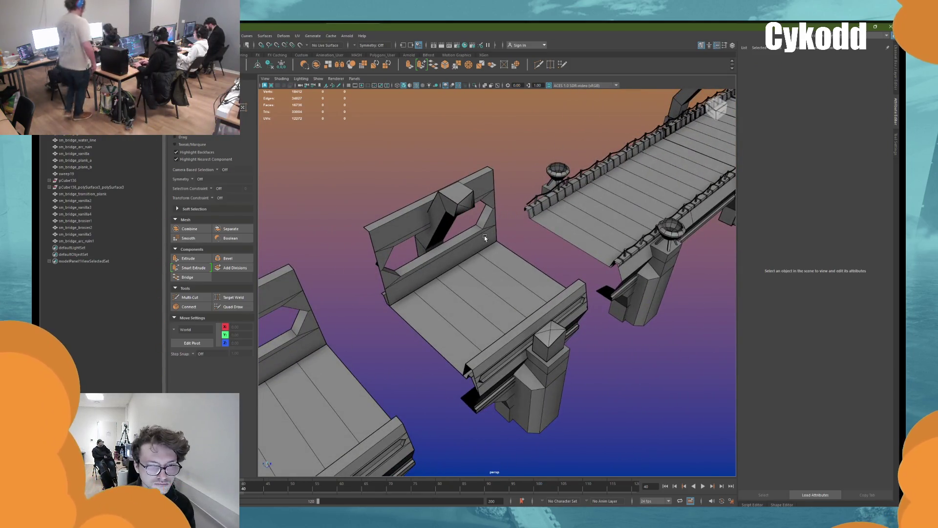
{"action": "left_click", "coordinate": [484, 236]}
{"action": "key", "text": "f"}
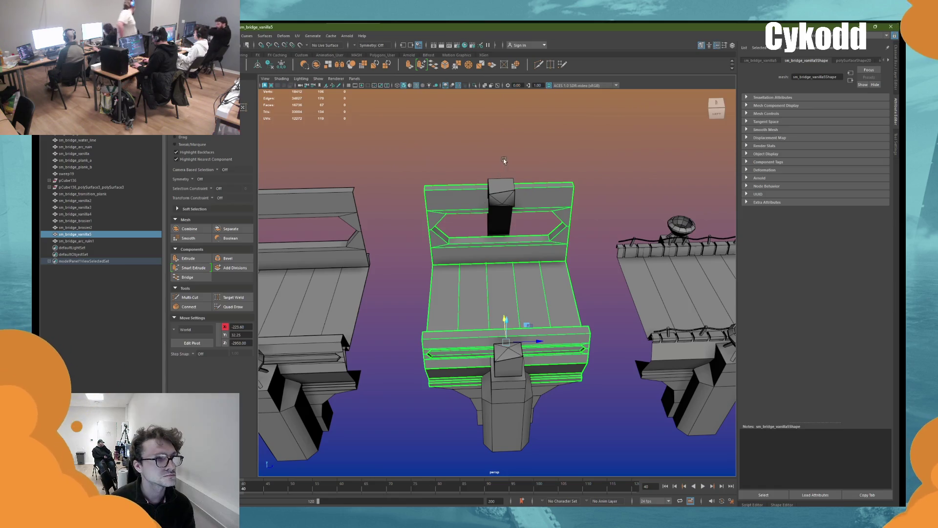
Step: Select the upper back wall faces and the right-edge vertices, undoing a trial move
{"action": "right_click_drag", "start_coordinate": [505, 156], "coordinate": [506, 181]}
{"action": "double_click", "coordinate": [543, 197]}
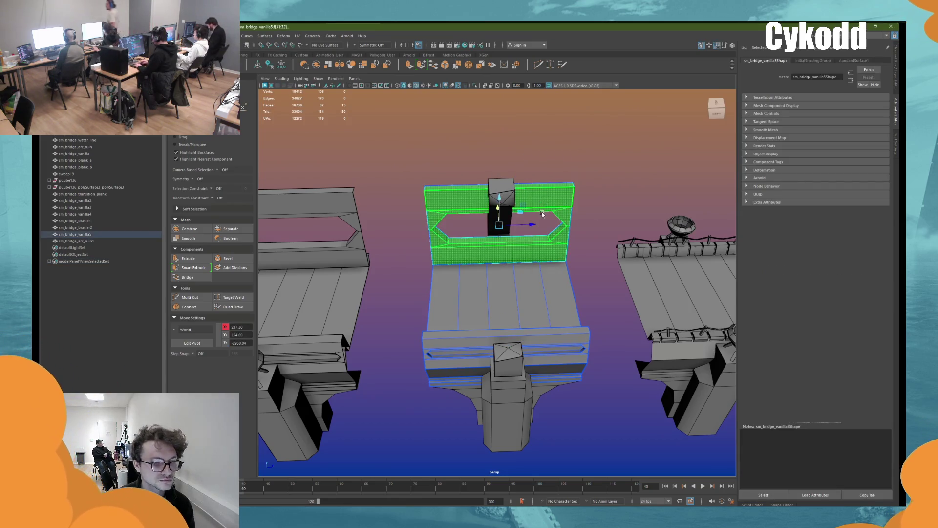
{"action": "key", "text": "f"}
{"action": "key", "text": "F9"}
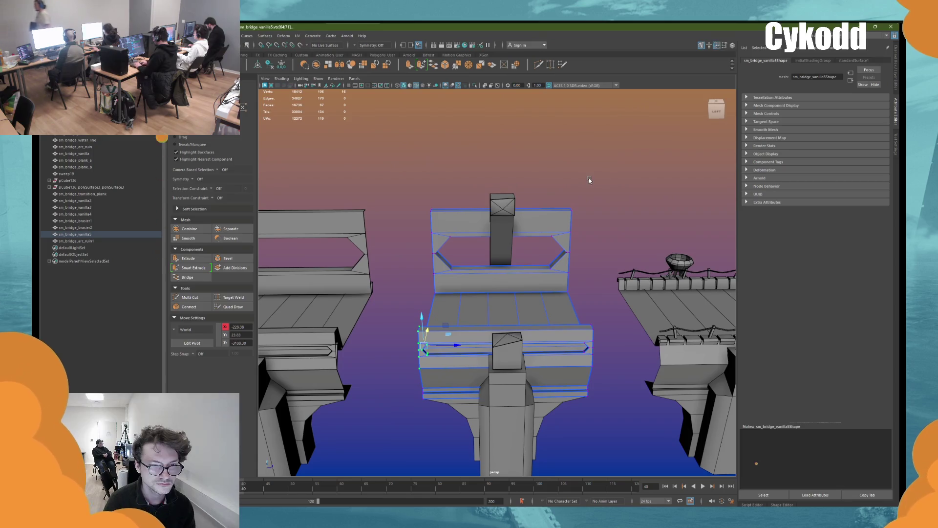
{"action": "left_click_drag", "start_coordinate": [600, 178], "coordinate": [552, 299]}
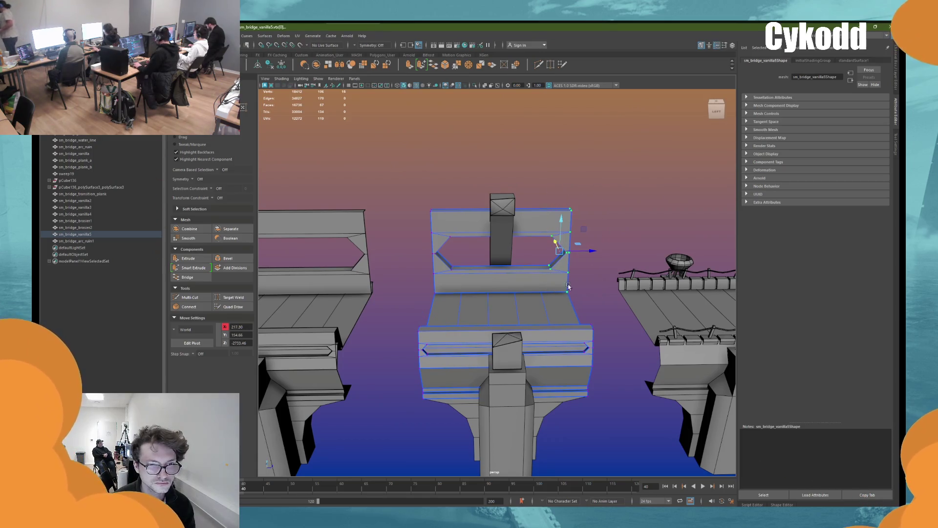
{"action": "mouse_move", "coordinate": [594, 251]}
{"action": "left_mouse_down"}
{"action": "mouse_move", "coordinate": [541, 251]}
{"action": "mouse_move", "coordinate": [608, 325]}
{"action": "mouse_move", "coordinate": [508, 301]}
{"action": "left_mouse_up"}
{"action": "key", "text": "ctrl+z"}
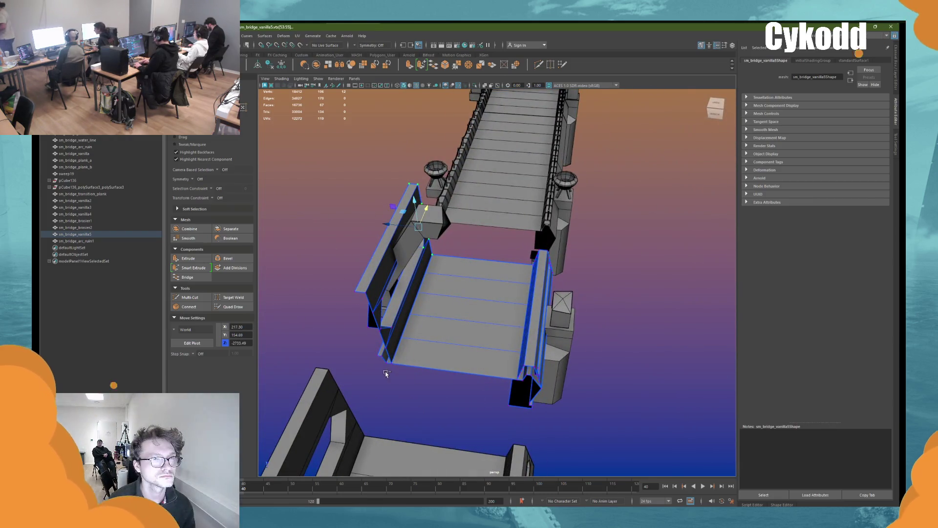
Step: Narrow the back wall to Z -3000, reshape the hexagon opening, and extract the panel faces
{"action": "mouse_move", "coordinate": [385, 364]}
{"action": "left_mouse_down", "text": "alt"}
{"action": "mouse_move", "coordinate": [484, 312]}
{"action": "mouse_move", "coordinate": [481, 289]}
{"action": "left_mouse_up", "text": "alt"}
{"action": "middle_click_drag", "start_coordinate": [482, 289], "coordinate": [494, 284]}
{"action": "right_click_drag", "start_coordinate": [489, 283], "coordinate": [504, 298], "text": "alt"}
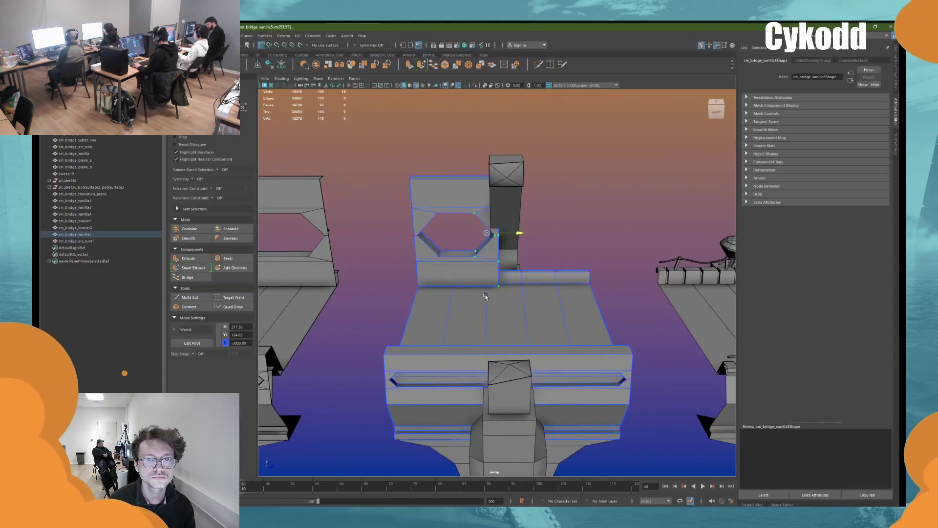
{"action": "middle_click_drag", "start_coordinate": [485, 297], "coordinate": [476, 296]}
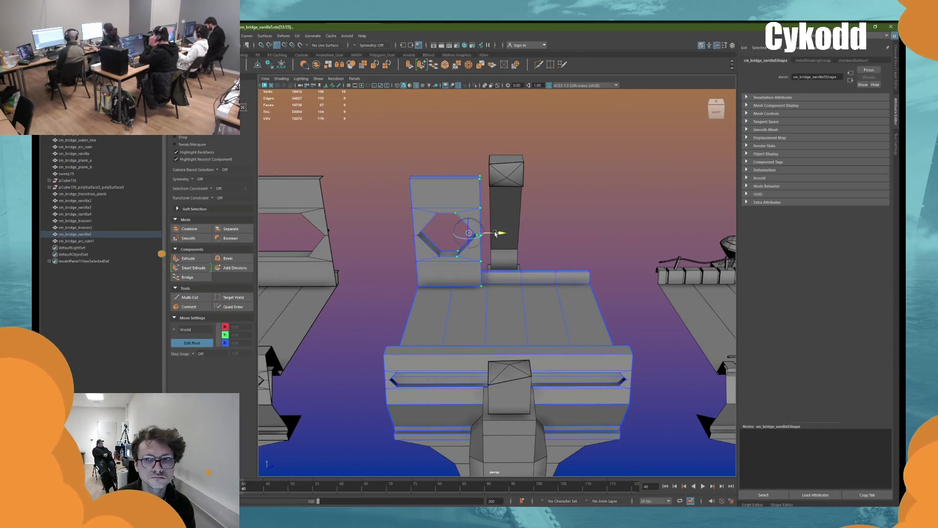
{"action": "mouse_move", "coordinate": [491, 289]}
{"action": "middle_mouse_down"}
{"action": "mouse_move", "coordinate": [509, 260]}
{"action": "mouse_move", "coordinate": [487, 247]}
{"action": "middle_mouse_up"}
{"action": "mouse_move", "coordinate": [487, 246]}
{"action": "left_mouse_down", "text": "alt"}
{"action": "mouse_move", "coordinate": [528, 245]}
{"action": "mouse_move", "coordinate": [506, 248]}
{"action": "mouse_move", "coordinate": [506, 238]}
{"action": "left_mouse_up", "text": "alt"}
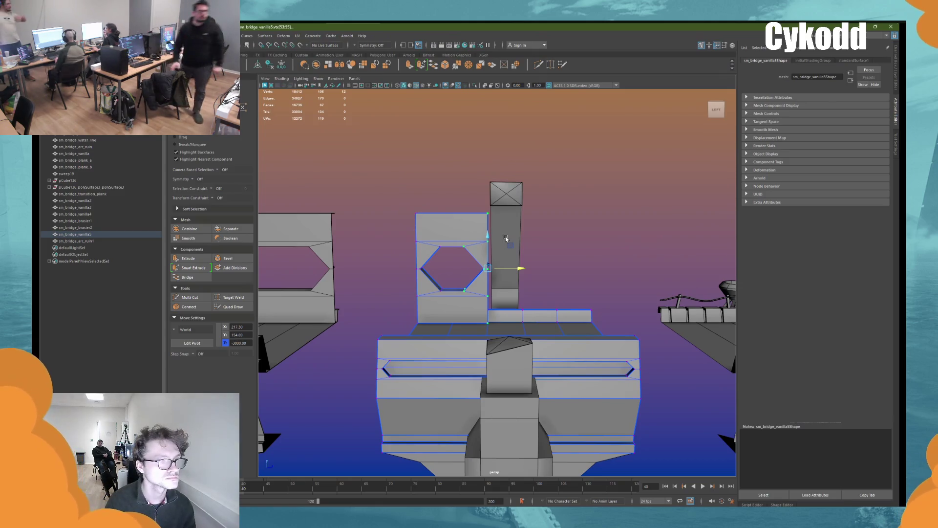
{"action": "key", "text": "ctrl+F11"}
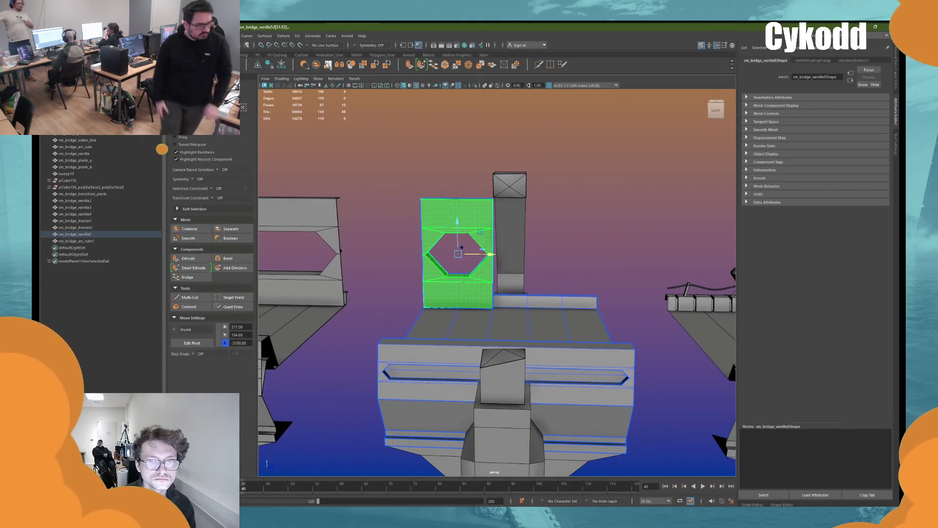
{"action": "left_click", "coordinate": [328, 65]}
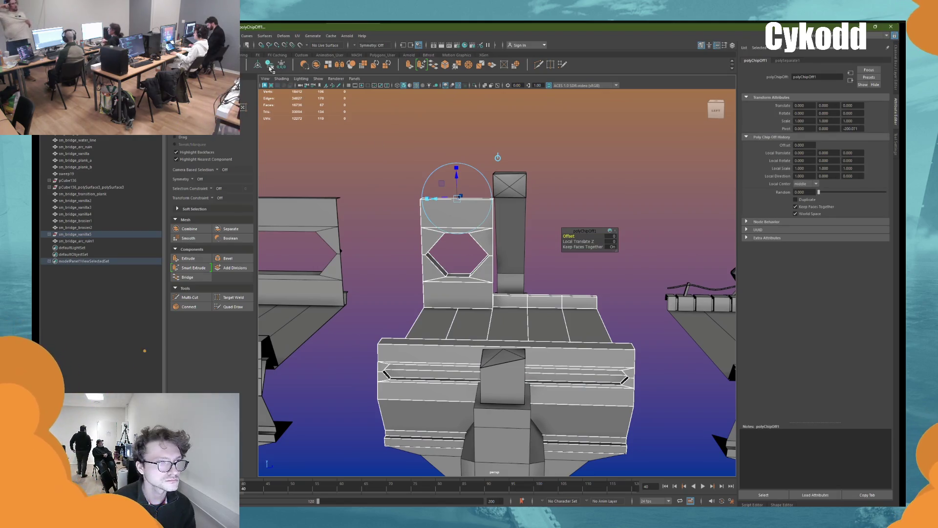
Step: Finish the extraction and check the panel, base mesh, sm_bridge_arc_ruin1 and sm_bridge_brasier2
{"action": "key", "text": "w"}
{"action": "left_click", "coordinate": [457, 216]}
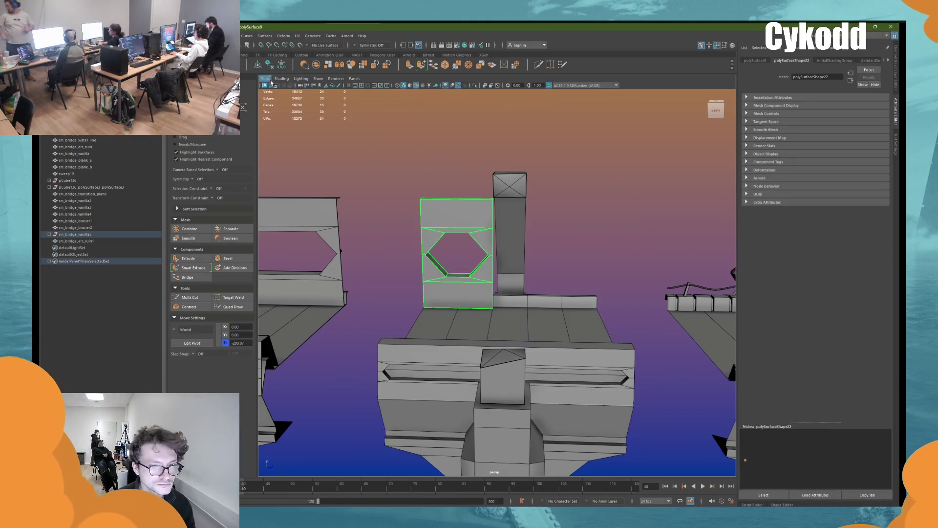
{"action": "left_click", "coordinate": [530, 316]}
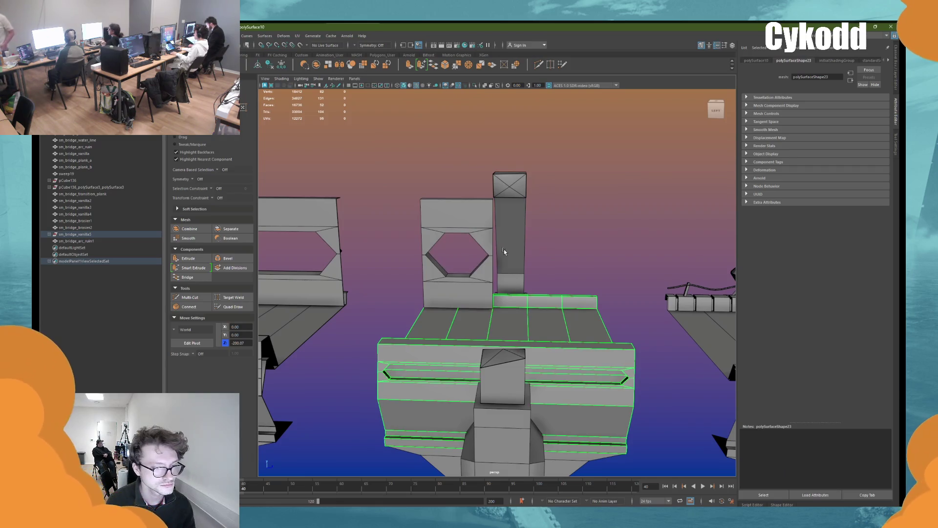
{"action": "left_click", "coordinate": [515, 356]}
{"action": "left_click", "coordinate": [500, 430], "text": "shift"}
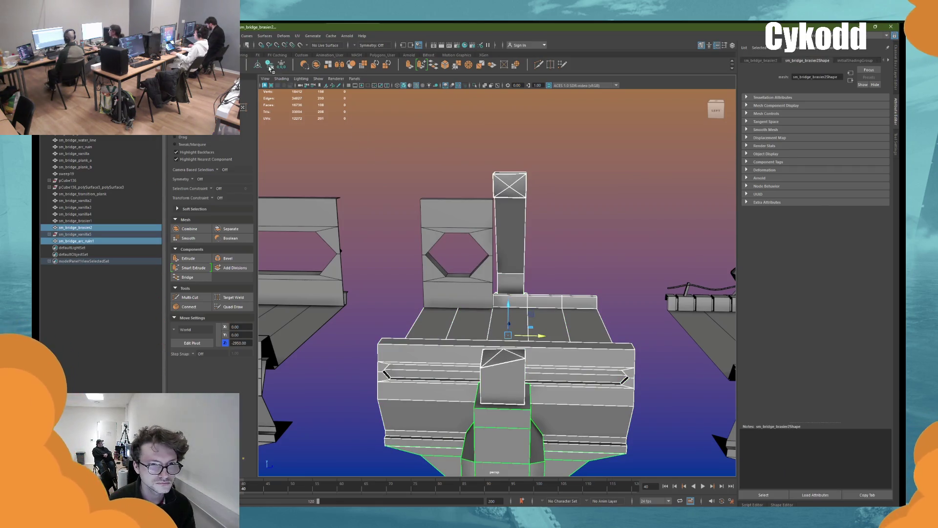
Step: Duplicate the hexagon panel and place the copy to the right of the column
{"action": "left_click", "coordinate": [463, 216]}
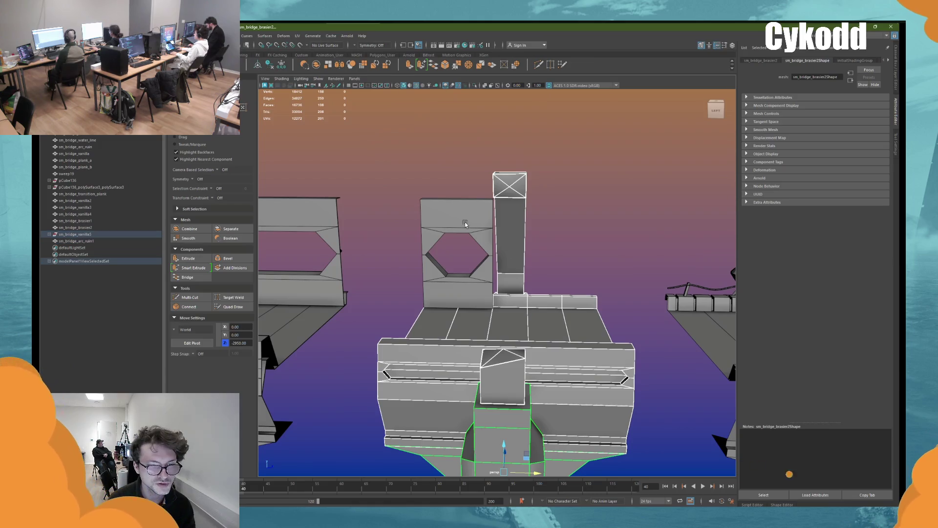
{"action": "key", "text": "ctrl+d"}
{"action": "mouse_move", "coordinate": [496, 255]}
{"action": "left_mouse_down"}
{"action": "mouse_move", "coordinate": [588, 302]}
{"action": "mouse_move", "coordinate": [557, 294]}
{"action": "mouse_move", "coordinate": [563, 339]}
{"action": "left_mouse_up"}
{"action": "scroll", "coordinate": [536, 301], "scroll_direction": "down", "scroll_amount": 10}
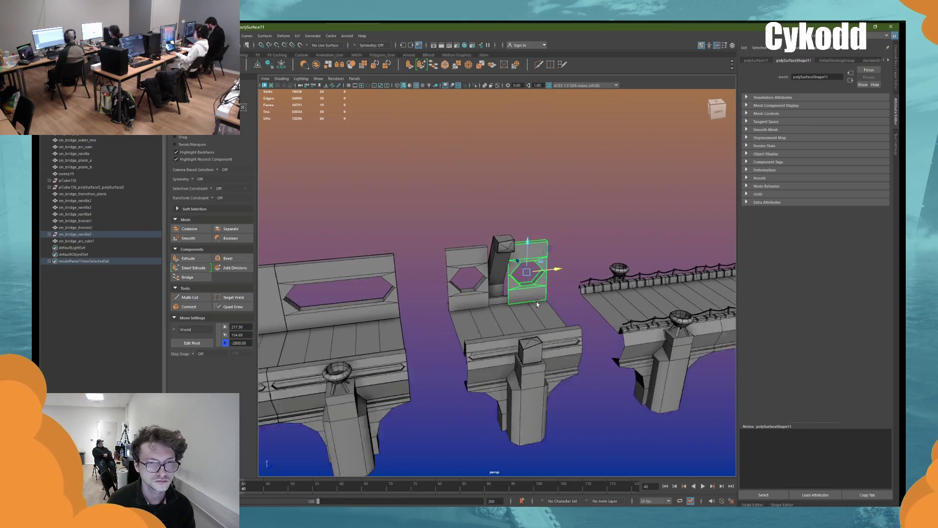
Step: View both hexagon panels from the front, then select the left panel and slide it apart
{"action": "scroll", "coordinate": [537, 301], "scroll_direction": "up", "scroll_amount": 10}
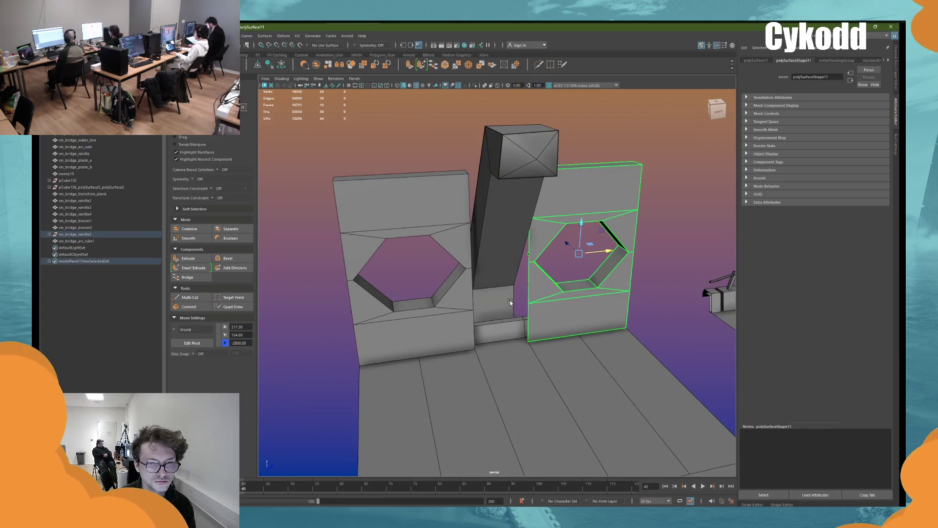
{"action": "mouse_move", "coordinate": [521, 298]}
{"action": "left_mouse_down", "text": "alt"}
{"action": "mouse_move", "coordinate": [533, 314]}
{"action": "mouse_move", "coordinate": [494, 298]}
{"action": "mouse_move", "coordinate": [532, 279]}
{"action": "mouse_move", "coordinate": [542, 245]}
{"action": "mouse_move", "coordinate": [596, 255]}
{"action": "mouse_move", "coordinate": [512, 199]}
{"action": "left_mouse_up", "text": "alt"}
{"action": "mouse_move", "coordinate": [556, 175]}
{"action": "left_mouse_down", "text": "alt"}
{"action": "mouse_move", "coordinate": [563, 240]}
{"action": "mouse_move", "coordinate": [544, 231]}
{"action": "mouse_move", "coordinate": [532, 249]}
{"action": "mouse_move", "coordinate": [541, 263]}
{"action": "left_mouse_up", "text": "alt"}
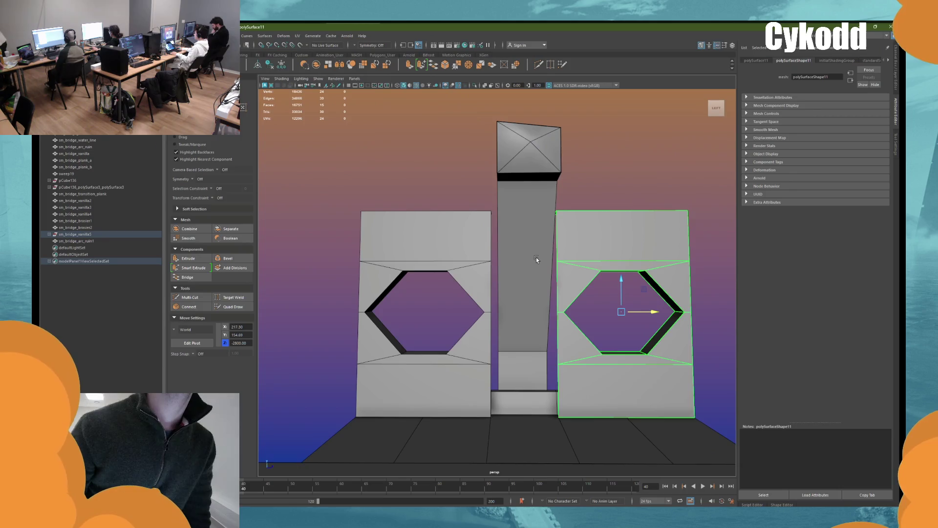
{"action": "scroll", "coordinate": [535, 257], "scroll_direction": "down", "scroll_amount": 3}
{"action": "scroll", "coordinate": [527, 256], "scroll_direction": "up", "scroll_amount": 2}
{"action": "left_click", "coordinate": [511, 242], "text": "shift"}
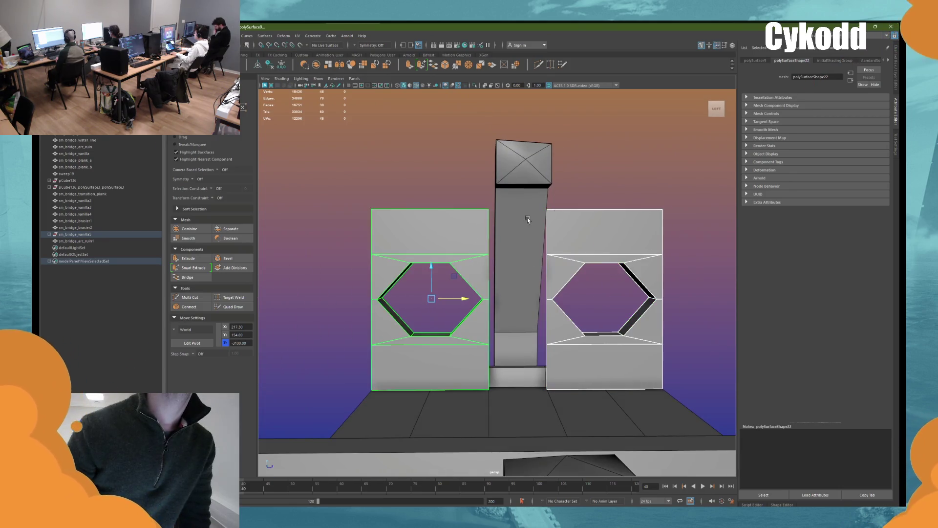
{"action": "scroll", "coordinate": [538, 229], "scroll_direction": "down", "scroll_amount": 5}
{"action": "mouse_move", "coordinate": [556, 239]}
{"action": "left_mouse_down", "text": "alt"}
{"action": "mouse_move", "coordinate": [544, 263]}
{"action": "mouse_move", "coordinate": [537, 258]}
{"action": "mouse_move", "coordinate": [570, 259]}
{"action": "mouse_move", "coordinate": [522, 255]}
{"action": "mouse_move", "coordinate": [547, 259]}
{"action": "mouse_move", "coordinate": [533, 258]}
{"action": "left_mouse_up", "text": "alt"}
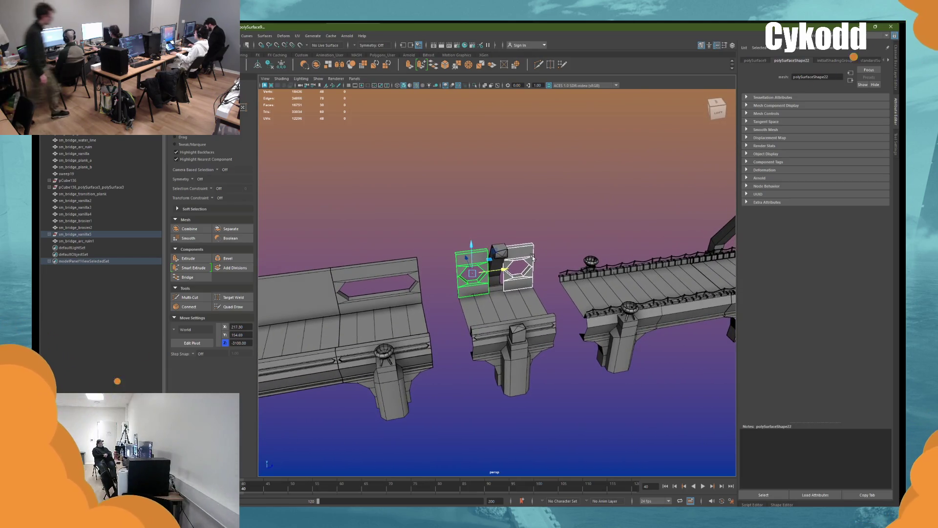
{"action": "middle_click_drag", "start_coordinate": [533, 258], "coordinate": [543, 258]}
Step: Delete the box-selected arc faces on sm_bridge_arc_ruin1
{"action": "mouse_move", "coordinate": [542, 257]}
{"action": "left_mouse_down", "text": "alt"}
{"action": "mouse_move", "coordinate": [575, 253]}
{"action": "mouse_move", "coordinate": [499, 261]}
{"action": "mouse_move", "coordinate": [539, 272]}
{"action": "left_mouse_up", "text": "alt"}
{"action": "left_click", "coordinate": [496, 261]}
{"action": "right_click_drag", "start_coordinate": [494, 215], "coordinate": [479, 253]}
{"action": "left_click_drag", "start_coordinate": [435, 291], "coordinate": [434, 291]}
{"action": "key", "text": "Delete"}
Step: Delete both hexagon-slotted panel pieces
{"action": "right_click_drag", "start_coordinate": [483, 200], "coordinate": [509, 188]}
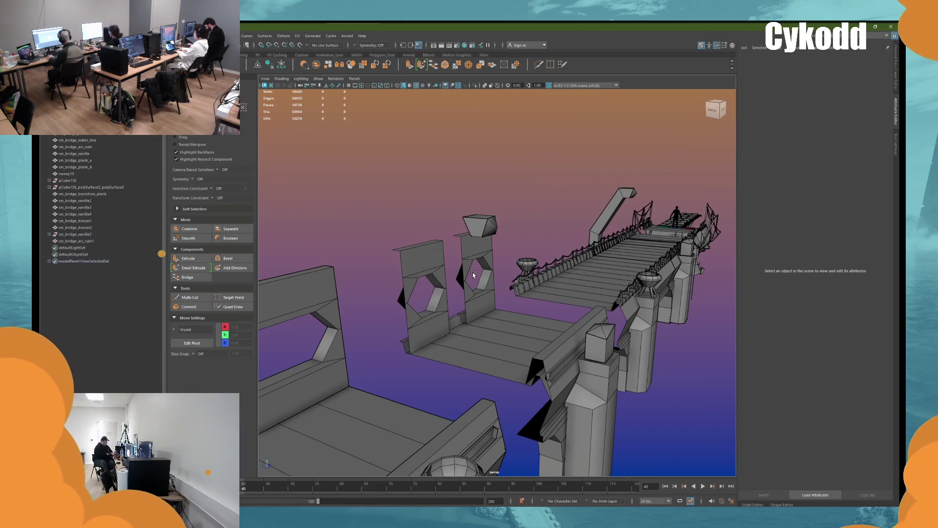
{"action": "left_click", "coordinate": [473, 272]}
{"action": "key", "text": "Delete"}
{"action": "left_click", "coordinate": [435, 264]}
{"action": "key", "text": "Delete"}
Step: Duplicate the middle deck section as om_bridge_vanilla6 and move it to Z -2950
{"action": "mouse_move", "coordinate": [435, 264]}
{"action": "left_mouse_down", "text": "alt"}
{"action": "mouse_move", "coordinate": [479, 307]}
{"action": "mouse_move", "coordinate": [397, 318]}
{"action": "mouse_move", "coordinate": [483, 280]}
{"action": "left_mouse_up", "text": "alt"}
{"action": "left_click", "coordinate": [397, 318]}
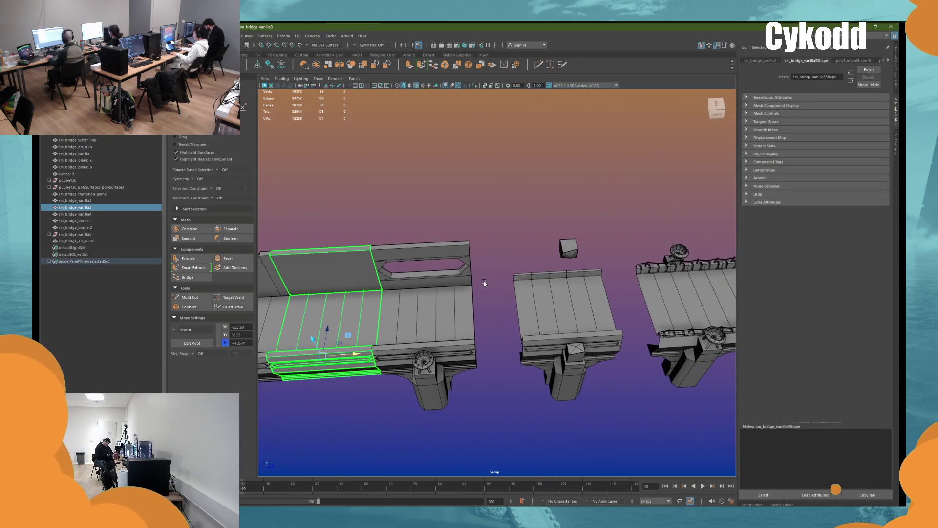
{"action": "left_click_drag", "start_coordinate": [531, 303], "coordinate": [517, 303], "text": "alt"}
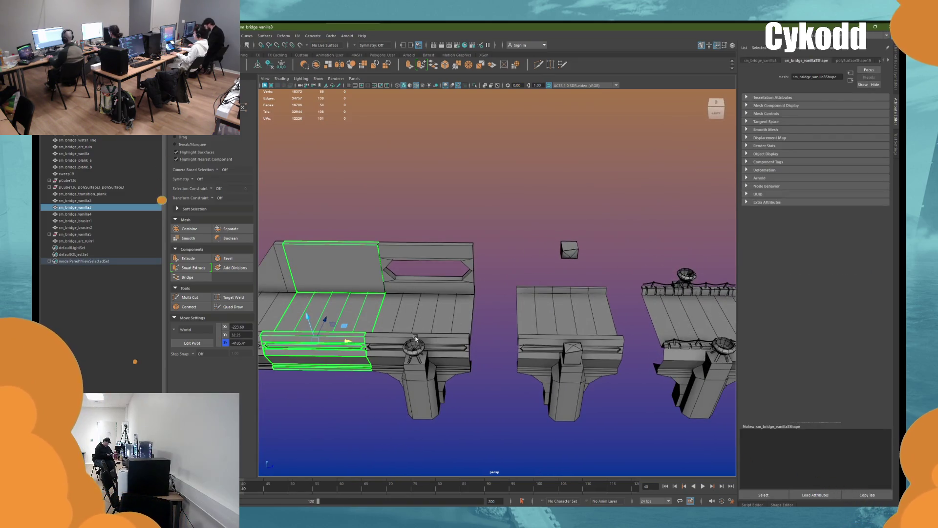
{"action": "left_click", "coordinate": [550, 314]}
{"action": "key", "text": "ctrl+d"}
{"action": "mouse_move", "coordinate": [348, 344]}
{"action": "left_mouse_down"}
{"action": "mouse_move", "coordinate": [599, 388]}
{"action": "mouse_move", "coordinate": [570, 385]}
{"action": "left_mouse_up"}
{"action": "mouse_move", "coordinate": [544, 328]}
{"action": "left_mouse_down", "text": "alt"}
{"action": "mouse_move", "coordinate": [464, 307]}
{"action": "mouse_move", "coordinate": [473, 281]}
{"action": "mouse_move", "coordinate": [506, 289]}
{"action": "left_mouse_up", "text": "alt"}
{"action": "key", "text": "F11"}
{"action": "left_click", "coordinate": [471, 274]}
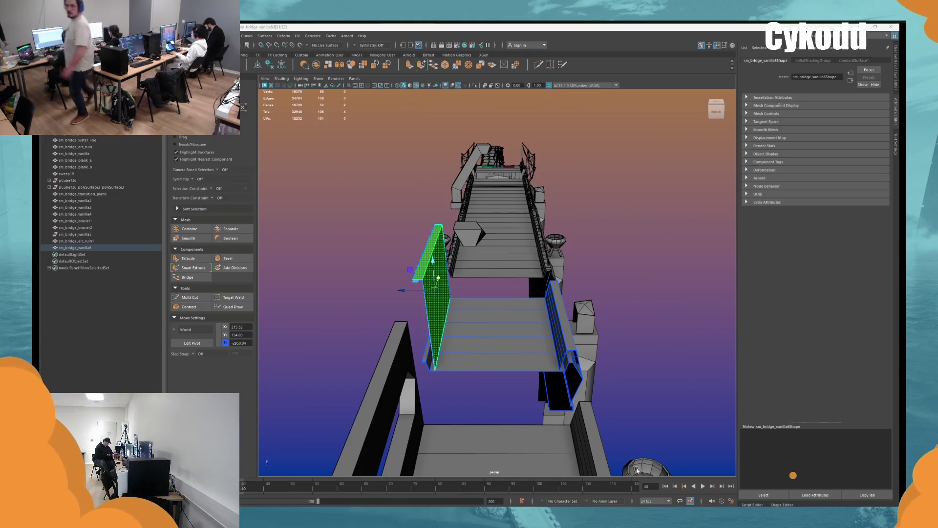
Step: Set the wall's X position to -50, then test slanting its top edge and undo it
{"action": "left_click", "coordinate": [409, 291]}
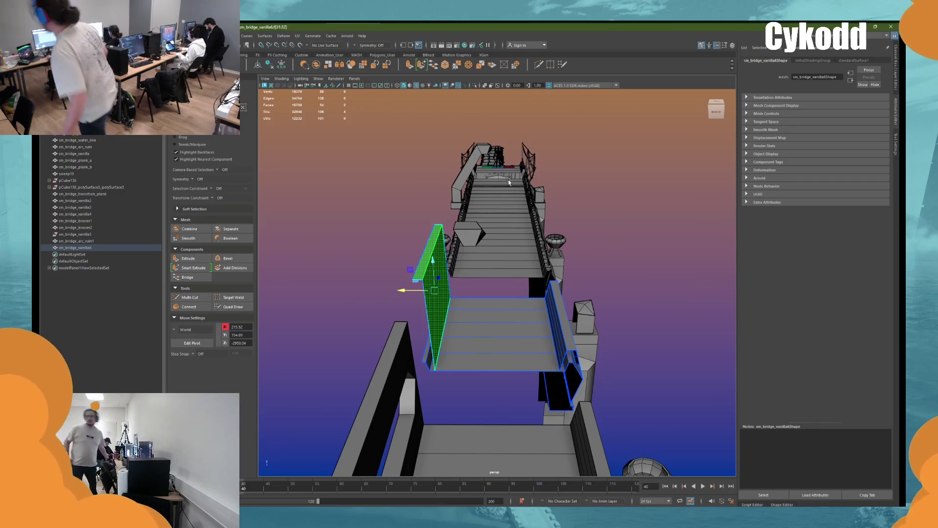
{"action": "type", "text": "-50"}
{"action": "key", "text": "Return"}
{"action": "mouse_move", "coordinate": [509, 171]}
{"action": "left_mouse_down", "text": "alt"}
{"action": "mouse_move", "coordinate": [575, 240]}
{"action": "mouse_move", "coordinate": [534, 243]}
{"action": "mouse_move", "coordinate": [570, 242]}
{"action": "mouse_move", "coordinate": [479, 173]}
{"action": "left_mouse_up", "text": "alt"}
{"action": "right_click", "coordinate": [478, 174]}
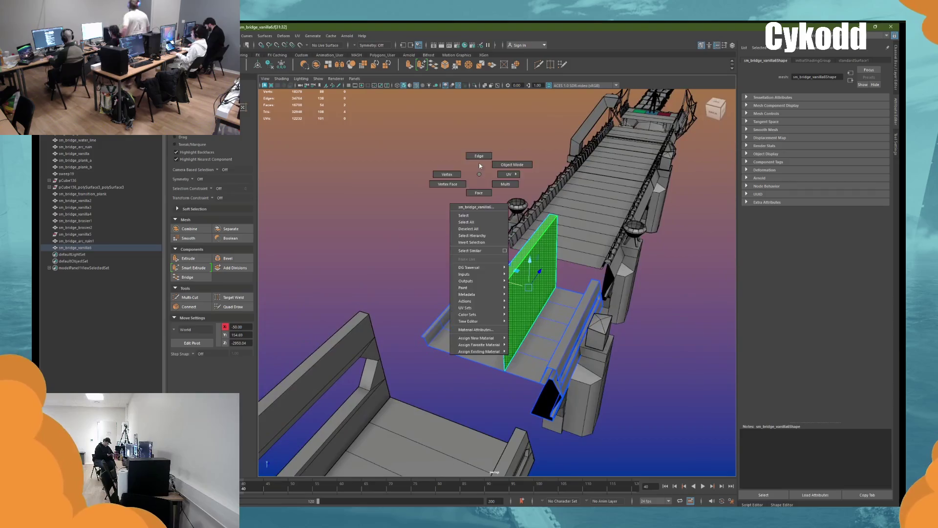
{"action": "left_click", "coordinate": [480, 166]}
{"action": "left_click", "coordinate": [506, 269]}
{"action": "left_click", "coordinate": [520, 251]}
{"action": "mouse_move", "coordinate": [498, 245]}
{"action": "left_mouse_down"}
{"action": "mouse_move", "coordinate": [428, 332]}
{"action": "mouse_move", "coordinate": [413, 334]}
{"action": "mouse_move", "coordinate": [427, 330]}
{"action": "mouse_move", "coordinate": [425, 301]}
{"action": "left_mouse_up"}
{"action": "key", "text": "ctrl+z"}
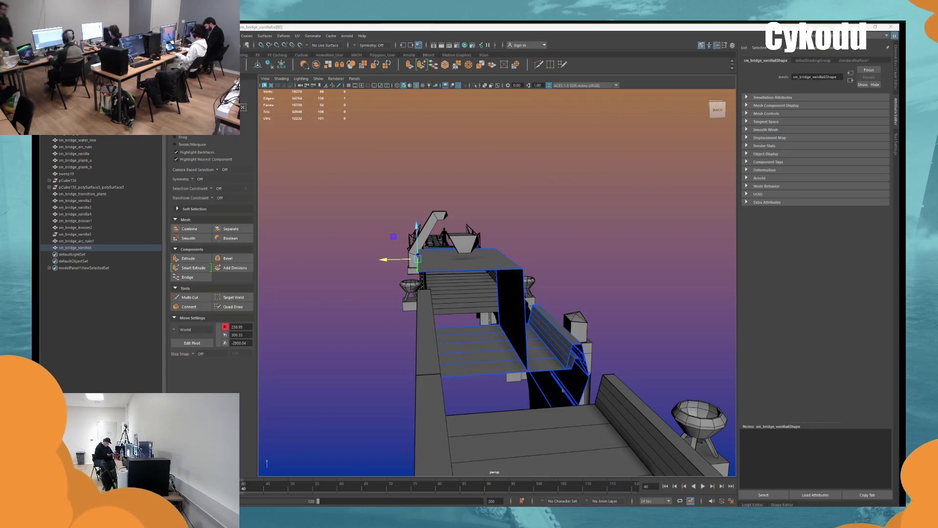
Step: Convert to the block's faces and test raising its top face, then undo
{"action": "mouse_move", "coordinate": [499, 254]}
{"action": "left_mouse_down", "text": "alt"}
{"action": "mouse_move", "coordinate": [546, 241]}
{"action": "mouse_move", "coordinate": [532, 242]}
{"action": "left_mouse_up", "text": "alt"}
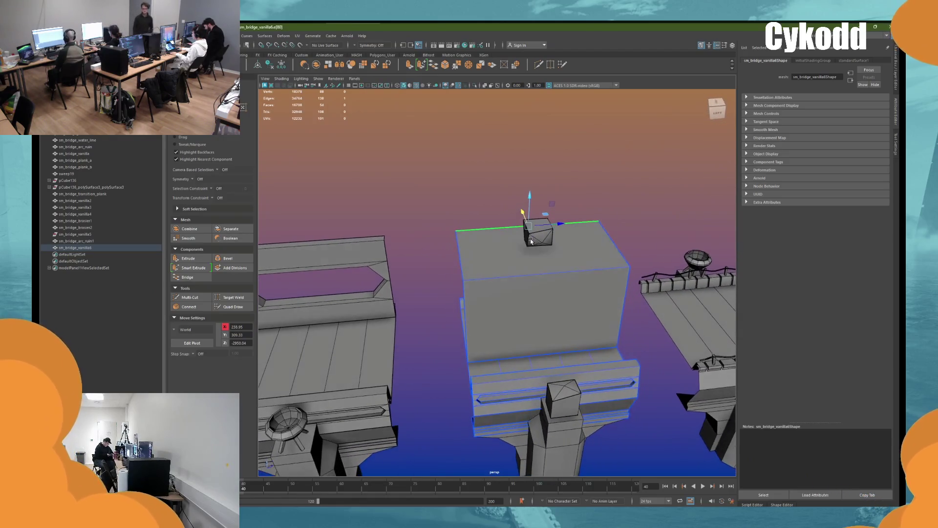
{"action": "key", "text": "ctrl+F11"}
{"action": "scroll", "coordinate": [477, 206], "scroll_direction": "down", "scroll_amount": 3}
{"action": "mouse_move", "coordinate": [476, 205]}
{"action": "left_mouse_down", "text": "alt"}
{"action": "mouse_move", "coordinate": [489, 220]}
{"action": "mouse_move", "coordinate": [474, 255]}
{"action": "mouse_move", "coordinate": [493, 244]}
{"action": "mouse_move", "coordinate": [519, 205]}
{"action": "mouse_move", "coordinate": [519, 108]}
{"action": "left_mouse_up", "text": "alt"}
{"action": "left_click", "coordinate": [513, 247]}
{"action": "mouse_move", "coordinate": [508, 147]}
{"action": "left_mouse_down", "text": "alt"}
{"action": "mouse_move", "coordinate": [494, 208]}
{"action": "mouse_move", "coordinate": [499, 254]}
{"action": "mouse_move", "coordinate": [538, 310]}
{"action": "mouse_move", "coordinate": [478, 295]}
{"action": "left_mouse_up", "text": "alt"}
{"action": "key", "text": "ctrl+z"}
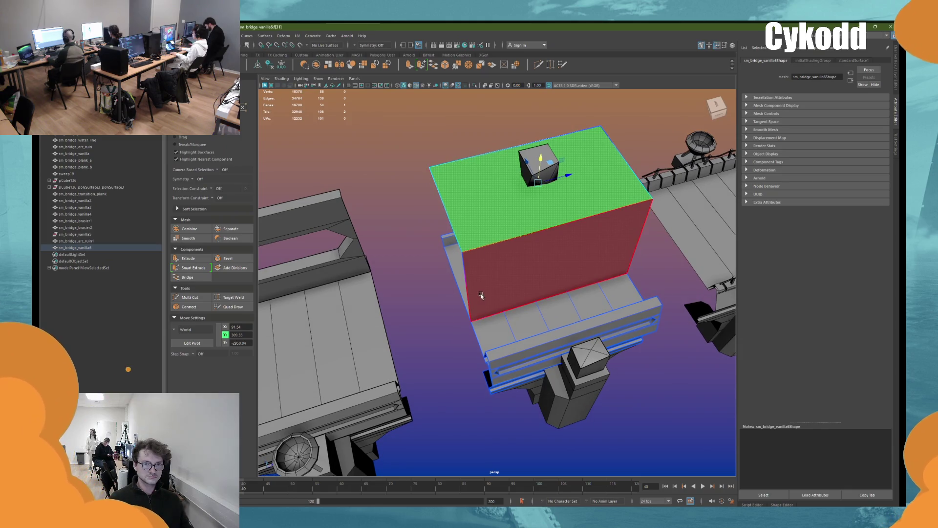
Step: Shift the block's front face slightly to the left along X
{"action": "left_click", "coordinate": [483, 294]}
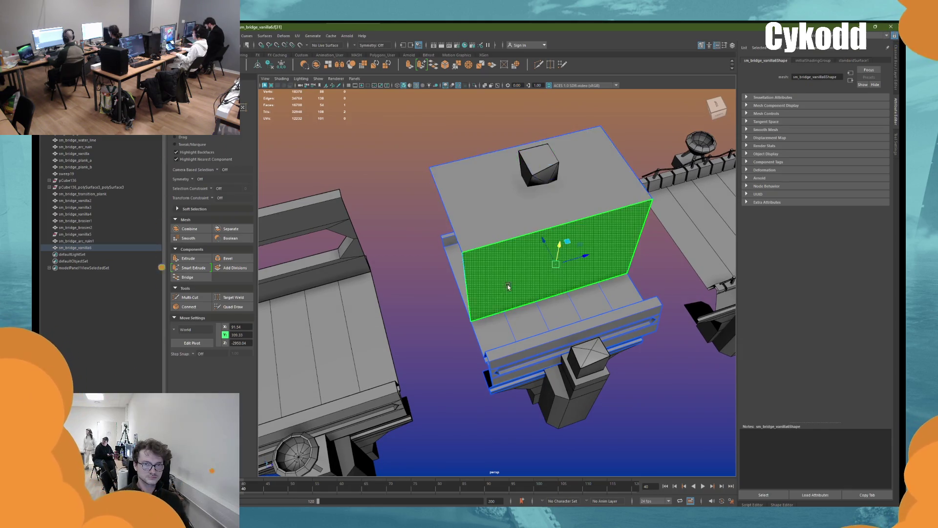
{"action": "left_click_drag", "start_coordinate": [483, 294], "coordinate": [512, 278], "text": "alt"}
{"action": "left_click_drag", "start_coordinate": [508, 237], "coordinate": [500, 236]}
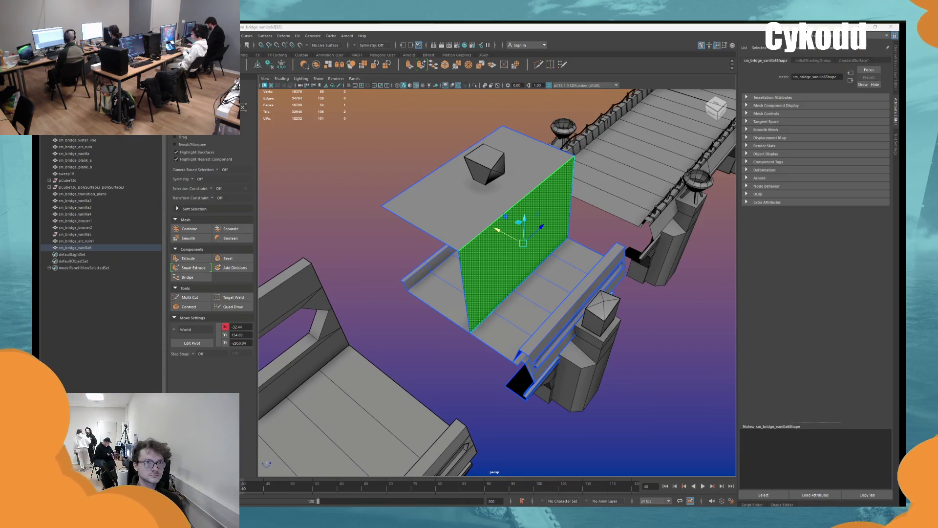
{"action": "mouse_move", "coordinate": [511, 166]}
{"action": "left_mouse_down", "text": "alt"}
{"action": "mouse_move", "coordinate": [474, 163]}
{"action": "mouse_move", "coordinate": [542, 172]}
{"action": "mouse_move", "coordinate": [504, 200]}
{"action": "mouse_move", "coordinate": [430, 145]}
{"action": "left_mouse_up", "text": "alt"}
Step: Select the small cube's faces, shift it across the bridge, and pick its edge loop
{"action": "key", "text": "ctrl+z"}
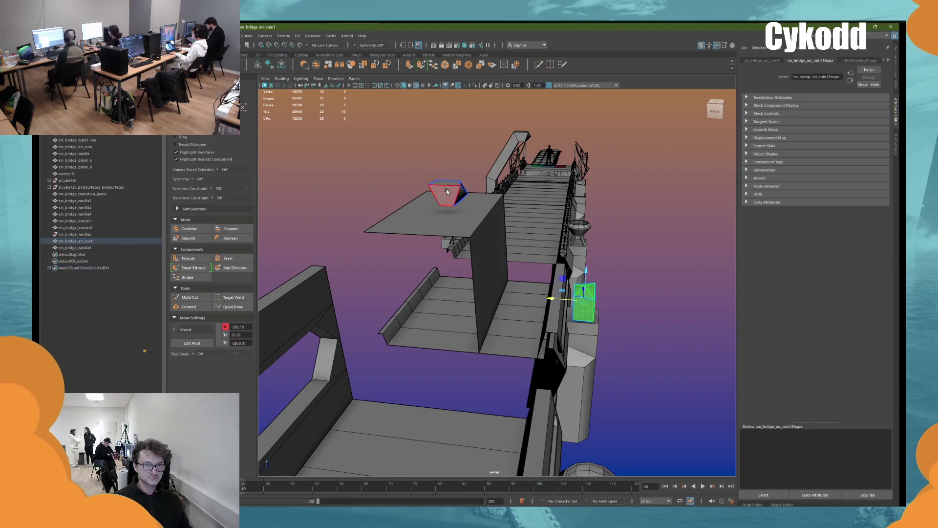
{"action": "left_click", "coordinate": [448, 192]}
{"action": "mouse_move", "coordinate": [459, 192]}
{"action": "left_mouse_down"}
{"action": "mouse_move", "coordinate": [508, 189]}
{"action": "mouse_move", "coordinate": [463, 211]}
{"action": "left_mouse_up"}
{"action": "left_click_drag", "start_coordinate": [507, 179], "coordinate": [514, 224], "text": "alt"}
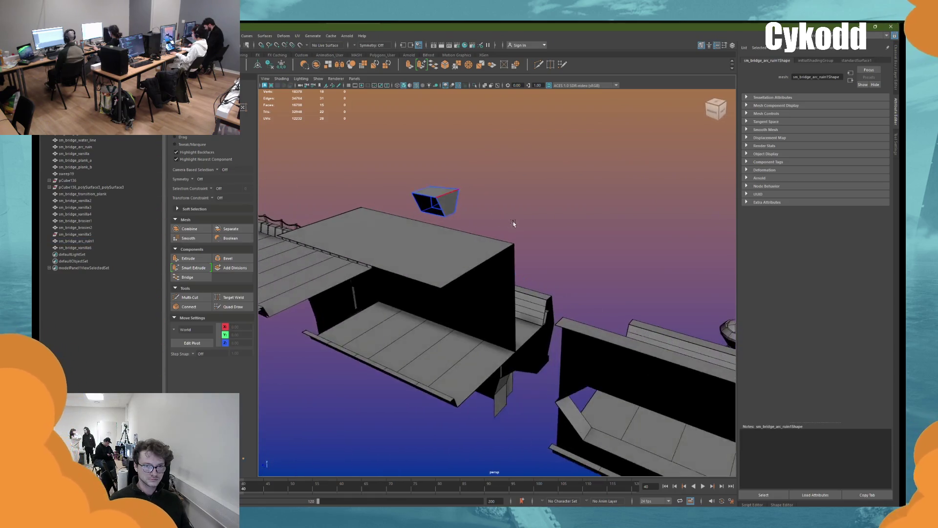
{"action": "double_click", "coordinate": [440, 208]}
{"action": "left_click_drag", "start_coordinate": [440, 207], "coordinate": [431, 209], "text": "alt"}
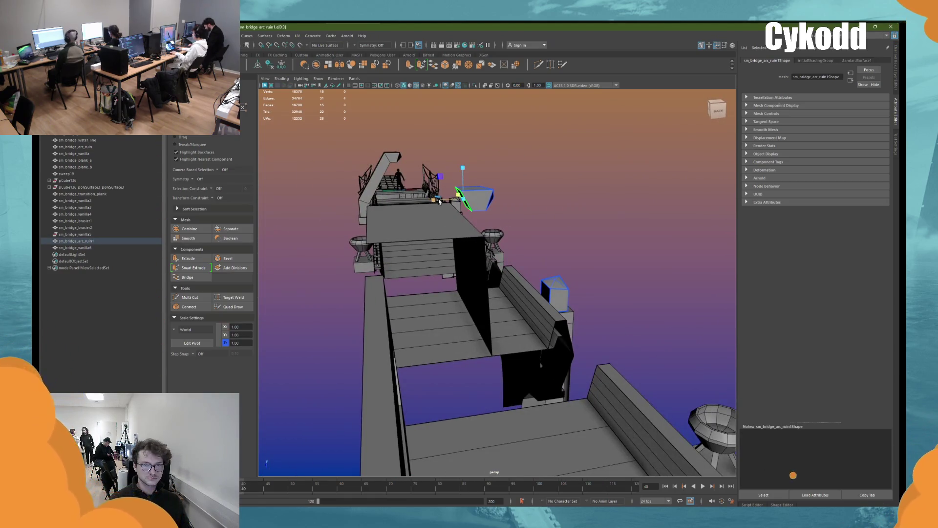
{"action": "mouse_move", "coordinate": [490, 219]}
{"action": "left_mouse_down", "text": "alt"}
{"action": "mouse_move", "coordinate": [500, 225]}
{"action": "mouse_move", "coordinate": [494, 244]}
{"action": "mouse_move", "coordinate": [515, 253]}
{"action": "left_mouse_up", "text": "alt"}
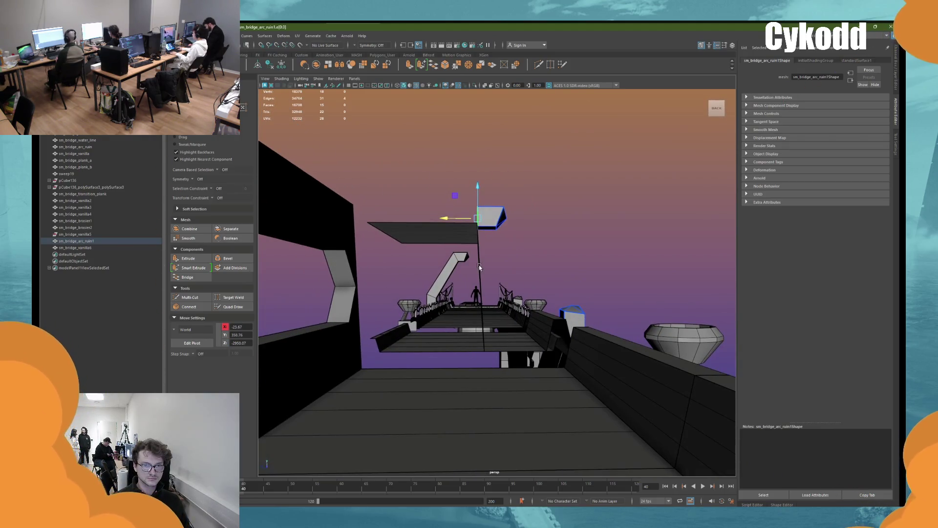
Step: Select an edge loop and a vertical edge on the duplicated deck section's wall
{"action": "left_click", "coordinate": [479, 265]}
{"action": "right_click", "coordinate": [531, 239]}
{"action": "left_click", "coordinate": [531, 221]}
{"action": "mouse_move", "coordinate": [532, 221]}
{"action": "left_mouse_down", "text": "alt"}
{"action": "mouse_move", "coordinate": [507, 267]}
{"action": "mouse_move", "coordinate": [473, 232]}
{"action": "left_mouse_up", "text": "alt"}
{"action": "double_click", "coordinate": [491, 332]}
{"action": "left_click", "coordinate": [477, 284]}
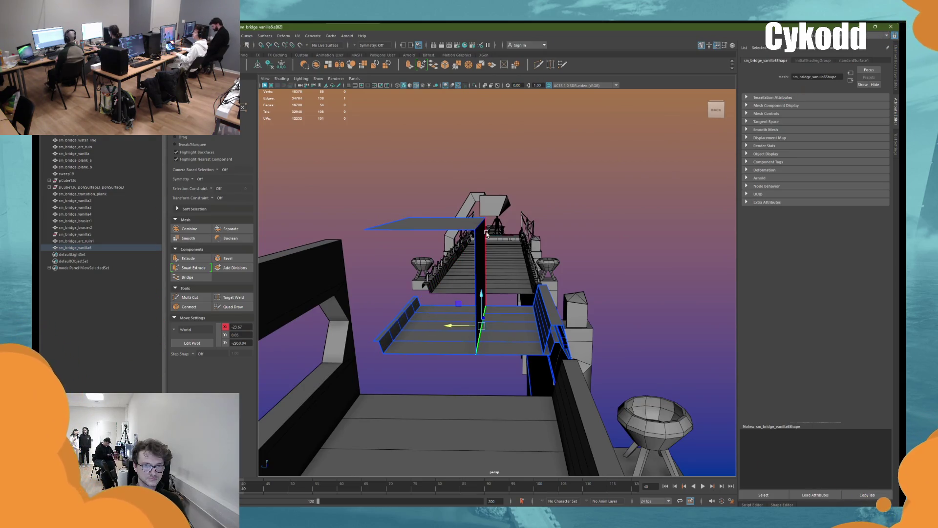
{"action": "mouse_move", "coordinate": [536, 234]}
{"action": "left_mouse_down", "text": "alt"}
{"action": "mouse_move", "coordinate": [524, 227]}
{"action": "mouse_move", "coordinate": [570, 227]}
{"action": "mouse_move", "coordinate": [514, 232]}
{"action": "left_mouse_up", "text": "alt"}
{"action": "right_click_drag", "start_coordinate": [481, 168], "coordinate": [544, 208]}
Step: Move the small cube onto the block top at Y 337.60 and stretch it into a long beam
{"action": "left_click", "coordinate": [545, 208]}
{"action": "mouse_move", "coordinate": [544, 208]}
{"action": "left_mouse_down", "text": "alt"}
{"action": "mouse_move", "coordinate": [533, 230]}
{"action": "mouse_move", "coordinate": [584, 206]}
{"action": "mouse_move", "coordinate": [499, 204]}
{"action": "left_mouse_up", "text": "alt"}
{"action": "left_click", "coordinate": [499, 204]}
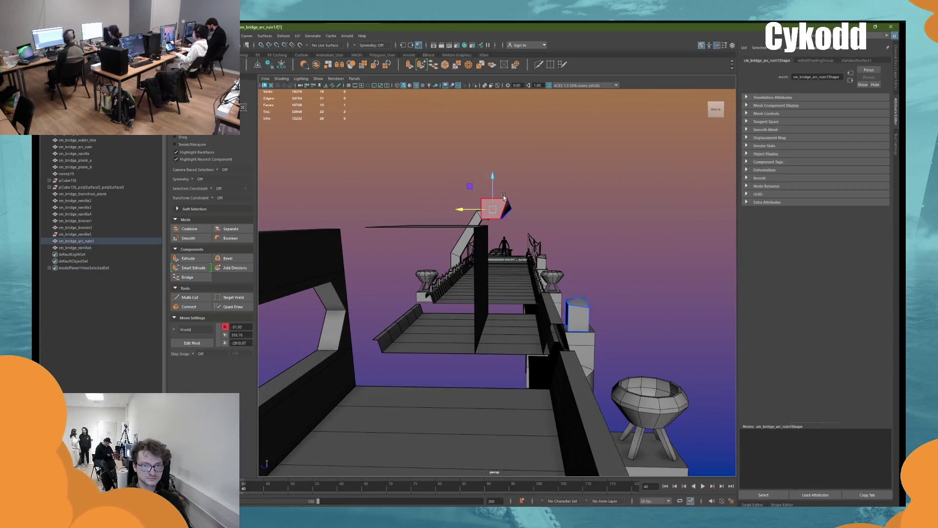
{"action": "double_click", "coordinate": [498, 204]}
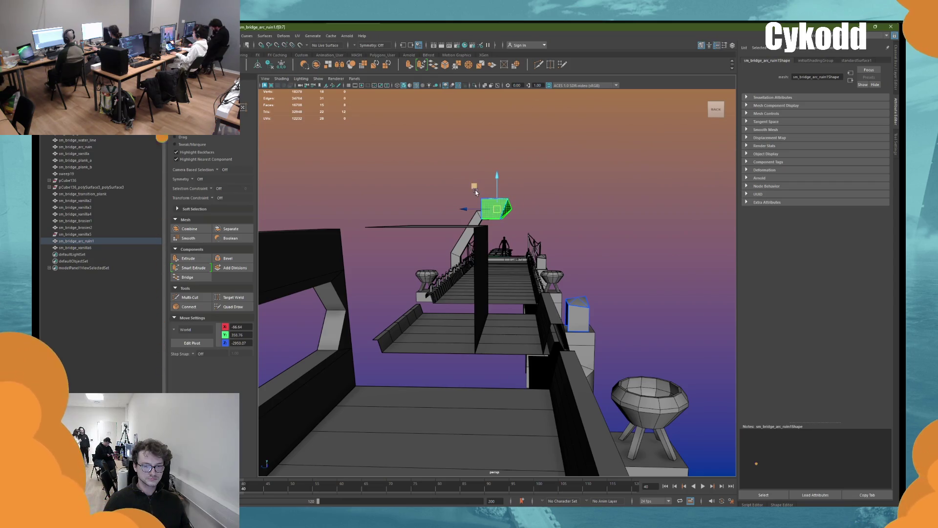
{"action": "mouse_move", "coordinate": [496, 223]}
{"action": "left_mouse_down"}
{"action": "mouse_move", "coordinate": [497, 203]}
{"action": "mouse_move", "coordinate": [495, 227]}
{"action": "mouse_move", "coordinate": [460, 216]}
{"action": "left_mouse_up"}
{"action": "key", "text": "d"}
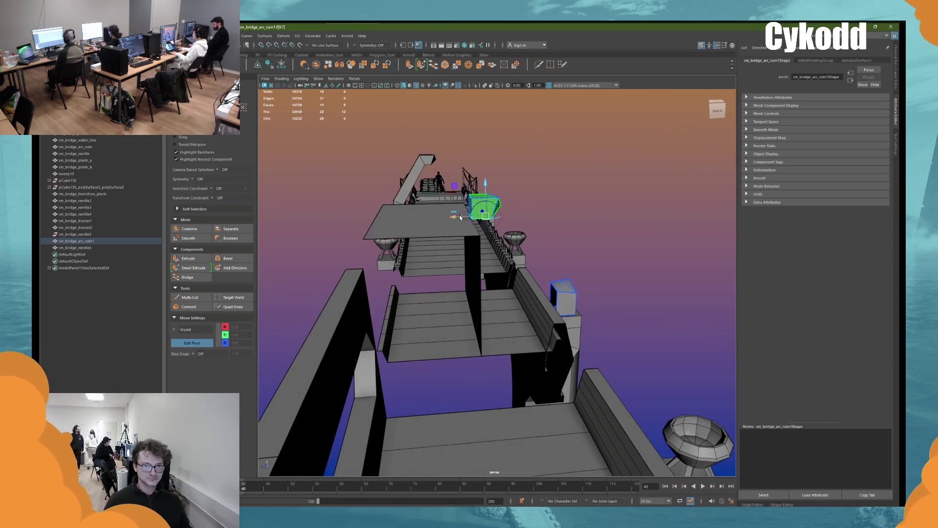
{"action": "right_click_drag", "start_coordinate": [474, 212], "coordinate": [470, 211]}
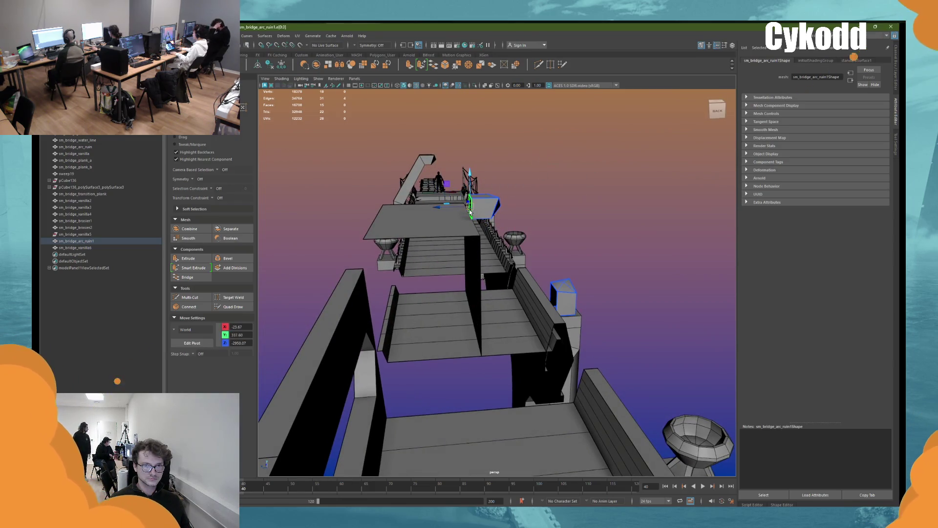
{"action": "mouse_move", "coordinate": [457, 209]}
{"action": "left_mouse_down"}
{"action": "mouse_move", "coordinate": [338, 210]}
{"action": "mouse_move", "coordinate": [515, 213]}
{"action": "mouse_move", "coordinate": [435, 142]}
{"action": "mouse_move", "coordinate": [546, 212]}
{"action": "mouse_move", "coordinate": [543, 223]}
{"action": "left_mouse_up"}
{"action": "left_click", "coordinate": [435, 142]}
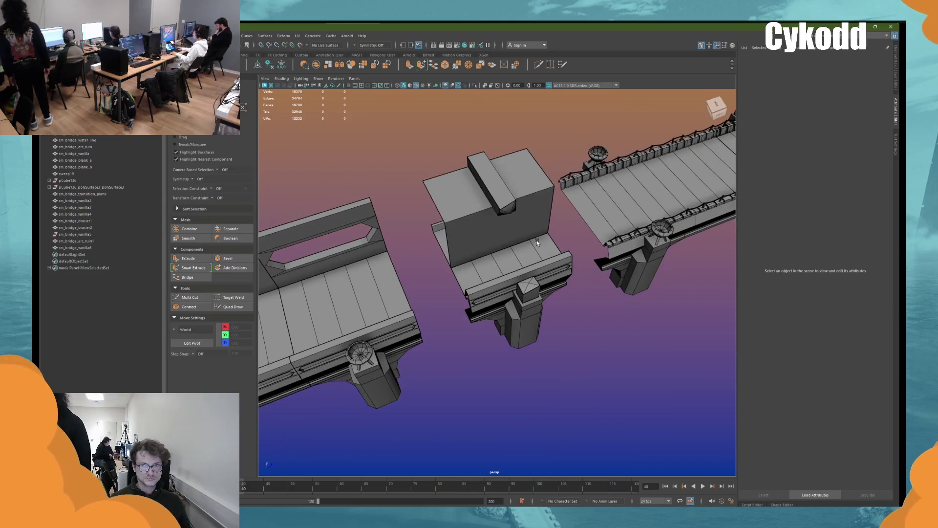
Step: Inspect the bar's corner vertex, then select the duplicated deck section sm_bridge_vanilla6
{"action": "left_click", "coordinate": [509, 207]}
{"action": "key", "text": "F8"}
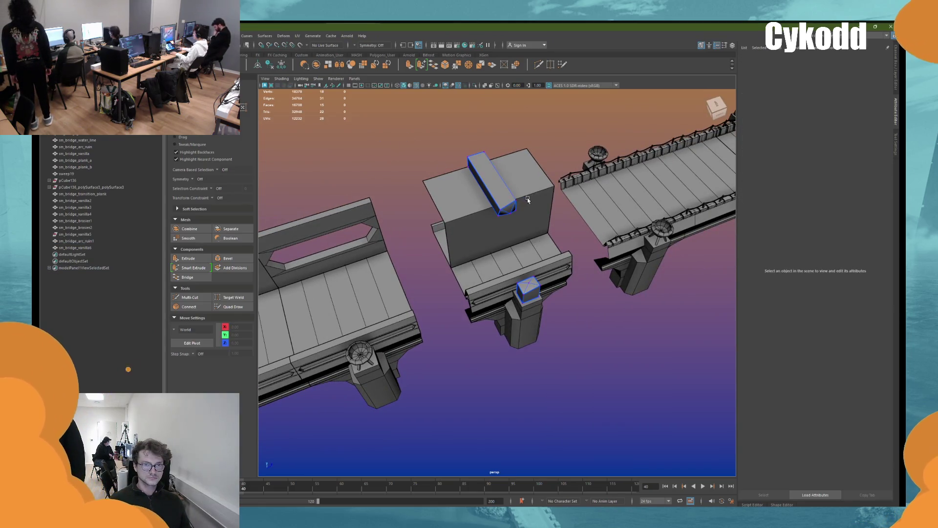
{"action": "left_click", "coordinate": [490, 196]}
{"action": "mouse_move", "coordinate": [495, 196]}
{"action": "left_mouse_down", "text": "alt"}
{"action": "mouse_move", "coordinate": [552, 197]}
{"action": "mouse_move", "coordinate": [536, 155]}
{"action": "mouse_move", "coordinate": [530, 172]}
{"action": "left_mouse_up", "text": "alt"}
{"action": "left_click", "coordinate": [542, 155]}
{"action": "scroll", "coordinate": [513, 256], "scroll_direction": "up", "scroll_amount": 3}
{"action": "left_click_drag", "start_coordinate": [513, 256], "coordinate": [461, 190], "text": "alt"}
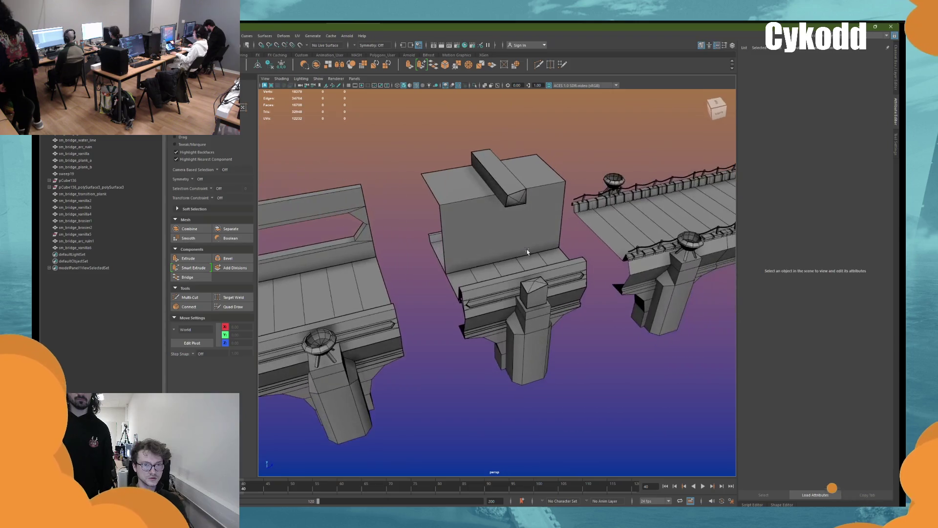
{"action": "left_click", "coordinate": [462, 189]}
{"action": "middle_click_drag", "start_coordinate": [430, 143], "coordinate": [445, 191], "text": "alt"}
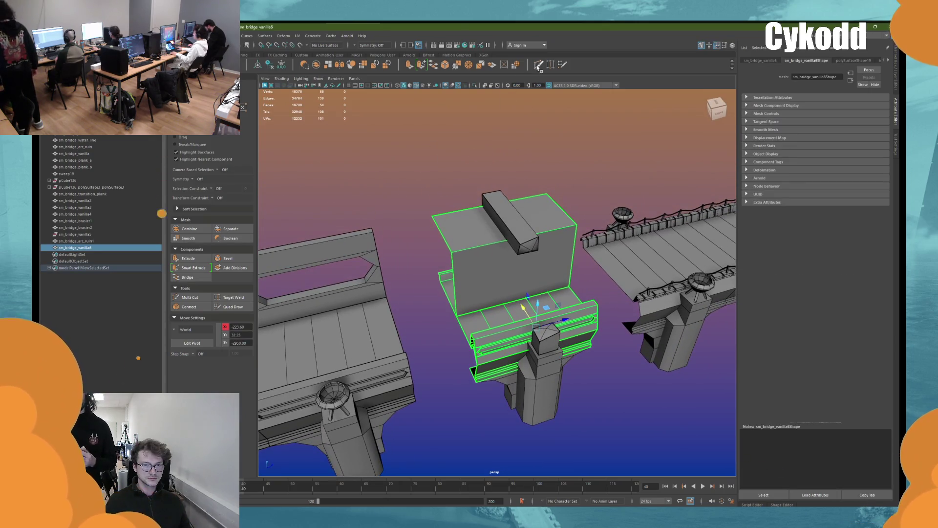
Step: Cut new vertical edges with Multi-Cut and select the two new edges
{"action": "key", "text": "ctrl+shift+x"}
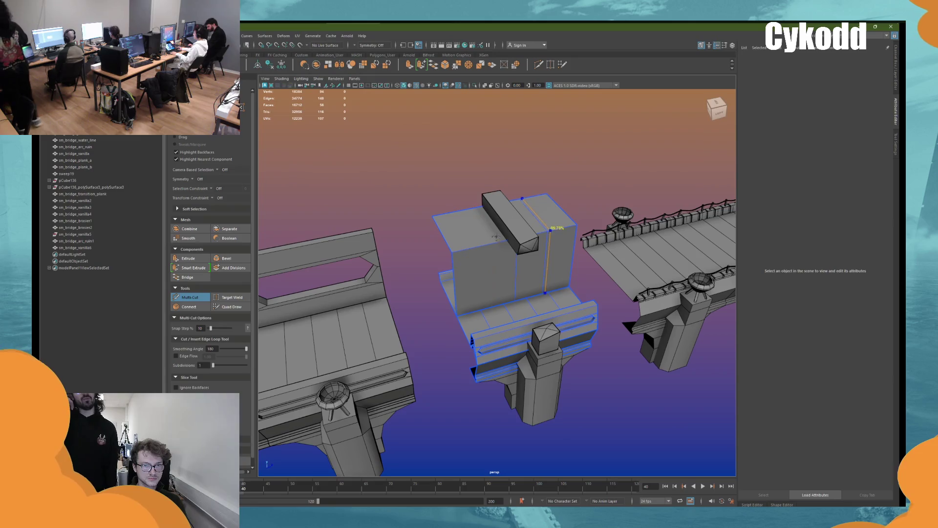
{"action": "key", "text": "w"}
{"action": "right_click", "coordinate": [530, 161]}
{"action": "left_click", "coordinate": [531, 229]}
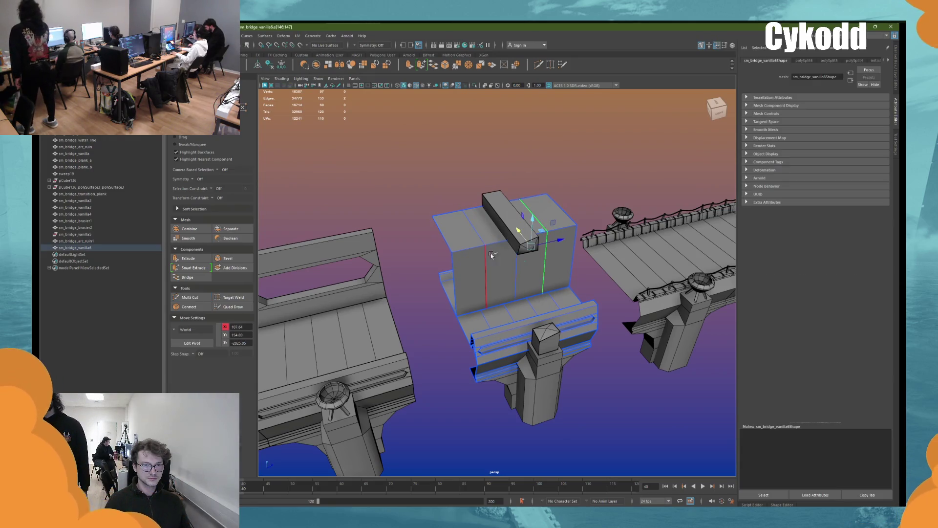
{"action": "scroll", "coordinate": [529, 258], "scroll_direction": "up", "scroll_amount": 3}
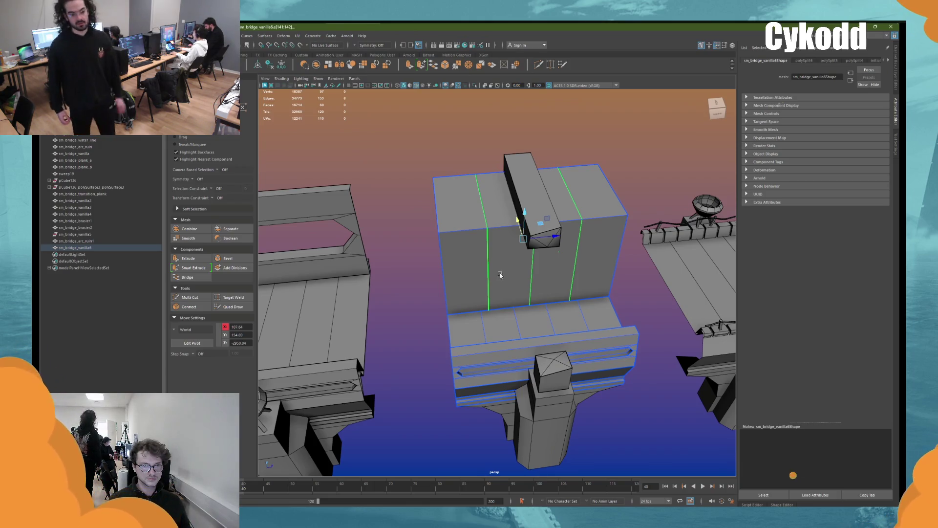
Step: Bevel the selected wall block edges, settling on a 0.25 fraction
{"action": "key", "text": "ctrl+b"}
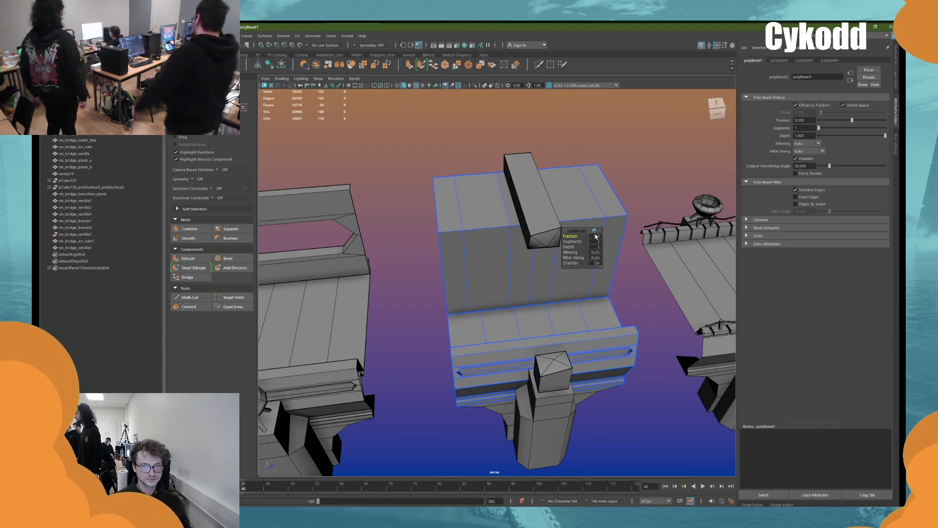
{"action": "type", "text": "0.1"}
{"action": "key", "text": "Return"}
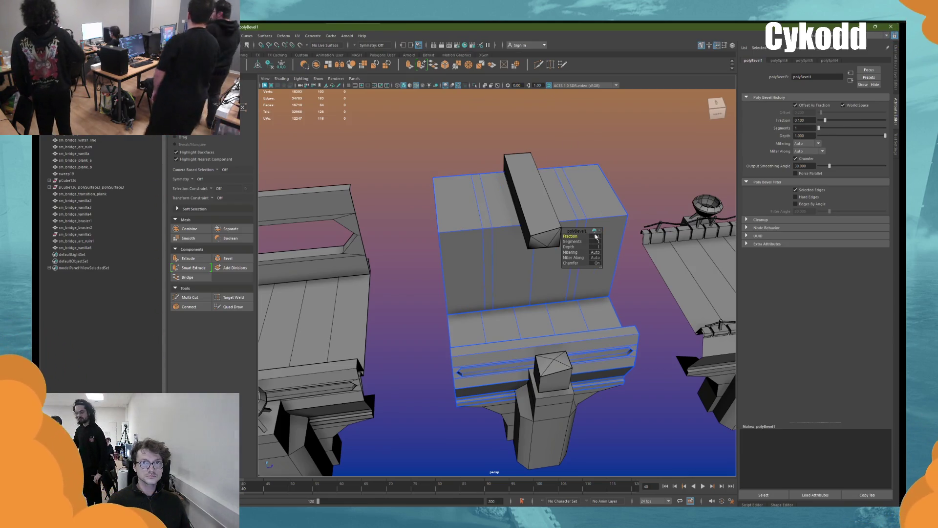
{"action": "left_click", "coordinate": [596, 237]}
{"action": "type", "text": "0.25"}
{"action": "key", "text": "Return"}
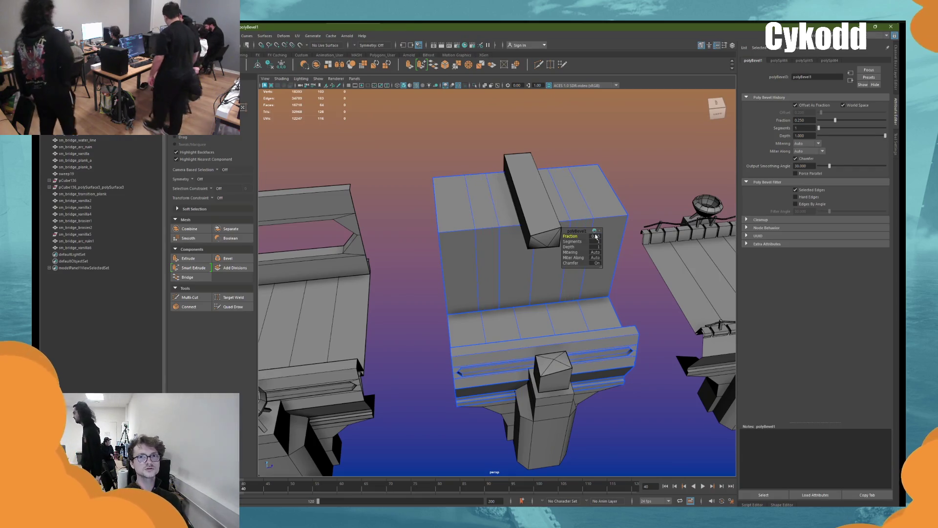
Step: In face mode, select the two vertical strip faces on the wall block's front
{"action": "key", "text": "F11"}
{"action": "key", "text": "w"}
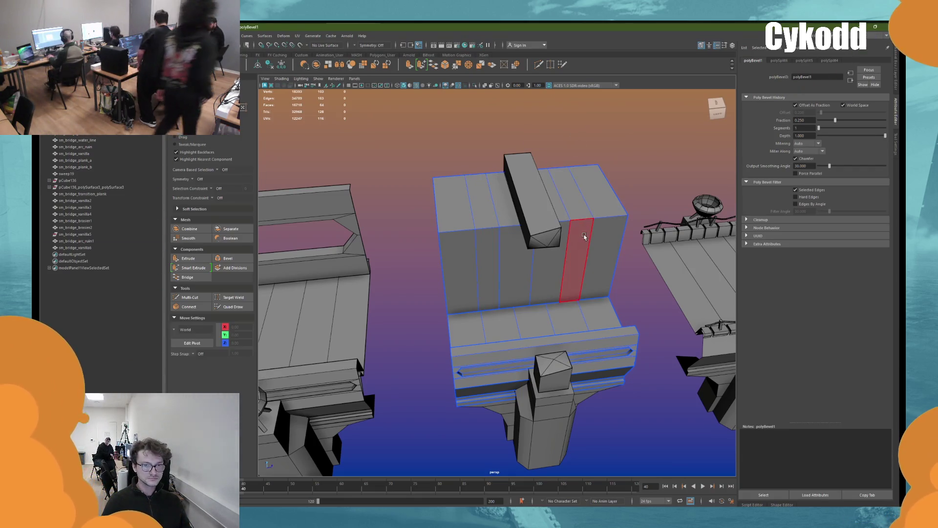
{"action": "left_click", "coordinate": [577, 235]}
{"action": "left_click_drag", "start_coordinate": [577, 234], "coordinate": [514, 265], "text": "alt"}
{"action": "left_click", "coordinate": [477, 256], "text": "shift"}
{"action": "scroll", "coordinate": [531, 298], "scroll_direction": "up", "scroll_amount": 3}
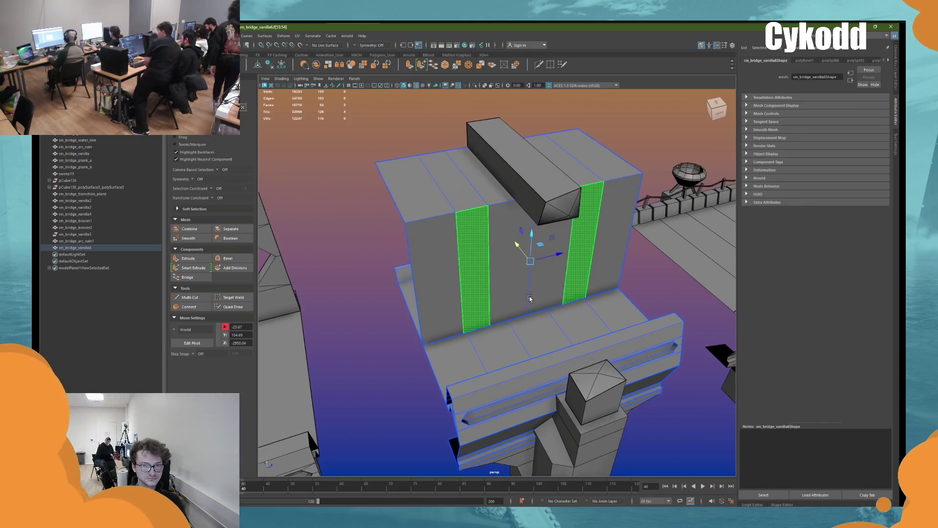
{"action": "mouse_move", "coordinate": [521, 317]}
{"action": "left_mouse_down", "text": "alt"}
{"action": "mouse_move", "coordinate": [542, 371]}
{"action": "mouse_move", "coordinate": [517, 307]}
{"action": "mouse_move", "coordinate": [533, 319]}
{"action": "left_mouse_up", "text": "alt"}
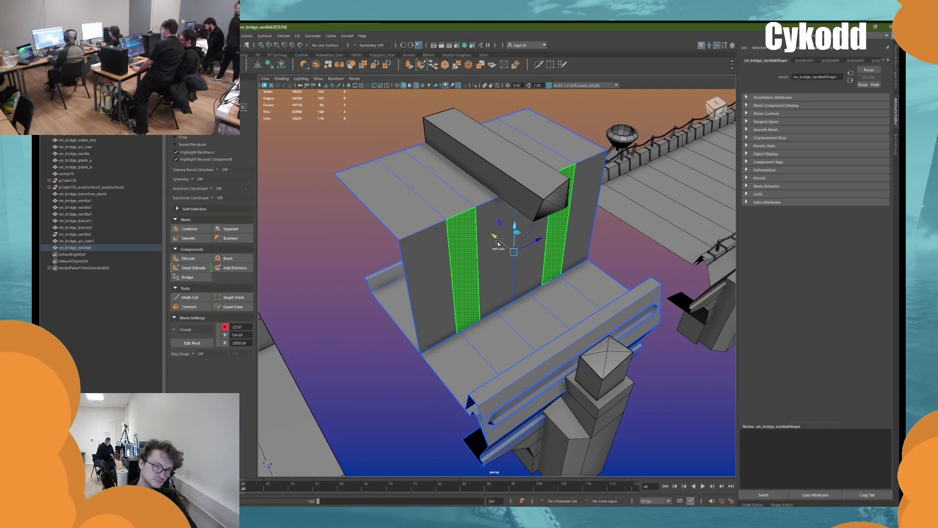
Step: Extrude the two strip faces and push them inward into recessed slots
{"action": "key", "text": "ctrl+e"}
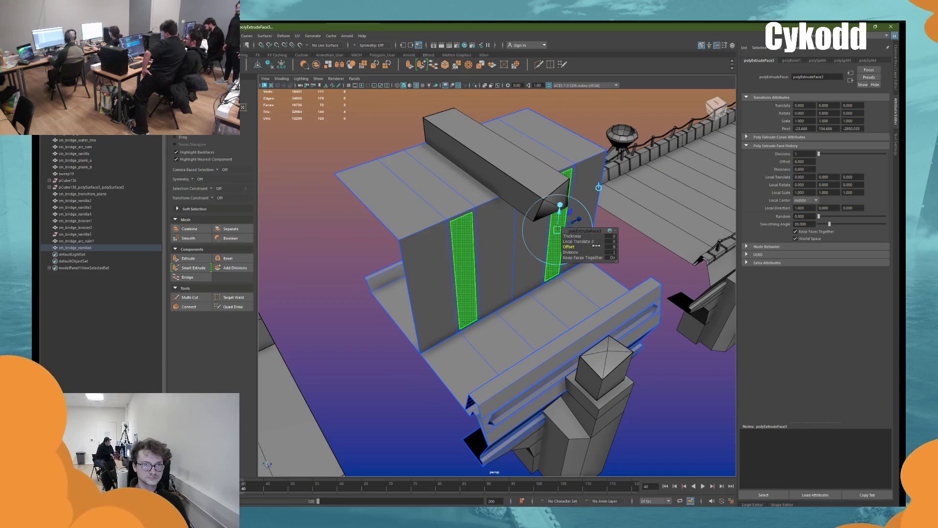
{"action": "key", "text": "w"}
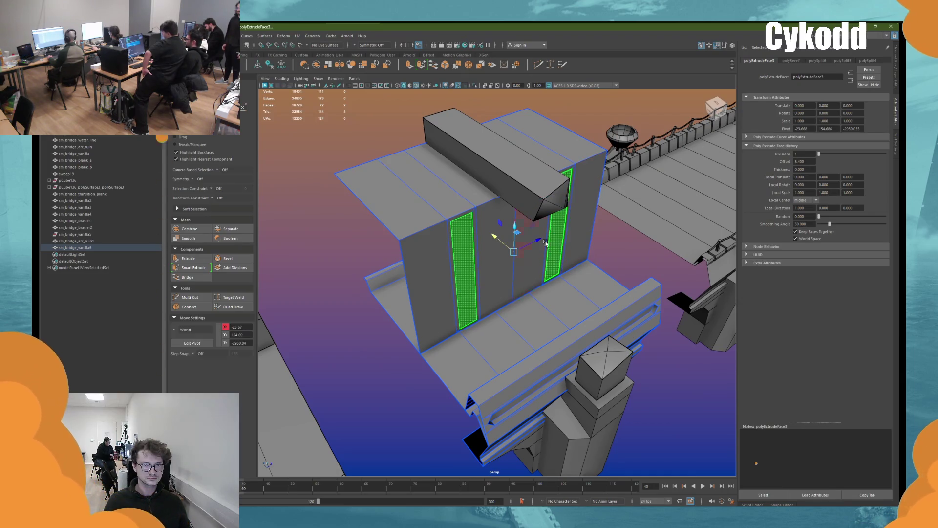
{"action": "left_click_drag", "start_coordinate": [497, 241], "coordinate": [493, 239], "text": "shift"}
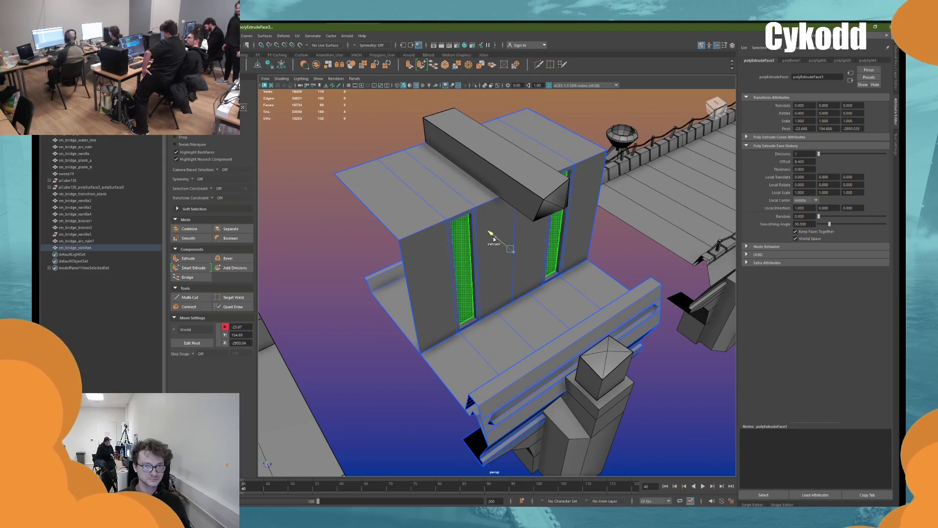
{"action": "scroll", "coordinate": [482, 322], "scroll_direction": "up", "scroll_amount": 5}
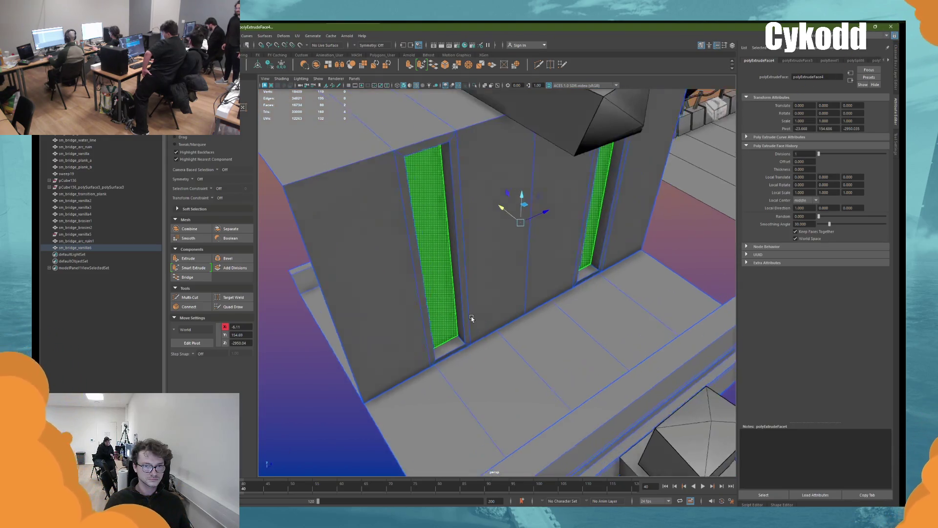
{"action": "left_click", "coordinate": [477, 315]}
Step: Select four floor faces beneath the wall block and delete them
{"action": "left_click_drag", "start_coordinate": [478, 315], "coordinate": [462, 321], "text": "alt"}
{"action": "left_click", "coordinate": [440, 346], "text": "ctrl"}
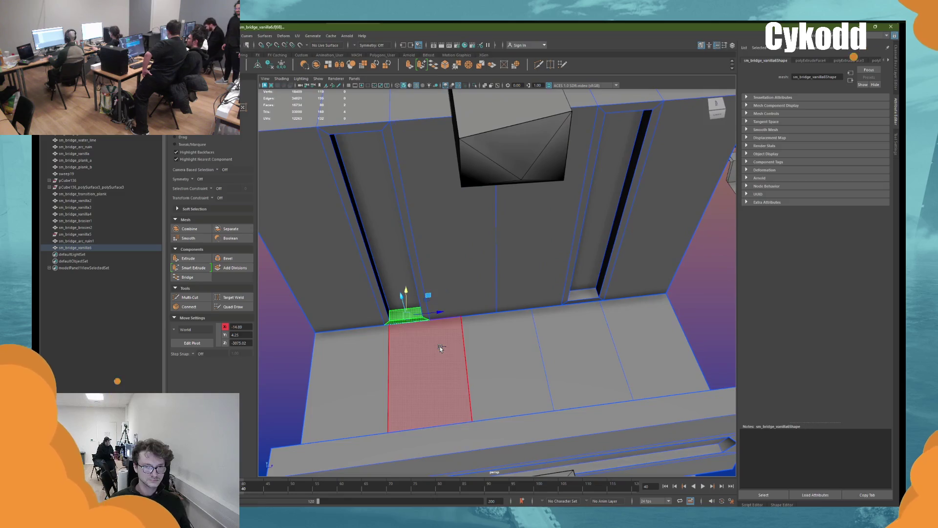
{"action": "left_click", "coordinate": [584, 294], "text": "shift"}
{"action": "left_click", "coordinate": [581, 335], "text": "shift"}
{"action": "left_click", "coordinate": [580, 336], "text": "ctrl"}
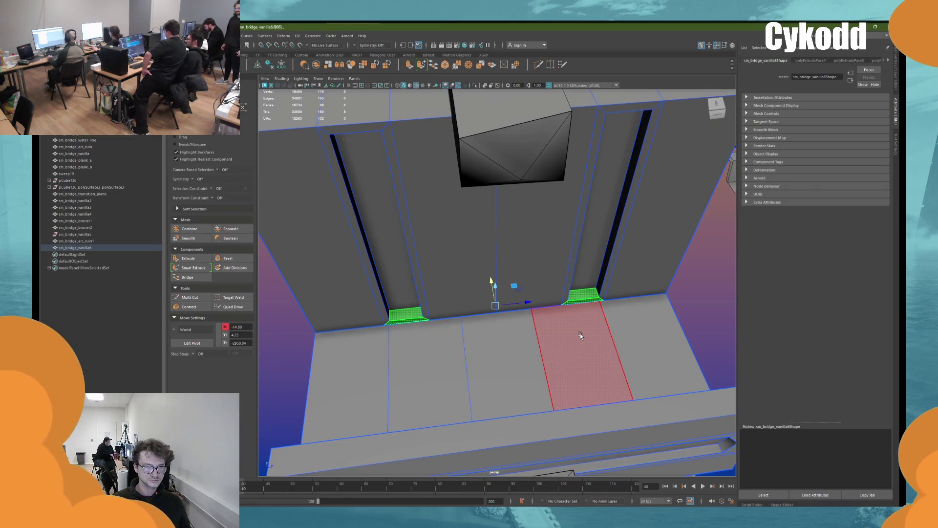
{"action": "key", "text": "Delete"}
Step: Cut a new edge loop across the floor with Multi-Cut and select it in edge mode
{"action": "mouse_move", "coordinate": [580, 335]}
{"action": "left_mouse_down", "text": "alt"}
{"action": "mouse_move", "coordinate": [566, 315]}
{"action": "mouse_move", "coordinate": [587, 284]}
{"action": "mouse_move", "coordinate": [558, 132]}
{"action": "left_mouse_up", "text": "alt"}
{"action": "left_click", "coordinate": [538, 65]}
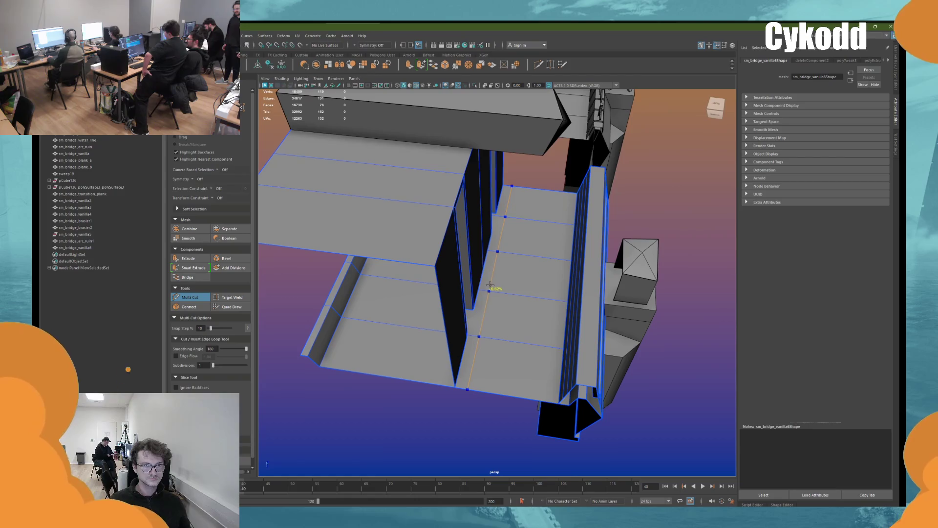
{"action": "left_click", "coordinate": [490, 285]}
{"action": "scroll", "coordinate": [537, 220], "scroll_direction": "down", "scroll_amount": 3}
{"action": "key", "text": "w"}
{"action": "right_click_drag", "start_coordinate": [611, 239], "coordinate": [611, 196]}
{"action": "double_click", "coordinate": [497, 276]}
Step: Back in object mode, select the ref_size1 reference figure and reposition it on the bridge
{"action": "left_click_drag", "start_coordinate": [497, 276], "coordinate": [531, 128], "text": "alt"}
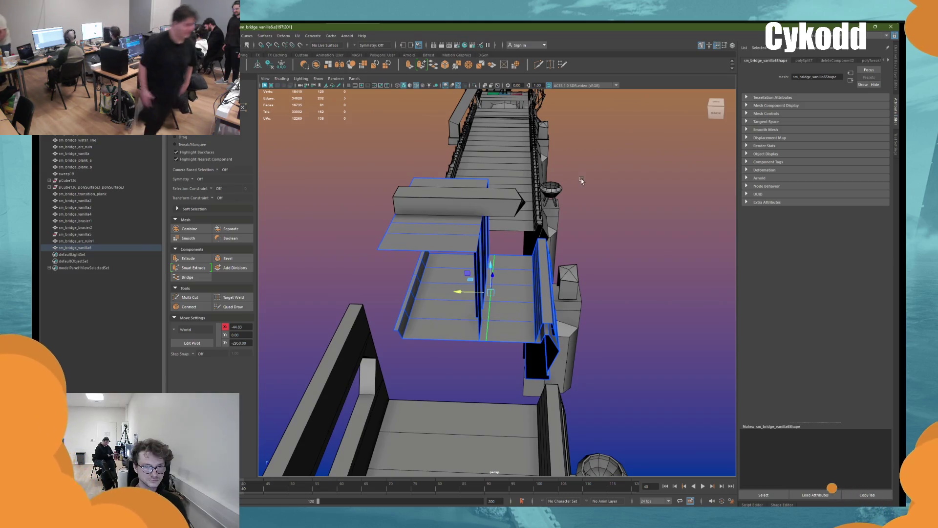
{"action": "left_click_drag", "start_coordinate": [580, 182], "coordinate": [616, 156], "text": "alt"}
{"action": "right_click_drag", "start_coordinate": [625, 150], "coordinate": [643, 140]}
{"action": "left_click_drag", "start_coordinate": [643, 141], "coordinate": [619, 126], "text": "alt"}
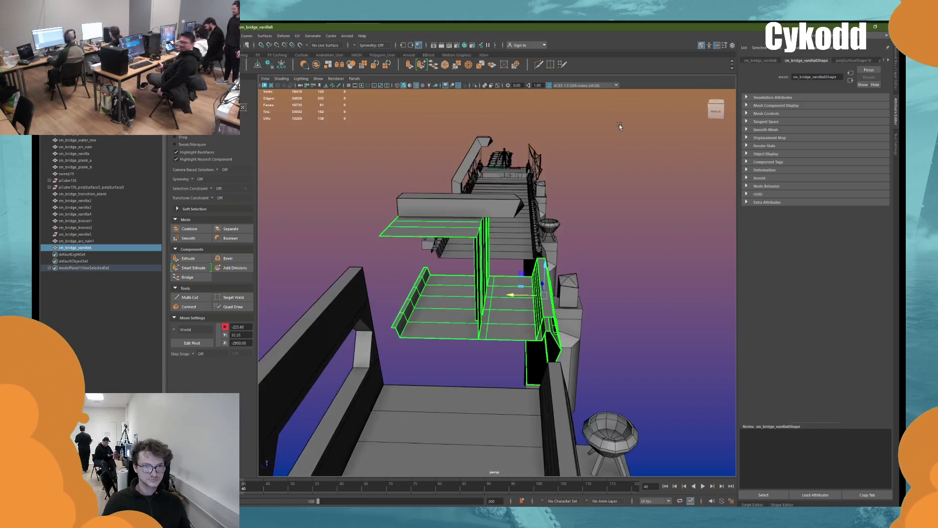
{"action": "left_click", "coordinate": [506, 159]}
{"action": "left_click_drag", "start_coordinate": [509, 158], "coordinate": [538, 161], "text": "alt"}
{"action": "mouse_move", "coordinate": [567, 112]}
{"action": "left_mouse_down"}
{"action": "mouse_move", "coordinate": [517, 268]}
{"action": "mouse_move", "coordinate": [523, 281]}
{"action": "mouse_move", "coordinate": [506, 296]}
{"action": "mouse_move", "coordinate": [480, 257]}
{"action": "left_mouse_up"}
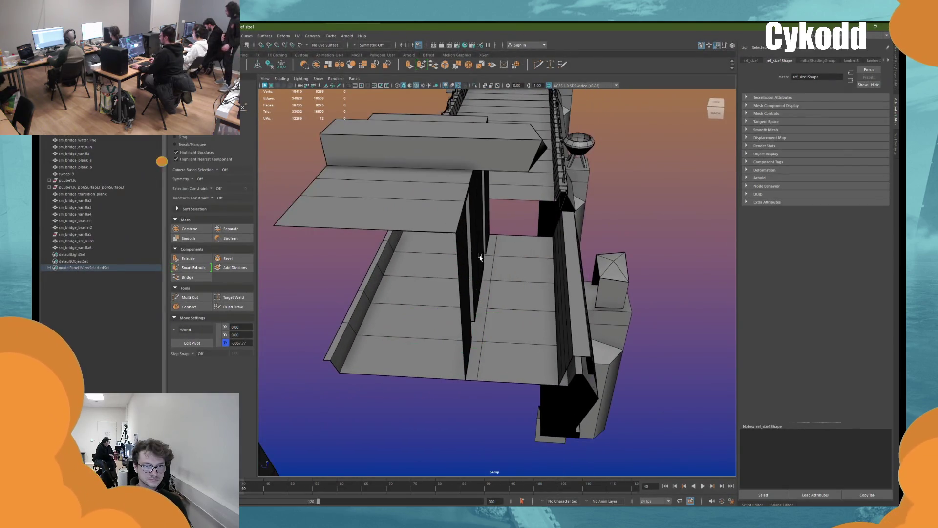
Step: Inspect the bridge mesh's floor section in vertex mode, then reselect ref_size1
{"action": "left_click", "coordinate": [479, 257]}
{"action": "right_click_drag", "start_coordinate": [662, 205], "coordinate": [635, 206]}
{"action": "mouse_move", "coordinate": [547, 274]}
{"action": "left_mouse_down", "text": "alt"}
{"action": "mouse_move", "coordinate": [534, 263]}
{"action": "mouse_move", "coordinate": [497, 273]}
{"action": "mouse_move", "coordinate": [497, 343]}
{"action": "mouse_move", "coordinate": [455, 139]}
{"action": "mouse_move", "coordinate": [464, 254]}
{"action": "left_mouse_up", "text": "alt"}
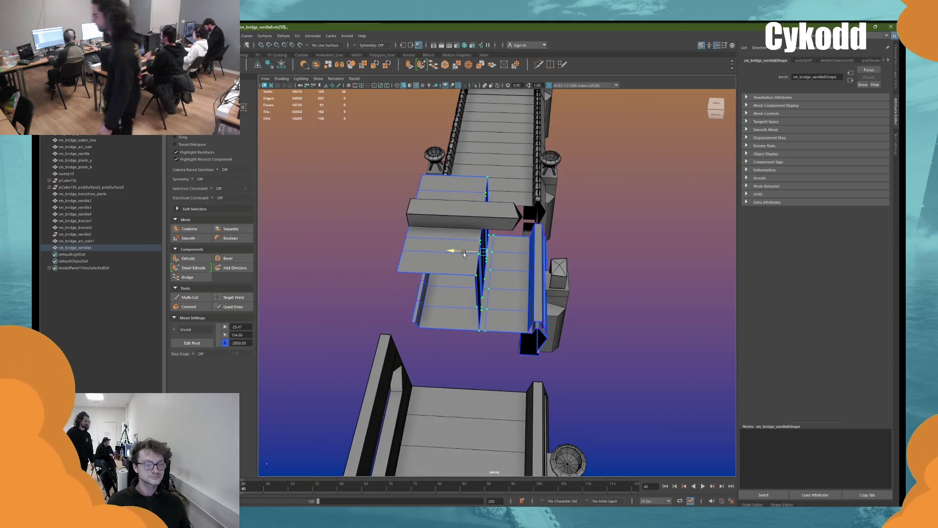
{"action": "right_click_drag", "start_coordinate": [584, 210], "coordinate": [628, 203]}
{"action": "mouse_move", "coordinate": [628, 203]}
{"action": "left_mouse_down", "text": "alt"}
{"action": "mouse_move", "coordinate": [556, 253]}
{"action": "mouse_move", "coordinate": [509, 253]}
{"action": "mouse_move", "coordinate": [571, 239]}
{"action": "left_mouse_up", "text": "alt"}
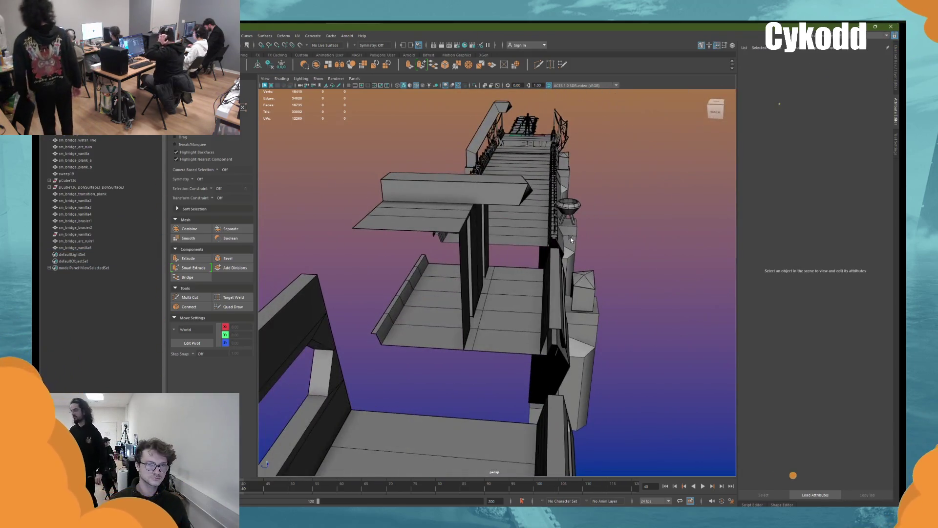
{"action": "left_click", "coordinate": [528, 123]}
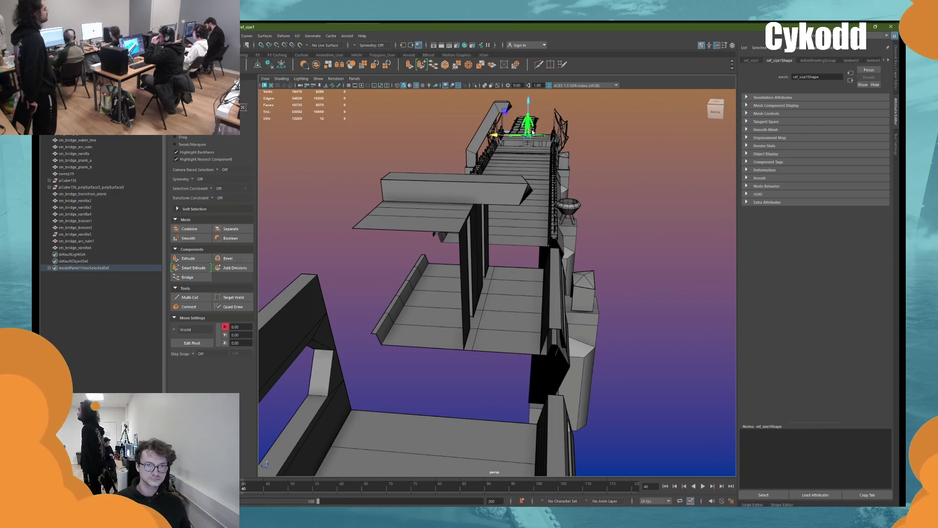
Step: Test-move ref_size1 and undo, then slide a column of wall vertices sideways along X
{"action": "mouse_move", "coordinate": [524, 201]}
{"action": "left_mouse_down"}
{"action": "mouse_move", "coordinate": [502, 269]}
{"action": "mouse_move", "coordinate": [523, 269]}
{"action": "left_mouse_up"}
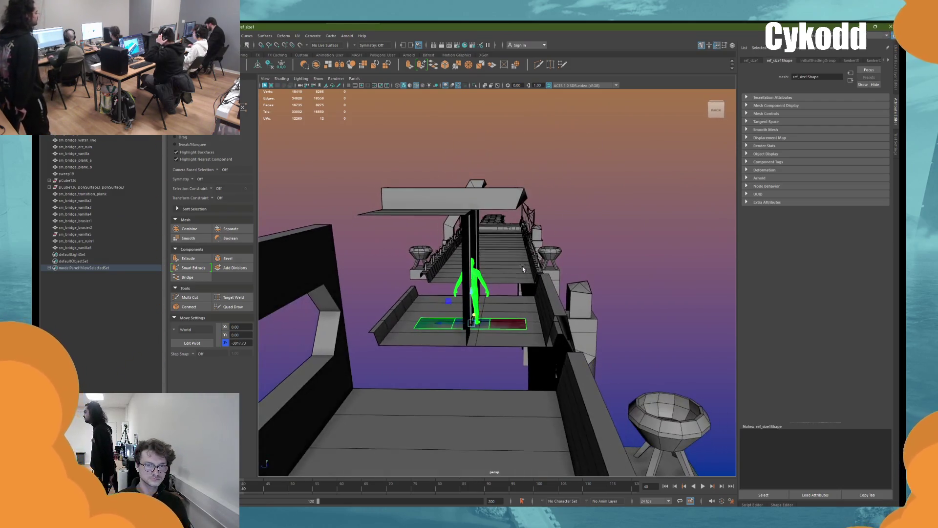
{"action": "key", "text": "ctrl+z"}
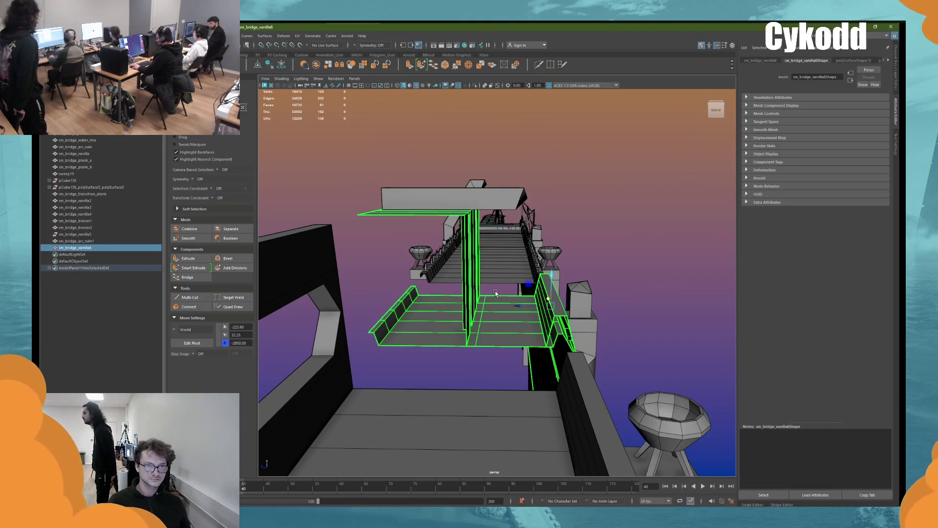
{"action": "key", "text": "F9"}
{"action": "left_click_drag", "start_coordinate": [489, 206], "coordinate": [452, 351]}
{"action": "left_click_drag", "start_coordinate": [448, 266], "coordinate": [521, 210]}
Step: Shorten the bridge plank by sliding its end vertices left, then reselect the wall block
{"action": "left_click", "coordinate": [508, 186]}
{"action": "mouse_move", "coordinate": [509, 187]}
{"action": "right_mouse_down"}
{"action": "mouse_move", "coordinate": [650, 175]}
{"action": "mouse_move", "coordinate": [568, 146]}
{"action": "right_mouse_up"}
{"action": "middle_click_drag", "start_coordinate": [489, 228], "coordinate": [520, 208]}
{"action": "key", "text": "F8"}
{"action": "left_click", "coordinate": [647, 180]}
{"action": "mouse_move", "coordinate": [647, 180]}
{"action": "left_mouse_down", "text": "alt"}
{"action": "mouse_move", "coordinate": [484, 240]}
{"action": "mouse_move", "coordinate": [497, 289]}
{"action": "left_mouse_up", "text": "alt"}
{"action": "left_click", "coordinate": [497, 289]}
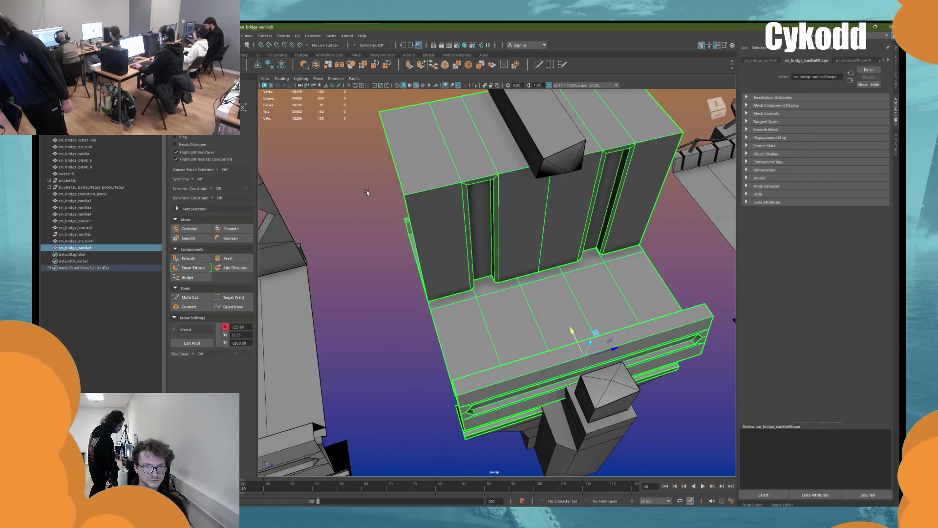
Step: Delete the loop of floor faces and the side strip beside the wall block
{"action": "right_click_drag", "start_coordinate": [355, 206], "coordinate": [355, 206]}
{"action": "left_click_drag", "start_coordinate": [355, 206], "coordinate": [440, 272], "text": "alt"}
{"action": "left_click", "coordinate": [454, 318]}
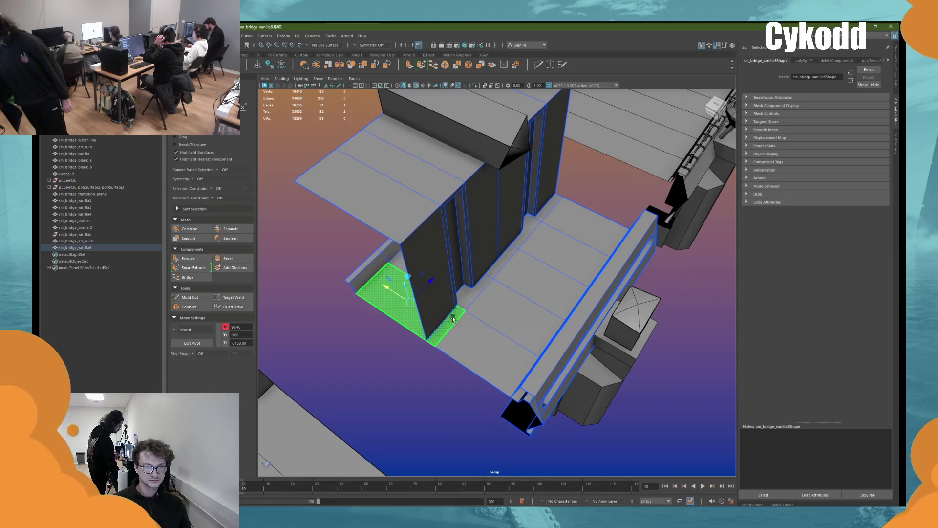
{"action": "double_click", "coordinate": [465, 302], "text": "shift"}
{"action": "left_click_drag", "start_coordinate": [472, 298], "coordinate": [408, 292], "text": "alt"}
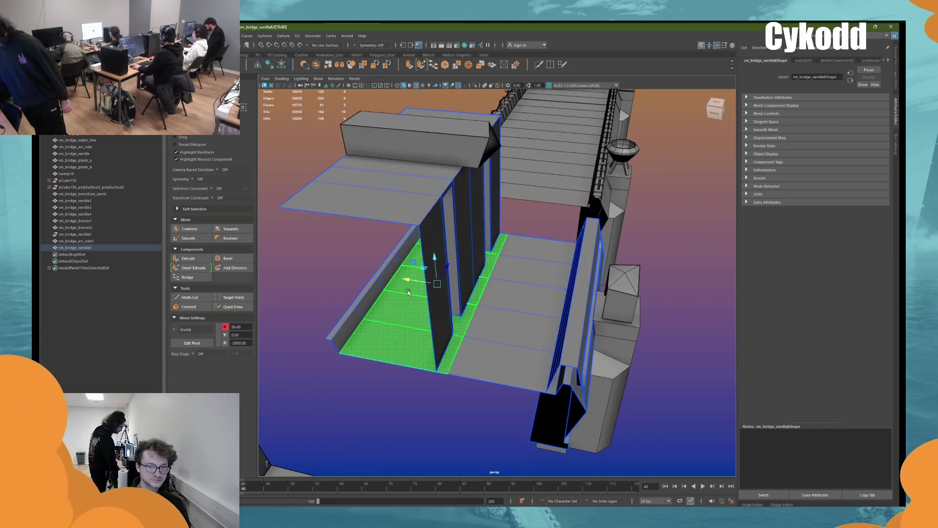
{"action": "key", "text": "Delete"}
{"action": "left_click", "coordinate": [370, 283]}
{"action": "key", "text": "Delete"}
Step: Select the upper plank's edge loop and slide its left-end vertices inward
{"action": "left_click", "coordinate": [399, 286]}
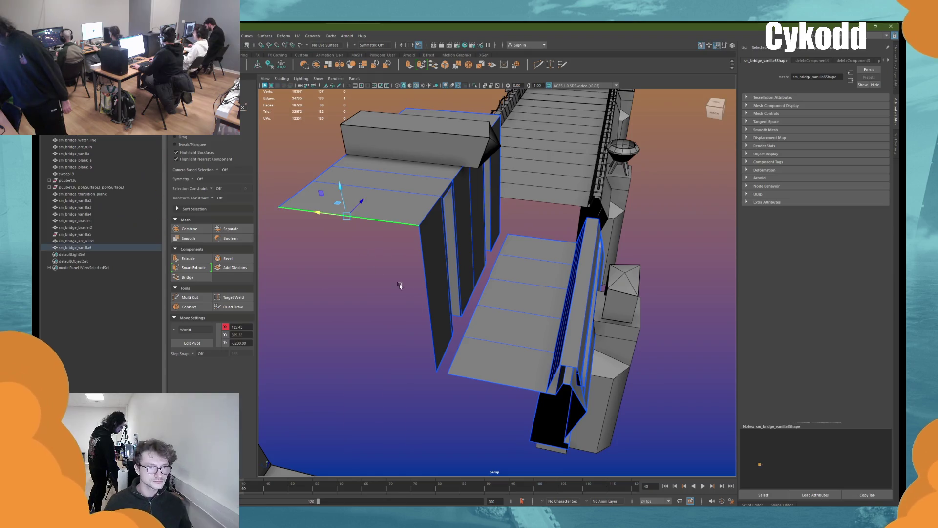
{"action": "left_click", "coordinate": [441, 360]}
{"action": "double_click", "coordinate": [499, 237]}
{"action": "mouse_move", "coordinate": [471, 240]}
{"action": "left_mouse_down", "text": "alt"}
{"action": "mouse_move", "coordinate": [498, 235]}
{"action": "mouse_move", "coordinate": [587, 260]}
{"action": "left_mouse_up", "text": "alt"}
{"action": "key", "text": "F9"}
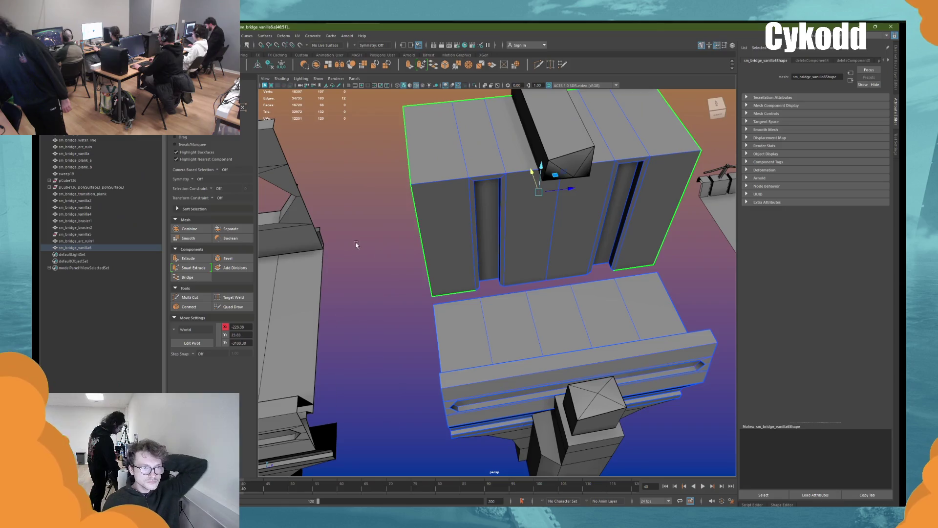
{"action": "left_click_drag", "start_coordinate": [367, 245], "coordinate": [622, 276], "text": "alt"}
{"action": "left_click_drag", "start_coordinate": [686, 290], "coordinate": [689, 292], "text": "alt"}
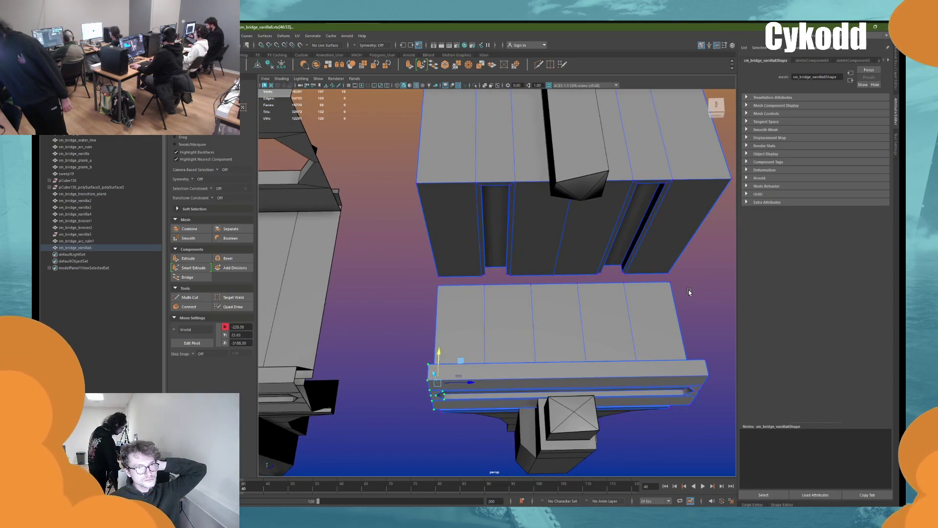
Step: Return to object mode and duplicate the piece as om_bridge_vanilla7
{"action": "mouse_move", "coordinate": [688, 292]}
{"action": "left_mouse_down", "text": "alt"}
{"action": "mouse_move", "coordinate": [522, 289]}
{"action": "mouse_move", "coordinate": [585, 344]}
{"action": "mouse_move", "coordinate": [553, 325]}
{"action": "left_mouse_up", "text": "alt"}
{"action": "mouse_move", "coordinate": [563, 239]}
{"action": "left_mouse_down", "text": "alt"}
{"action": "mouse_move", "coordinate": [547, 230]}
{"action": "mouse_move", "coordinate": [579, 276]}
{"action": "mouse_move", "coordinate": [508, 244]}
{"action": "mouse_move", "coordinate": [475, 214]}
{"action": "mouse_move", "coordinate": [367, 203]}
{"action": "left_mouse_up", "text": "alt"}
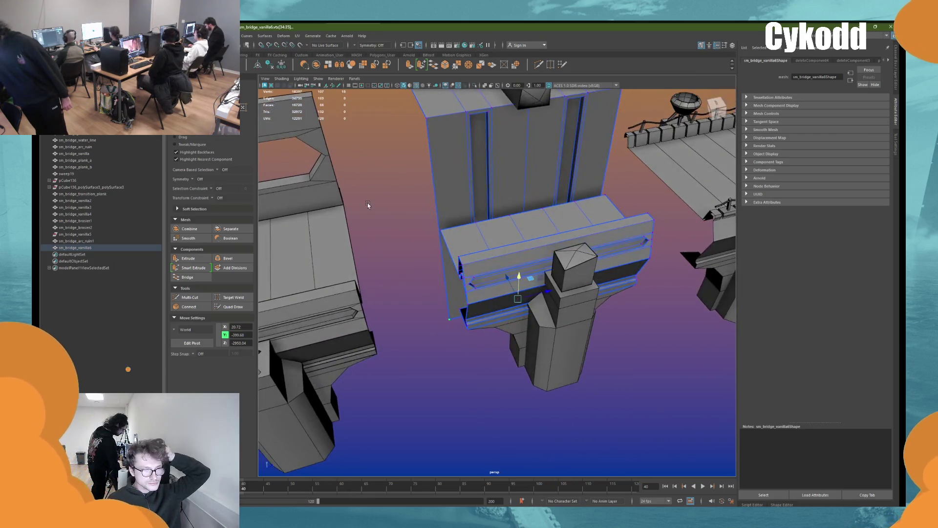
{"action": "key", "text": "F8"}
{"action": "key", "text": "ctrl+d"}
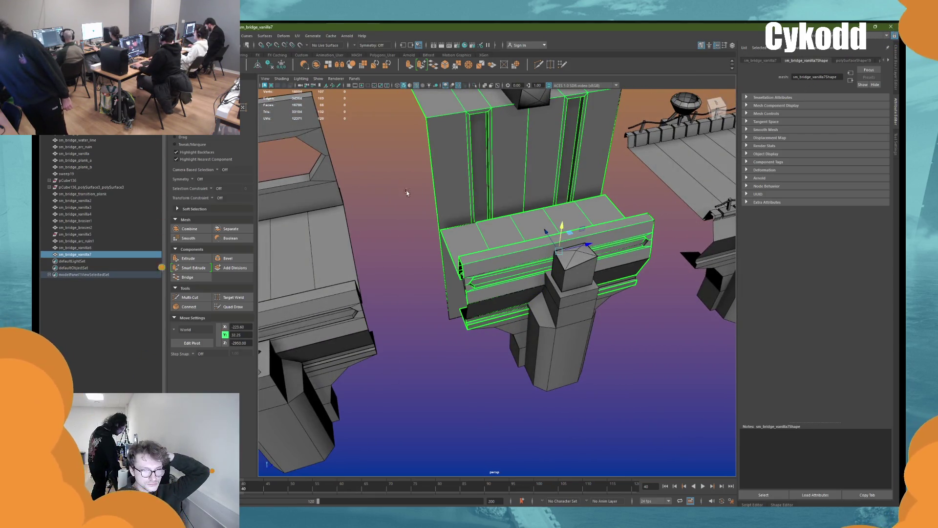
Step: Delete the two wall strip faces on the duplicate piece
{"action": "key", "text": "F11"}
{"action": "left_click", "coordinate": [478, 157]}
{"action": "left_click", "coordinate": [569, 162], "text": "shift"}
{"action": "mouse_move", "coordinate": [385, 154]}
{"action": "right_mouse_down"}
{"action": "mouse_move", "coordinate": [391, 313]}
{"action": "mouse_move", "coordinate": [400, 336]}
{"action": "mouse_move", "coordinate": [443, 359]}
{"action": "mouse_move", "coordinate": [384, 215]}
{"action": "mouse_move", "coordinate": [391, 155]}
{"action": "mouse_move", "coordinate": [386, 225]}
{"action": "right_mouse_up"}
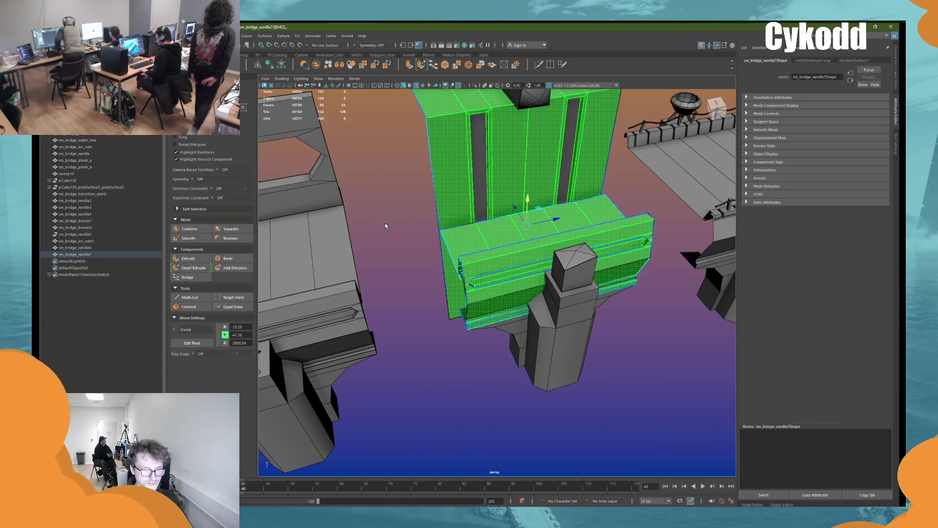
{"action": "key", "text": "Delete"}
{"action": "mouse_move", "coordinate": [390, 185]}
{"action": "right_mouse_down"}
{"action": "mouse_move", "coordinate": [395, 170]}
{"action": "mouse_move", "coordinate": [414, 348]}
{"action": "mouse_move", "coordinate": [443, 371]}
{"action": "right_mouse_up"}
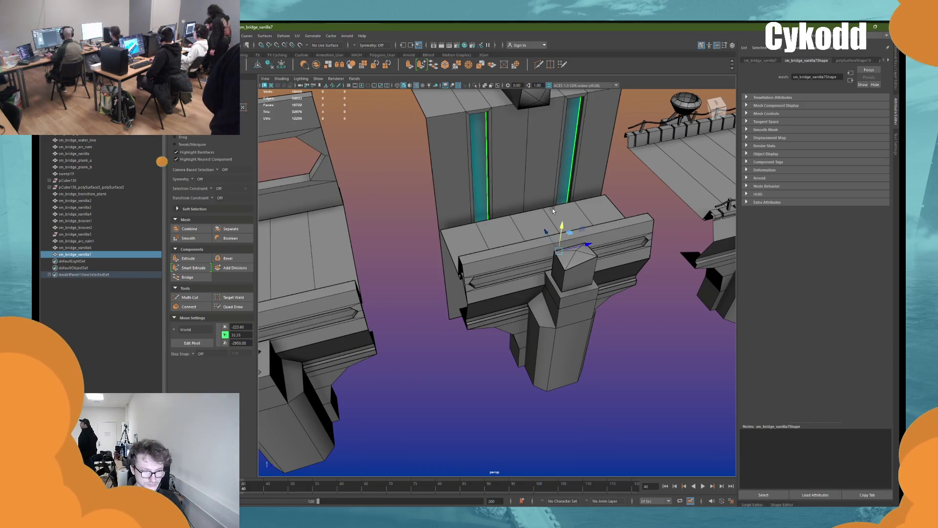
{"action": "left_click_drag", "start_coordinate": [548, 157], "coordinate": [534, 242], "text": "alt"}
Step: With scale orientation set to Component, scale the slot strip faces inward, then deselect
{"action": "left_click", "coordinate": [532, 293]}
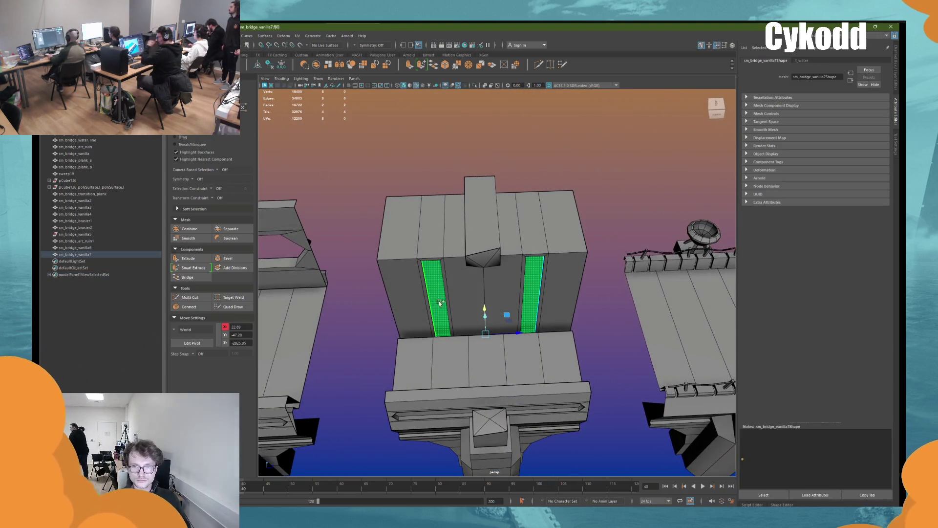
{"action": "left_click", "coordinate": [188, 330]}
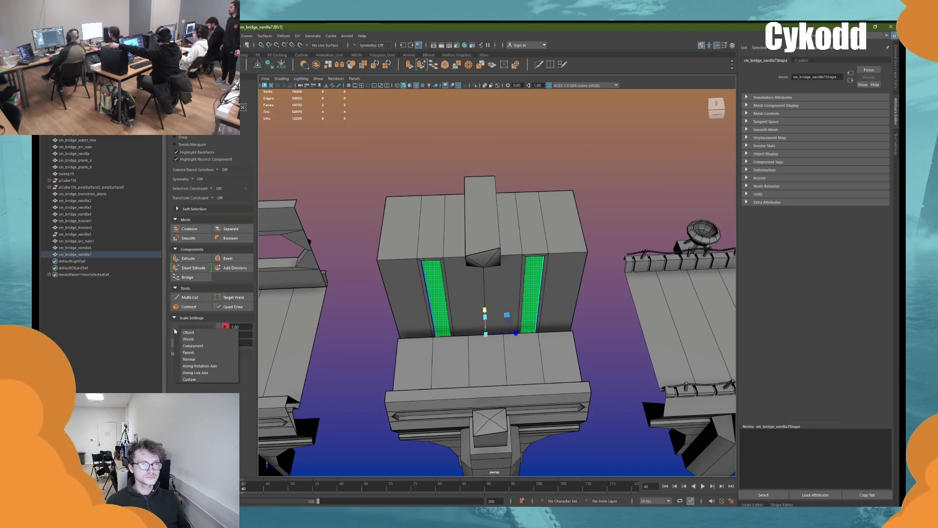
{"action": "left_click", "coordinate": [196, 345]}
{"action": "key", "text": "super"}
{"action": "key", "text": "super"}
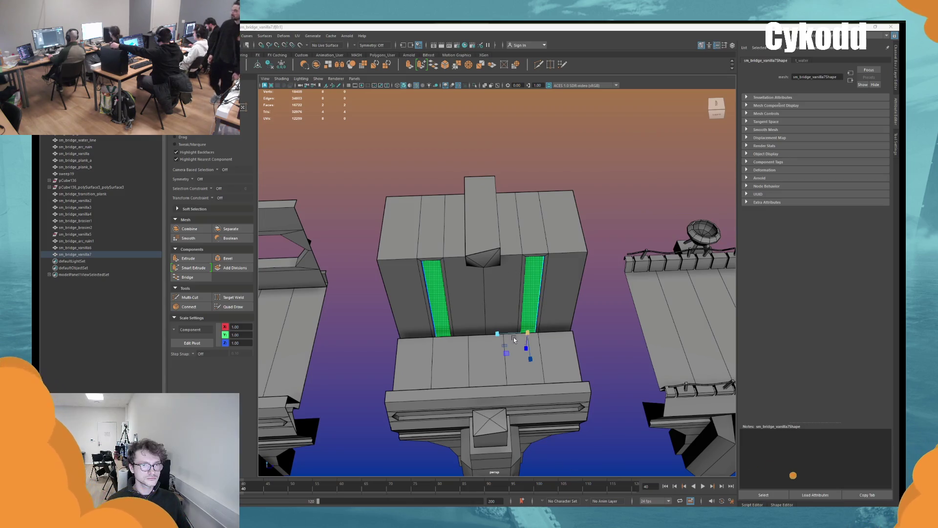
{"action": "mouse_move", "coordinate": [499, 329]}
{"action": "left_mouse_down"}
{"action": "mouse_move", "coordinate": [507, 332]}
{"action": "mouse_move", "coordinate": [532, 251]}
{"action": "mouse_move", "coordinate": [534, 262]}
{"action": "left_mouse_up"}
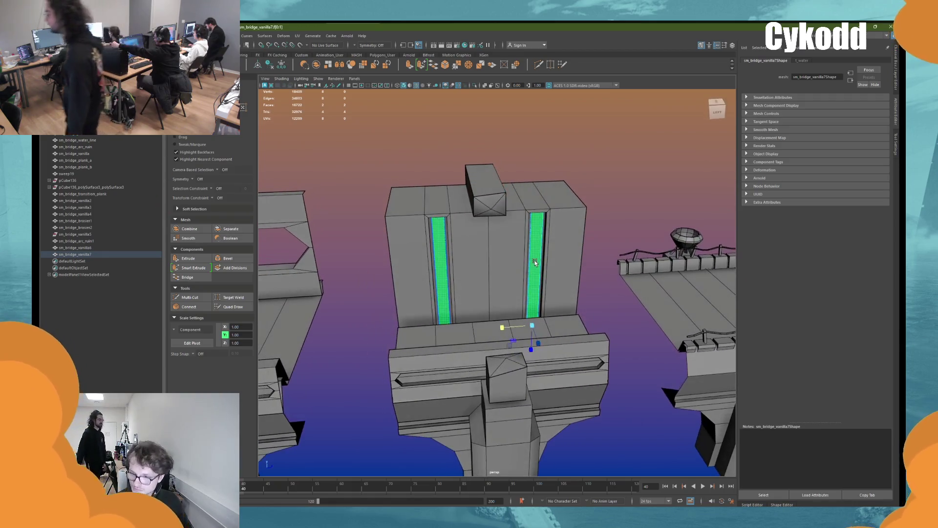
{"action": "key", "text": "w"}
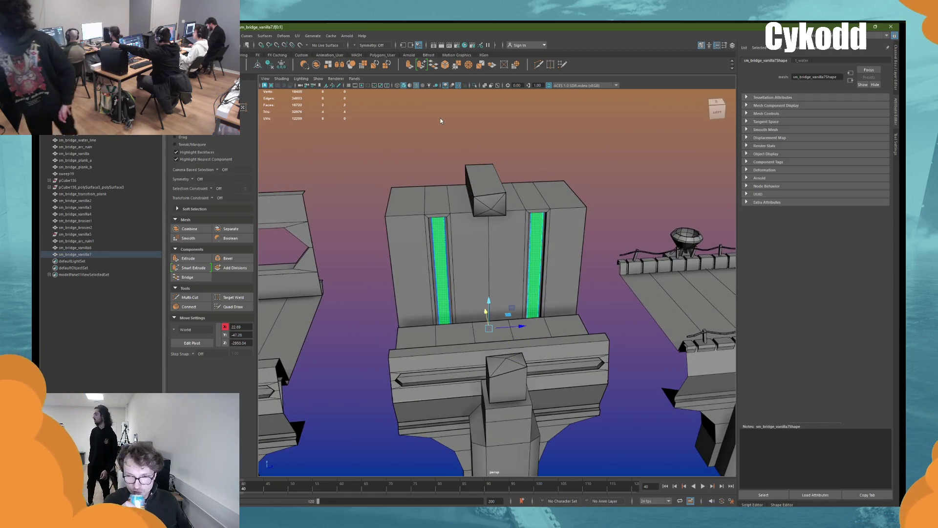
{"action": "left_click", "coordinate": [456, 109]}
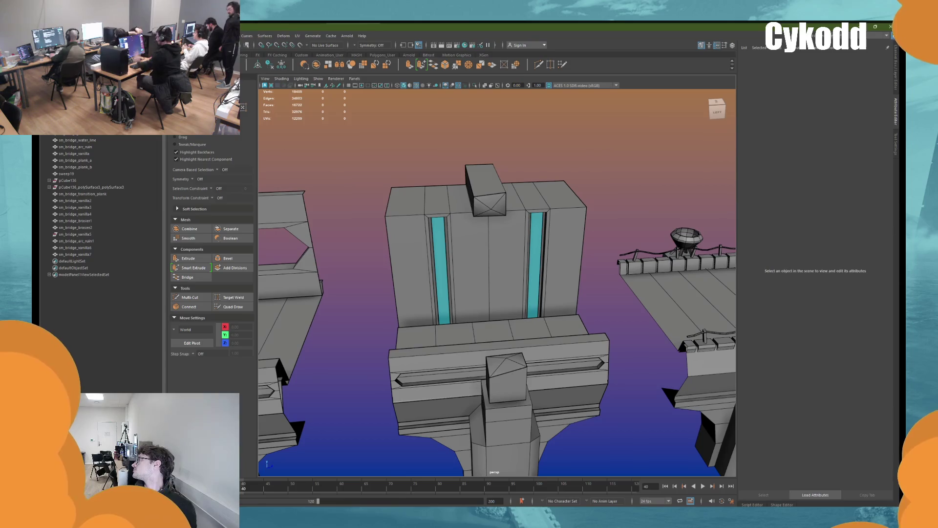
{"action": "mouse_move", "coordinate": [528, 203]}
{"action": "left_mouse_down", "text": "alt"}
{"action": "mouse_move", "coordinate": [557, 230]}
{"action": "mouse_move", "coordinate": [513, 293]}
{"action": "mouse_move", "coordinate": [586, 269]}
{"action": "left_mouse_up", "text": "alt"}
Step: Try moving the block's top edges and top faces vertically, undoing both attempts
{"action": "left_click", "coordinate": [541, 312]}
{"action": "right_click_drag", "start_coordinate": [602, 243], "coordinate": [601, 225]}
{"action": "left_click", "coordinate": [489, 313]}
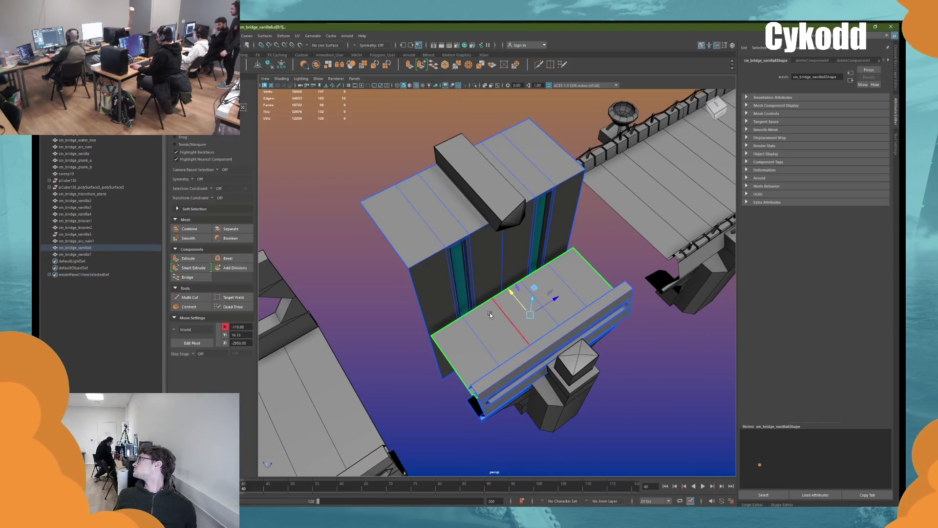
{"action": "left_click", "coordinate": [498, 293]}
{"action": "left_click", "coordinate": [517, 333], "text": "shift"}
{"action": "left_click_drag", "start_coordinate": [518, 333], "coordinate": [533, 308], "text": "alt"}
{"action": "mouse_move", "coordinate": [530, 272]}
{"action": "left_mouse_down", "text": "alt"}
{"action": "mouse_move", "coordinate": [517, 248]}
{"action": "mouse_move", "coordinate": [516, 259]}
{"action": "mouse_move", "coordinate": [552, 270]}
{"action": "mouse_move", "coordinate": [508, 267]}
{"action": "mouse_move", "coordinate": [518, 281]}
{"action": "mouse_move", "coordinate": [500, 287]}
{"action": "mouse_move", "coordinate": [570, 276]}
{"action": "mouse_move", "coordinate": [577, 264]}
{"action": "mouse_move", "coordinate": [569, 213]}
{"action": "mouse_move", "coordinate": [550, 184]}
{"action": "mouse_move", "coordinate": [523, 241]}
{"action": "mouse_move", "coordinate": [482, 213]}
{"action": "mouse_move", "coordinate": [479, 233]}
{"action": "mouse_move", "coordinate": [530, 203]}
{"action": "mouse_move", "coordinate": [506, 241]}
{"action": "left_mouse_up", "text": "alt"}
{"action": "key", "text": "ctrl+z"}
{"action": "left_click", "coordinate": [523, 241]}
{"action": "left_click", "coordinate": [436, 243], "text": "shift"}
{"action": "key", "text": "ctrl+z"}
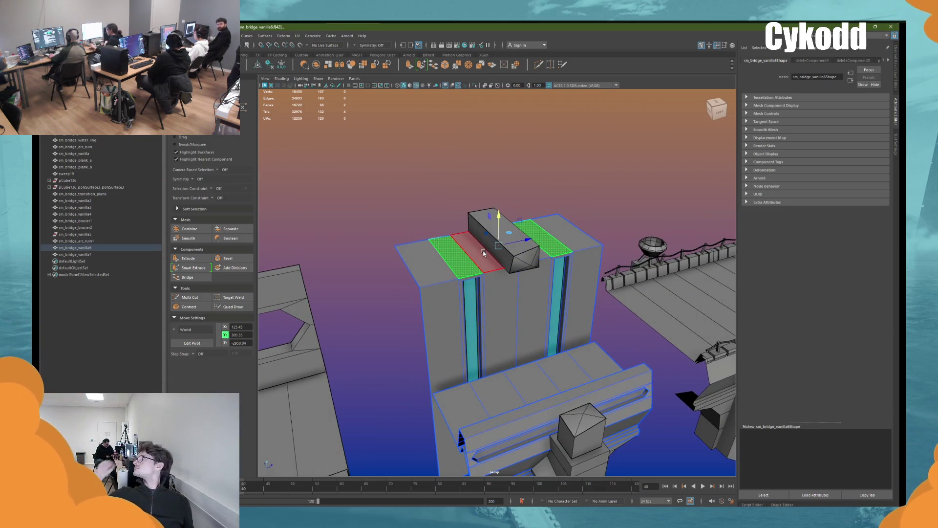
Step: Loop-select the block's top face strip, raise it in Y, and return to object mode
{"action": "left_click", "coordinate": [415, 261]}
{"action": "double_click", "coordinate": [555, 231], "text": "shift"}
{"action": "left_click_drag", "start_coordinate": [555, 231], "coordinate": [500, 261], "text": "alt"}
{"action": "middle_click_drag", "start_coordinate": [459, 262], "coordinate": [449, 246]}
{"action": "left_click_drag", "start_coordinate": [448, 246], "coordinate": [469, 266], "text": "alt"}
{"action": "right_click_drag", "start_coordinate": [535, 126], "coordinate": [547, 123]}
{"action": "left_click", "coordinate": [523, 220]}
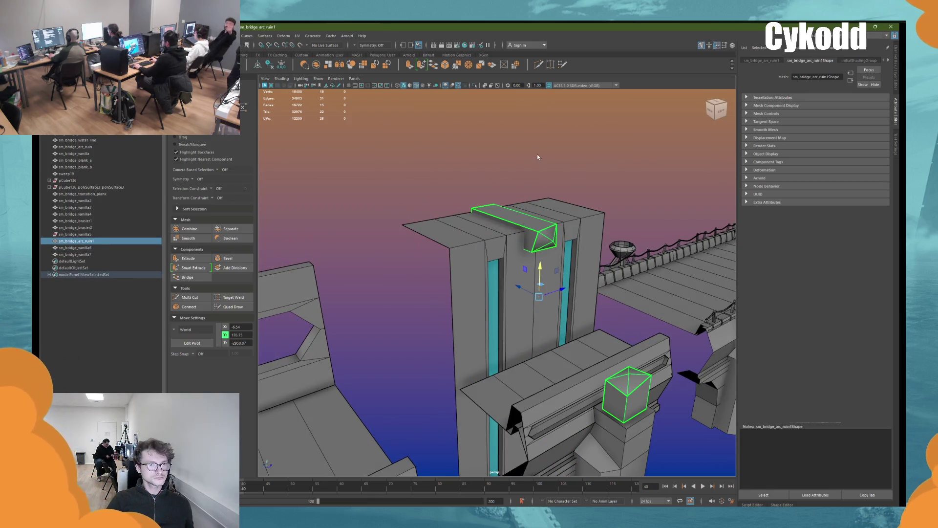
Step: Move the cap piece's faces down the pillar front and select its corner vertices
{"action": "right_click_drag", "start_coordinate": [536, 213], "coordinate": [536, 226]}
{"action": "left_click_drag", "start_coordinate": [512, 212], "coordinate": [516, 212]}
{"action": "mouse_move", "coordinate": [550, 166]}
{"action": "left_mouse_down", "text": "alt"}
{"action": "mouse_move", "coordinate": [538, 186]}
{"action": "mouse_move", "coordinate": [520, 175]}
{"action": "left_mouse_up", "text": "alt"}
{"action": "left_click_drag", "start_coordinate": [520, 176], "coordinate": [464, 254]}
{"action": "mouse_move", "coordinate": [465, 254]}
{"action": "left_mouse_down", "text": "alt"}
{"action": "mouse_move", "coordinate": [491, 293]}
{"action": "mouse_move", "coordinate": [494, 273]}
{"action": "left_mouse_up", "text": "alt"}
{"action": "right_click_drag", "start_coordinate": [572, 69], "coordinate": [555, 178], "text": "alt"}
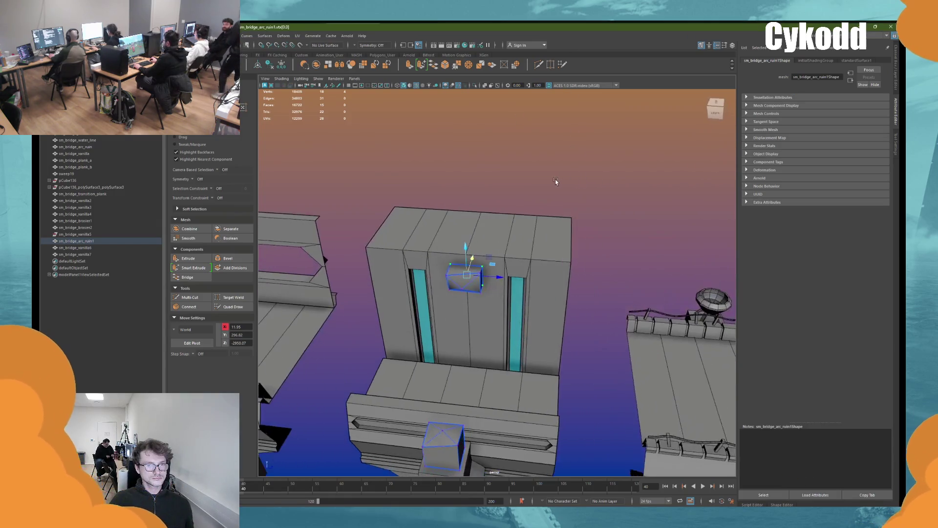
{"action": "left_click", "coordinate": [578, 172]}
Step: Adjust the small box's vertices in vertex mode, then clear the selection
{"action": "left_click_drag", "start_coordinate": [578, 171], "coordinate": [512, 246], "text": "alt"}
{"action": "left_click", "coordinate": [512, 246]}
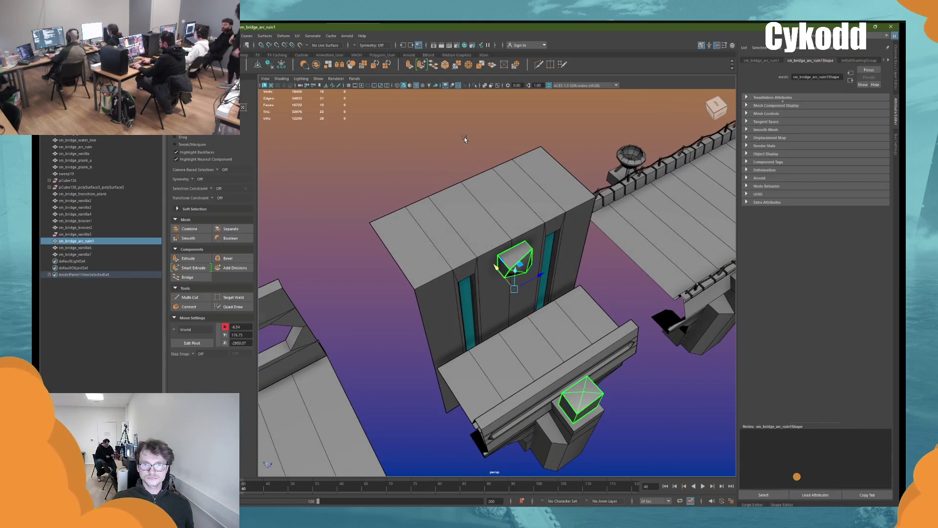
{"action": "key", "text": "F9"}
{"action": "mouse_move", "coordinate": [465, 139]}
{"action": "left_mouse_down", "text": "alt"}
{"action": "mouse_move", "coordinate": [547, 174]}
{"action": "mouse_move", "coordinate": [562, 210]}
{"action": "left_mouse_up", "text": "alt"}
{"action": "mouse_move", "coordinate": [562, 211]}
{"action": "left_mouse_down", "text": "alt"}
{"action": "mouse_move", "coordinate": [566, 219]}
{"action": "mouse_move", "coordinate": [605, 216]}
{"action": "mouse_move", "coordinate": [608, 230]}
{"action": "mouse_move", "coordinate": [593, 209]}
{"action": "left_mouse_up", "text": "alt"}
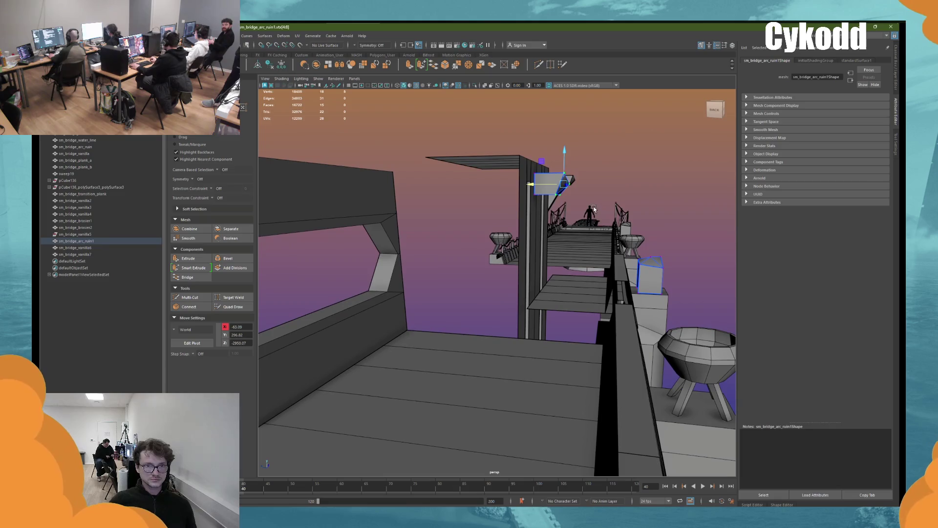
{"action": "left_click", "coordinate": [614, 138]}
{"action": "mouse_move", "coordinate": [614, 138]}
{"action": "left_mouse_down", "text": "alt"}
{"action": "mouse_move", "coordinate": [619, 166]}
{"action": "mouse_move", "coordinate": [520, 263]}
{"action": "left_mouse_up", "text": "alt"}
{"action": "middle_click_drag", "start_coordinate": [521, 263], "coordinate": [542, 213], "text": "alt"}
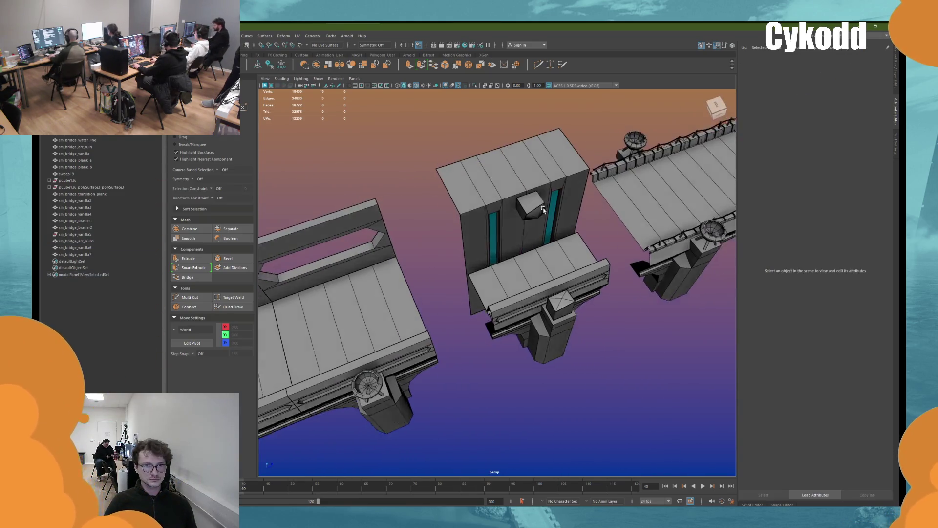
{"action": "mouse_move", "coordinate": [542, 213]}
{"action": "left_mouse_down", "text": "alt"}
{"action": "mouse_move", "coordinate": [582, 192]}
{"action": "mouse_move", "coordinate": [523, 198]}
{"action": "mouse_move", "coordinate": [547, 185]}
{"action": "mouse_move", "coordinate": [535, 190]}
{"action": "mouse_move", "coordinate": [546, 196]}
{"action": "mouse_move", "coordinate": [540, 201]}
{"action": "left_mouse_up", "text": "alt"}
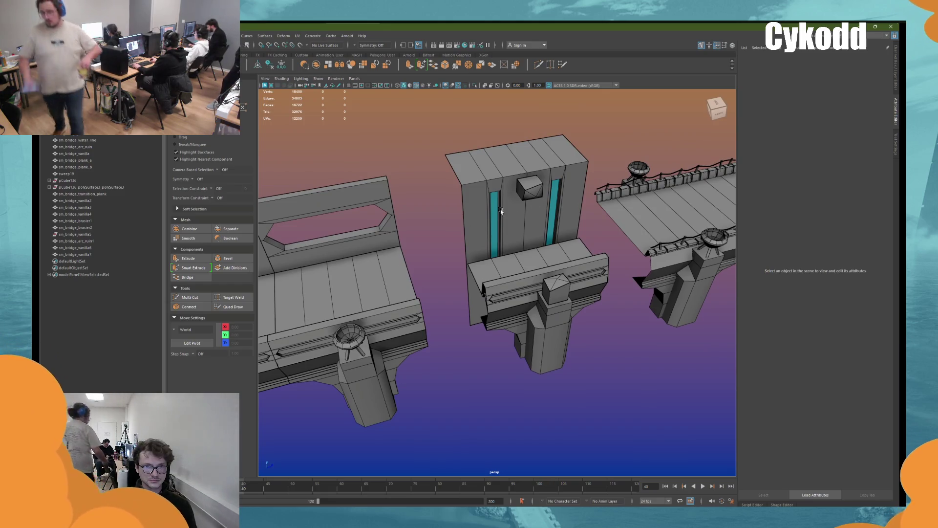
Step: Select the wall block's top rim edge loop in edge mode
{"action": "left_click", "coordinate": [540, 201]}
{"action": "right_click_drag", "start_coordinate": [535, 158], "coordinate": [580, 161]}
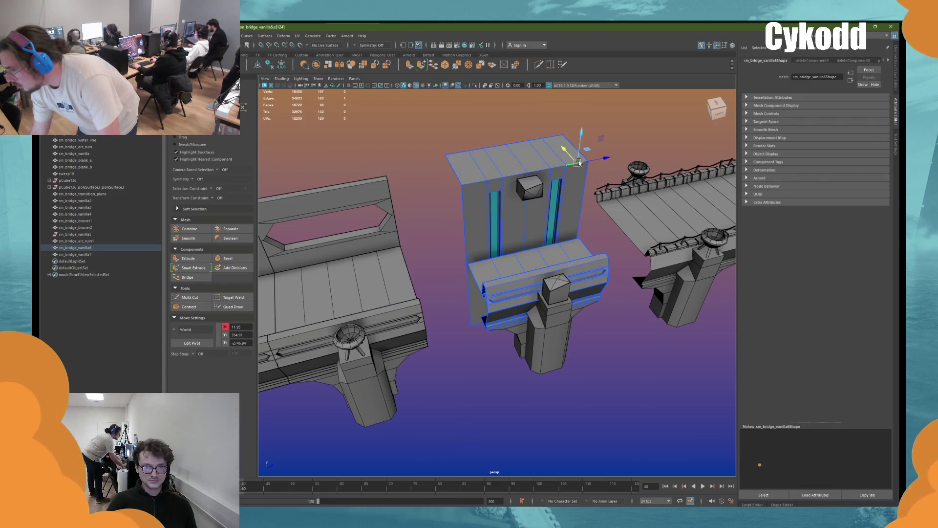
{"action": "left_click", "coordinate": [495, 179]}
{"action": "double_click", "coordinate": [495, 179]}
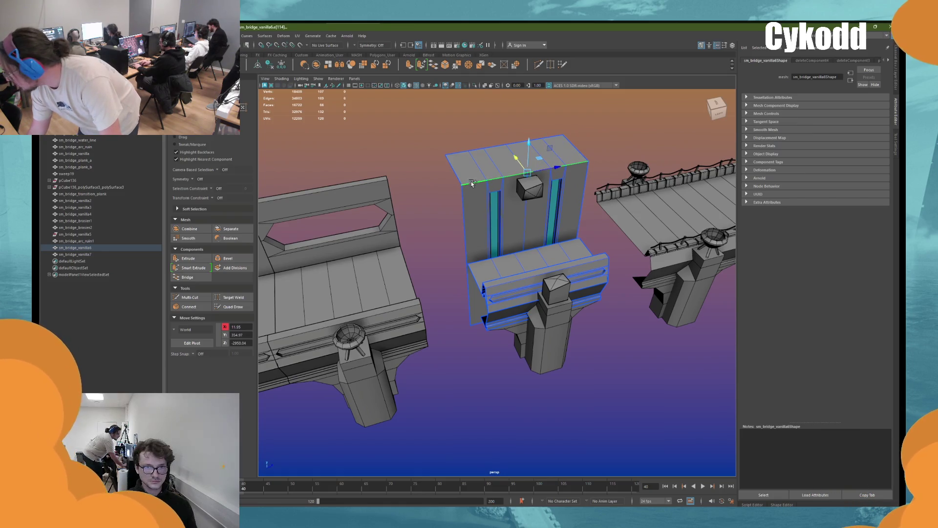
Step: Bevel the rim edges with a 0.1 fraction and 3 segments, then deselect
{"action": "key", "text": "ctrl+b"}
{"action": "left_click_drag", "start_coordinate": [571, 237], "coordinate": [557, 236]}
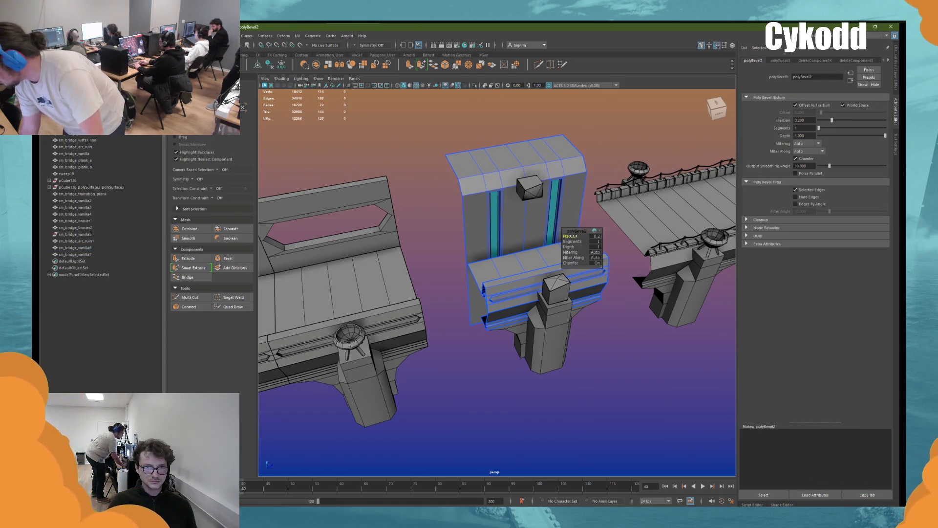
{"action": "type", "text": "0.1"}
{"action": "key", "text": "Return"}
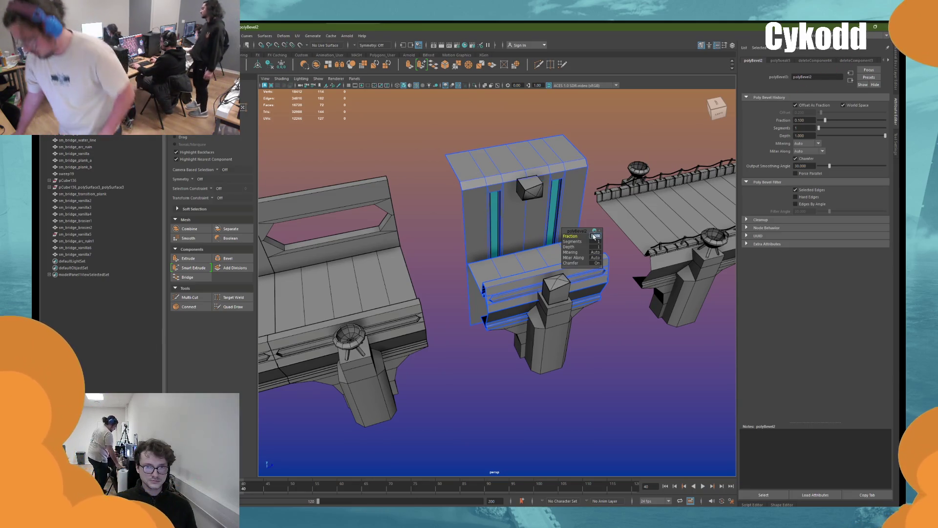
{"action": "left_click_drag", "start_coordinate": [569, 242], "coordinate": [567, 243]}
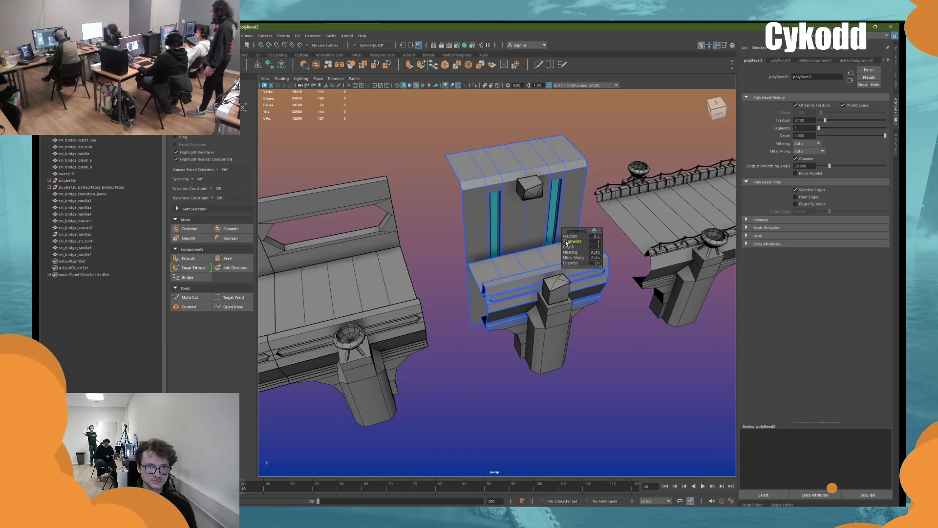
{"action": "left_click", "coordinate": [598, 237]}
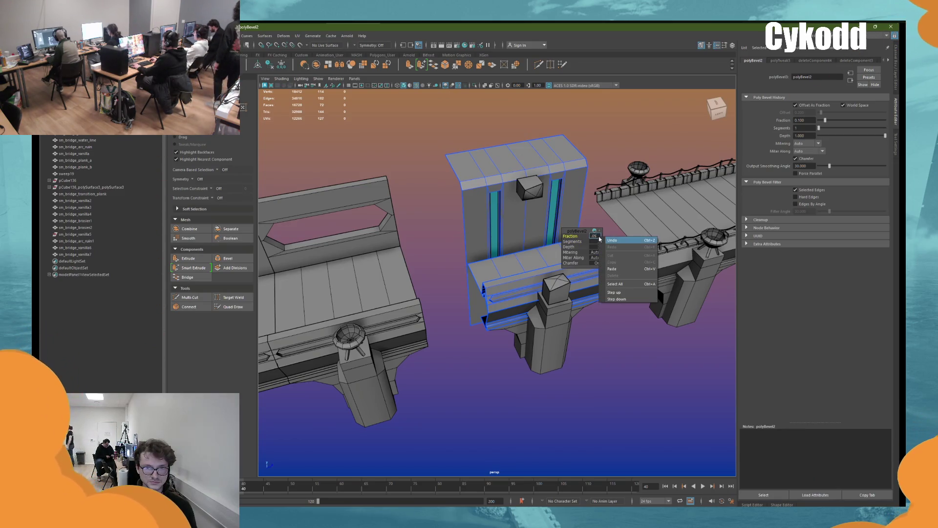
{"action": "left_click", "coordinate": [581, 127]}
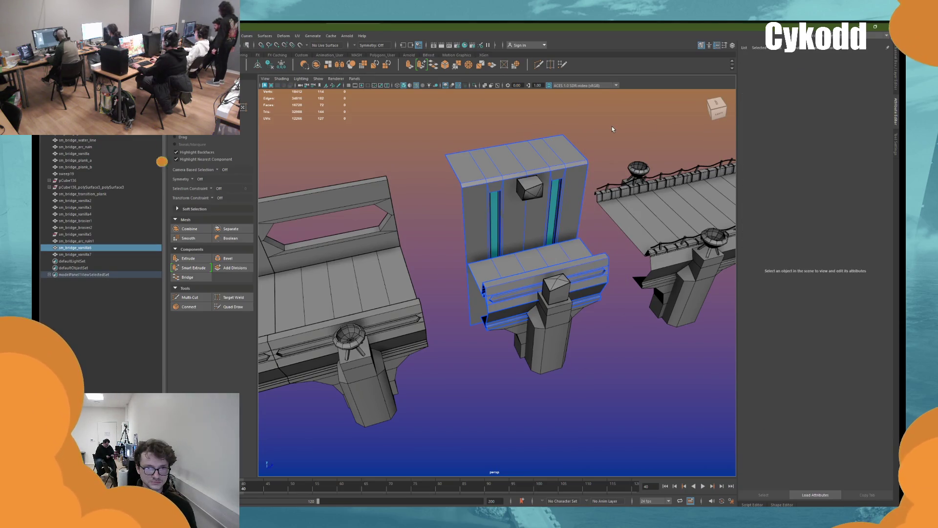
{"action": "key", "text": "ctrl+z"}
{"action": "key", "text": "ctrl+z"}
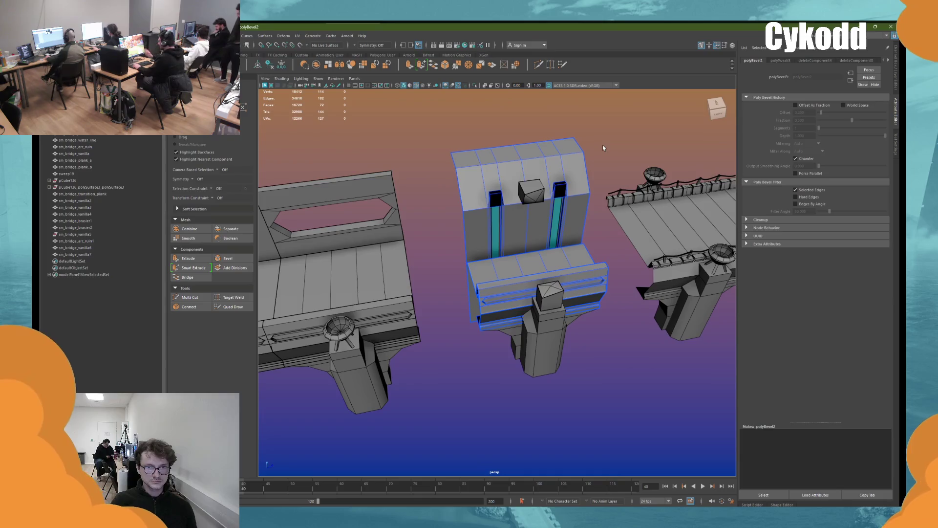
{"action": "left_click", "coordinate": [603, 145]}
{"action": "mouse_move", "coordinate": [583, 196]}
{"action": "left_mouse_down", "text": "alt"}
{"action": "mouse_move", "coordinate": [519, 235]}
{"action": "mouse_move", "coordinate": [479, 239]}
{"action": "mouse_move", "coordinate": [429, 270]}
{"action": "mouse_move", "coordinate": [510, 241]}
{"action": "mouse_move", "coordinate": [467, 271]}
{"action": "left_mouse_up", "text": "alt"}
{"action": "middle_click_drag", "start_coordinate": [468, 270], "coordinate": [529, 254], "text": "alt"}
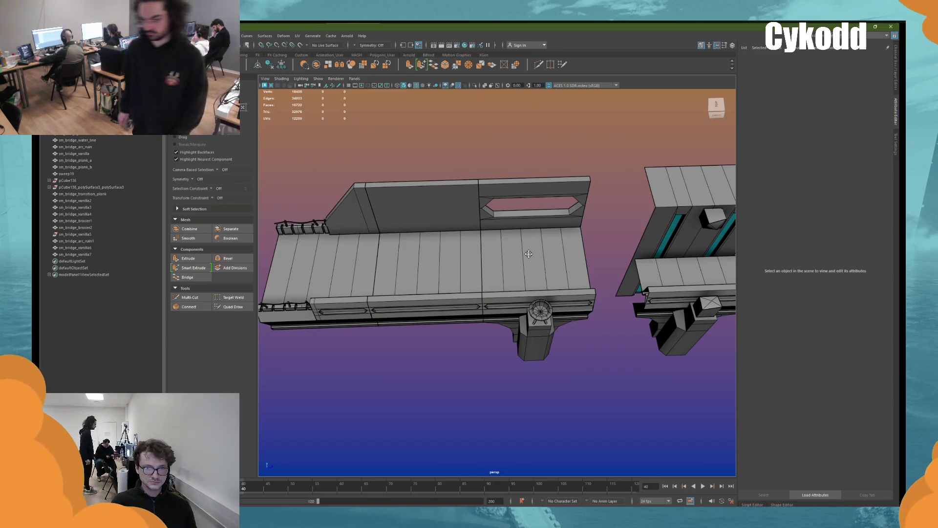
{"action": "left_click_drag", "start_coordinate": [529, 254], "coordinate": [502, 248], "text": "alt"}
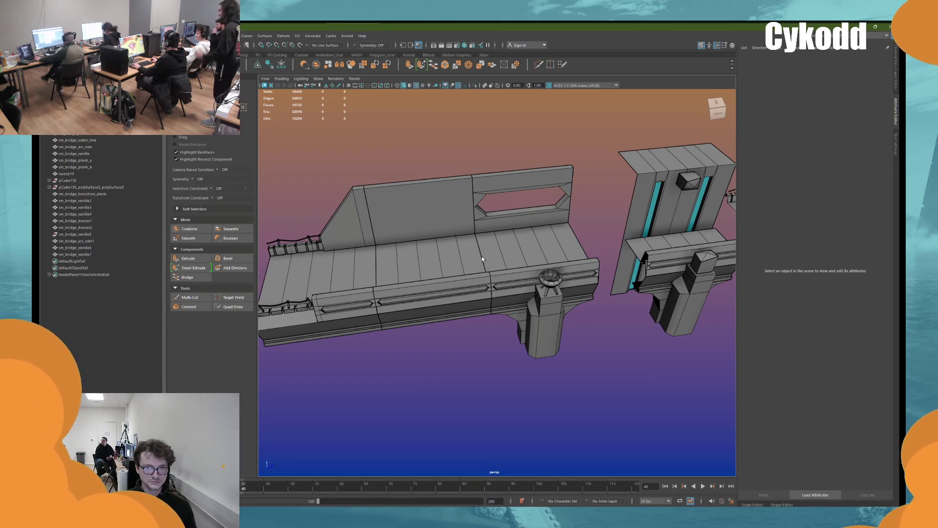
{"action": "left_click_drag", "start_coordinate": [482, 259], "coordinate": [485, 169], "text": "alt"}
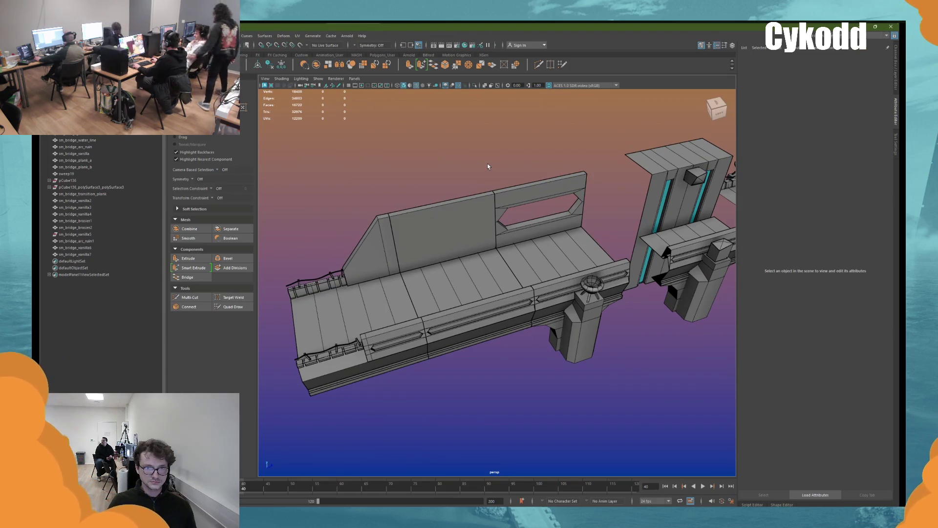
{"action": "left_click_drag", "start_coordinate": [488, 166], "coordinate": [502, 190], "text": "alt"}
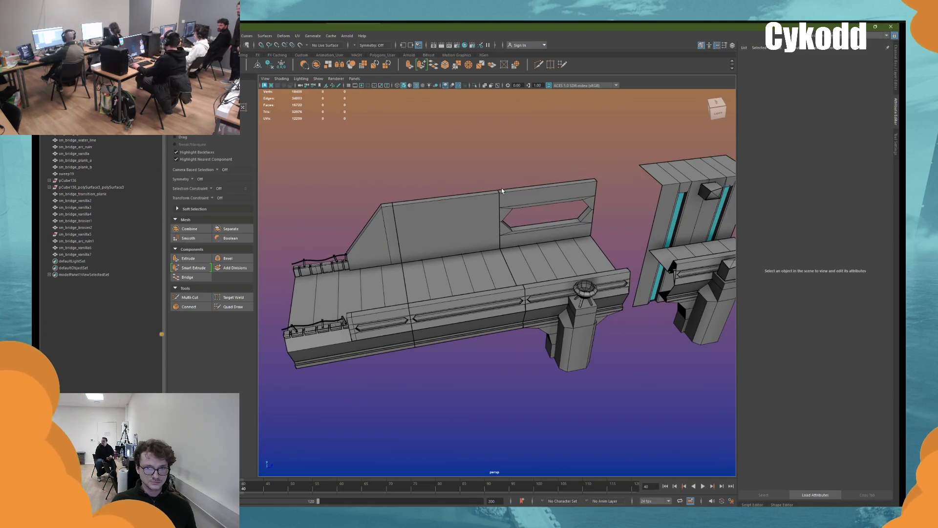
{"action": "scroll", "coordinate": [501, 187], "scroll_direction": "up", "scroll_amount": 5}
{"action": "scroll", "coordinate": [448, 224], "scroll_direction": "down", "scroll_amount": 5}
{"action": "left_click_drag", "start_coordinate": [448, 224], "coordinate": [533, 217], "text": "alt"}
{"action": "scroll", "coordinate": [528, 222], "scroll_direction": "up", "scroll_amount": 4}
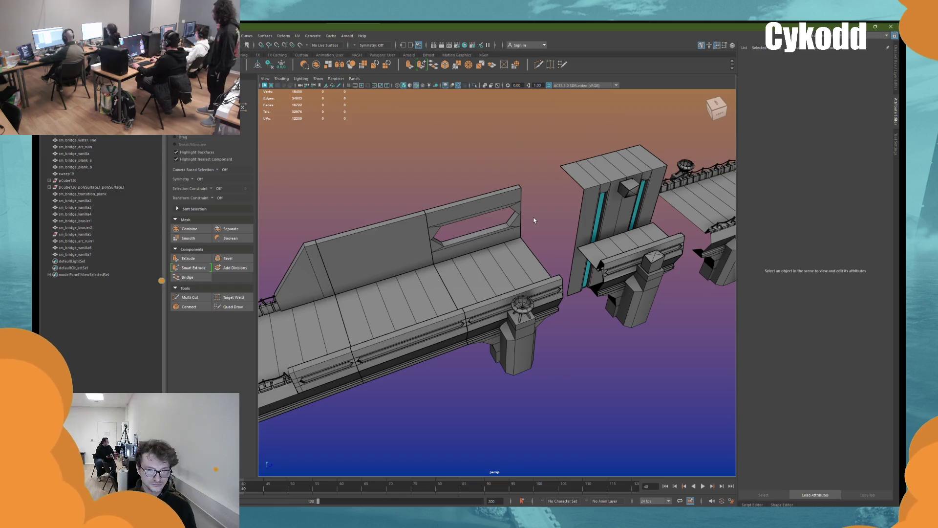
{"action": "left_click_drag", "start_coordinate": [534, 221], "coordinate": [429, 279], "text": "alt"}
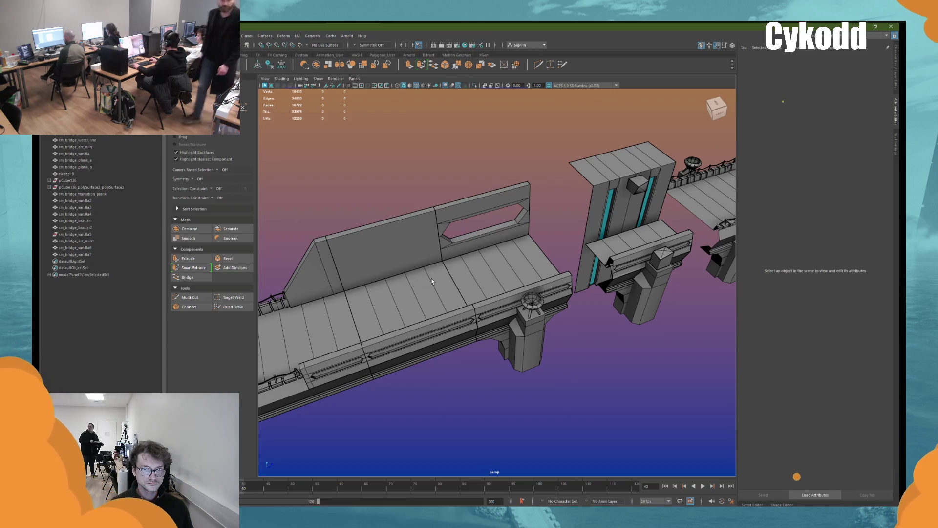
{"action": "left_click_drag", "start_coordinate": [458, 283], "coordinate": [467, 278], "text": "alt"}
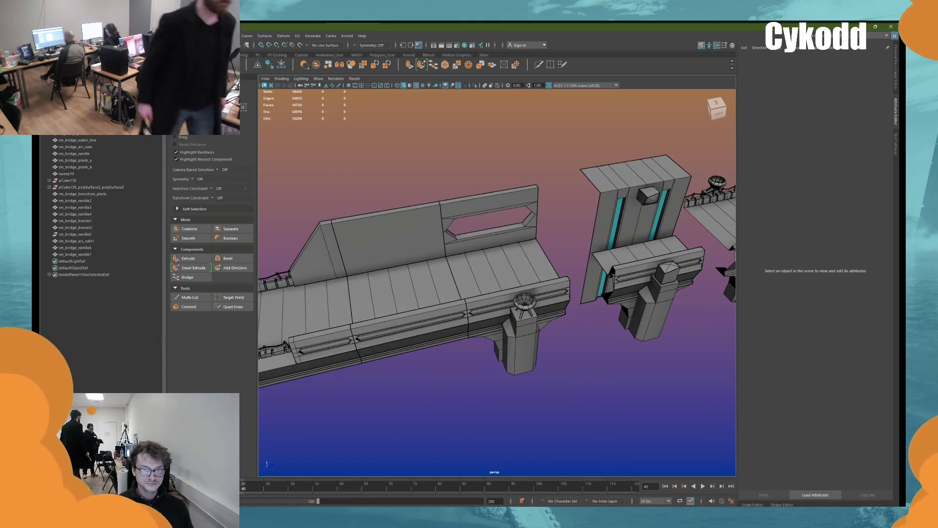
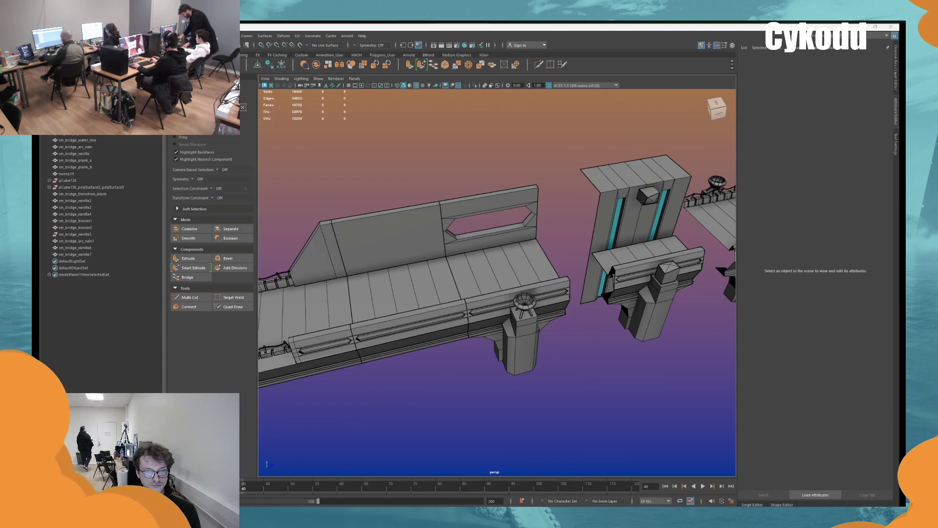
Step: Inspect bench piece sm_bridge_vanilla4 and deck piece sm_bridge_vanilla8, undoing an accidental deck move
{"action": "mouse_move", "coordinate": [607, 365]}
{"action": "left_mouse_down", "text": "alt"}
{"action": "mouse_move", "coordinate": [528, 363]}
{"action": "mouse_move", "coordinate": [538, 358]}
{"action": "left_mouse_up", "text": "alt"}
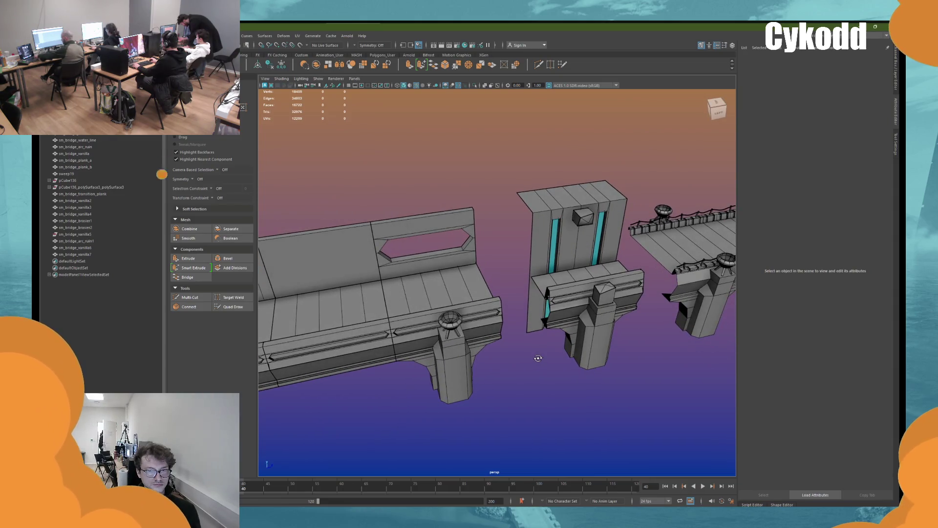
{"action": "scroll", "coordinate": [466, 252], "scroll_direction": "up", "scroll_amount": 2}
{"action": "key", "text": "w"}
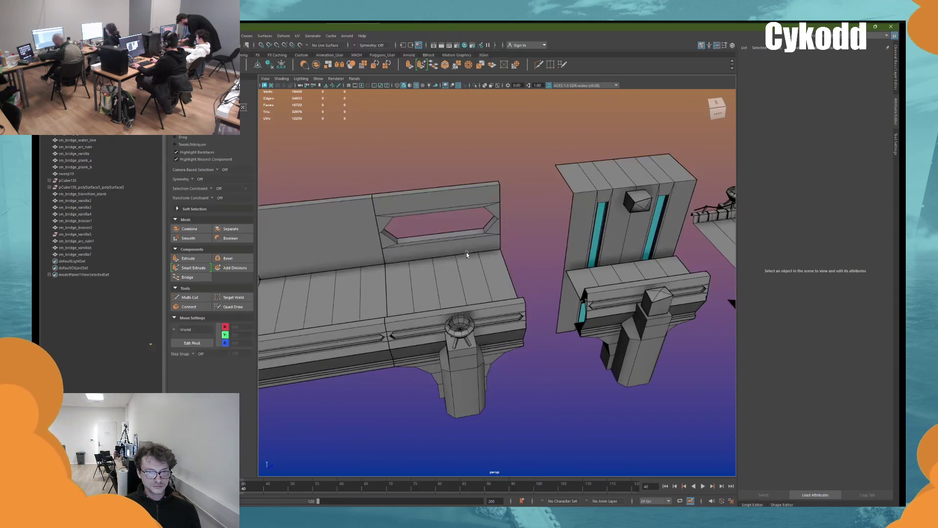
{"action": "left_click", "coordinate": [442, 278]}
{"action": "left_click_drag", "start_coordinate": [443, 279], "coordinate": [458, 287], "text": "alt"}
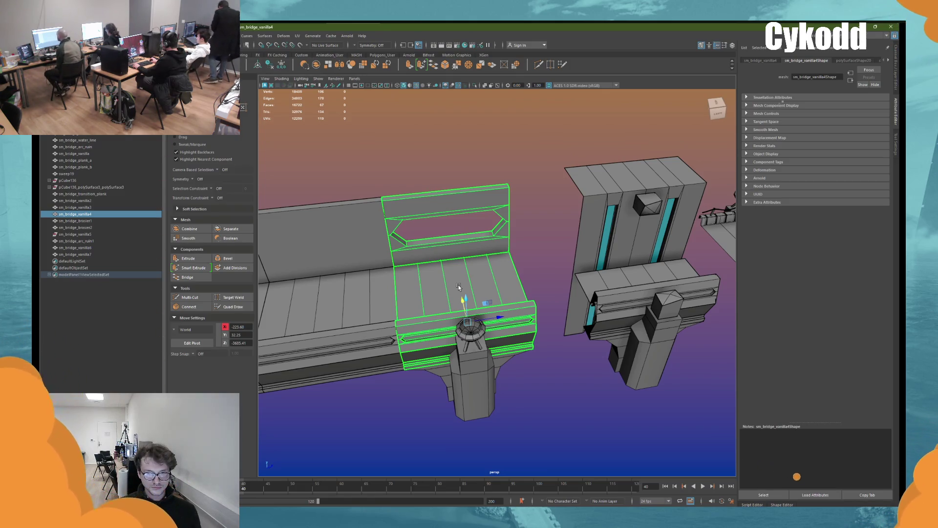
{"action": "left_click", "coordinate": [404, 334]}
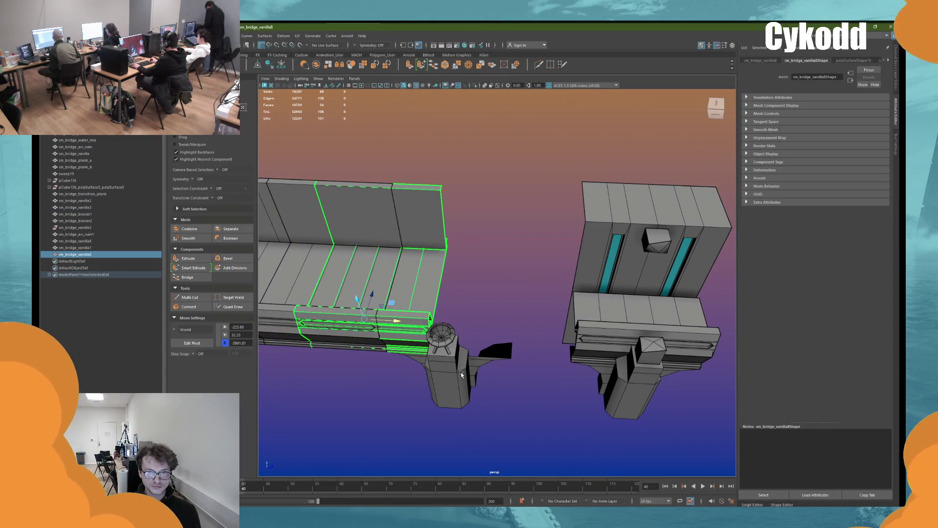
{"action": "key", "text": "ctrl+z"}
Step: Orbit along the bridge and add a new polygon cube, pCube137, to the scene
{"action": "left_click", "coordinate": [499, 386]}
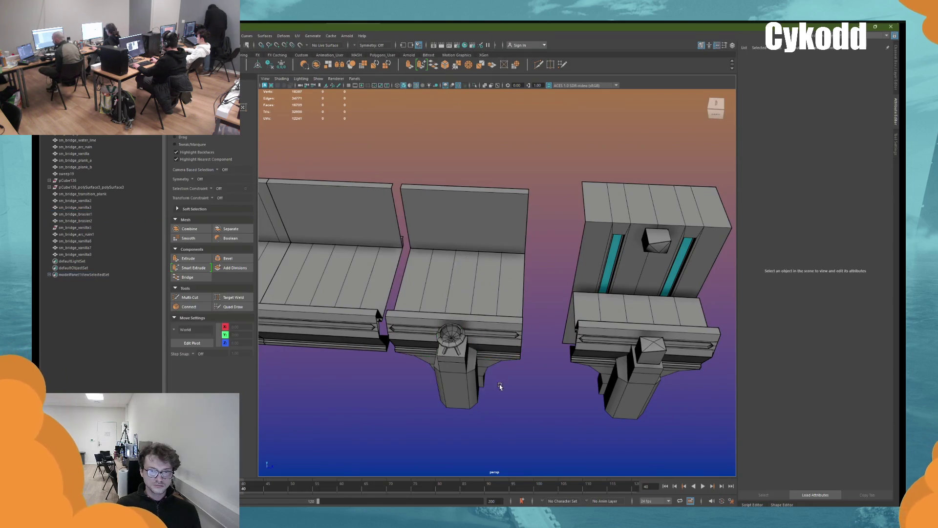
{"action": "left_click_drag", "start_coordinate": [499, 386], "coordinate": [527, 367], "text": "alt"}
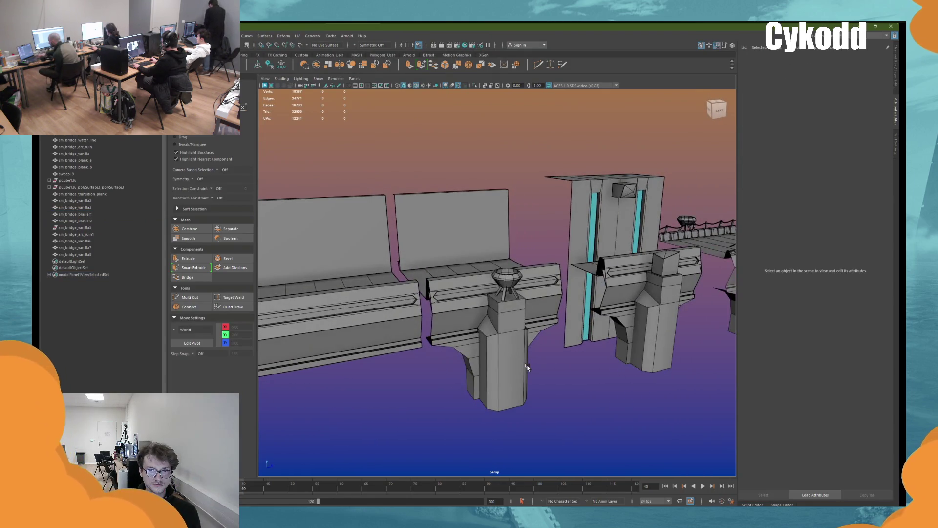
{"action": "key", "text": "ctrl+z"}
{"action": "key", "text": "ctrl+z"}
{"action": "key", "text": "ctrl+z"}
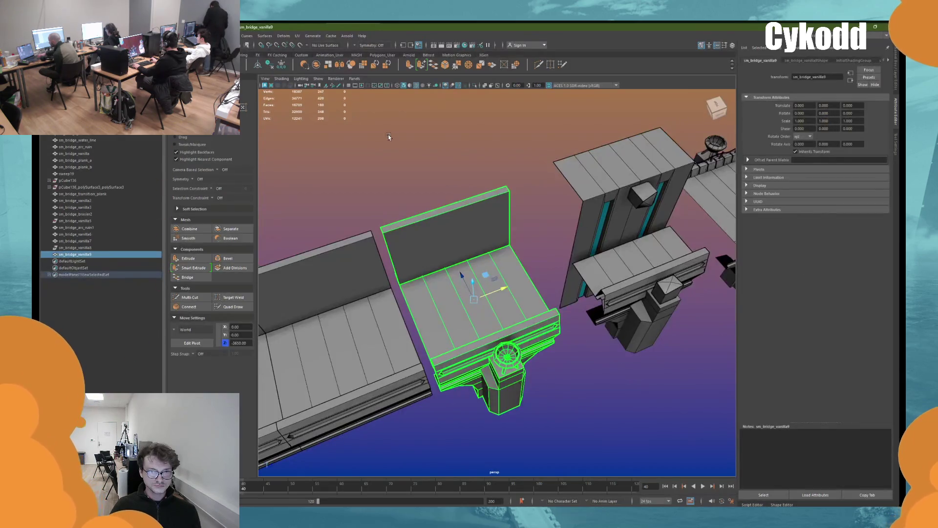
{"action": "mouse_move", "coordinate": [486, 147]}
{"action": "left_mouse_down", "text": "alt"}
{"action": "mouse_move", "coordinate": [495, 168]}
{"action": "mouse_move", "coordinate": [582, 151]}
{"action": "mouse_move", "coordinate": [468, 166]}
{"action": "mouse_move", "coordinate": [442, 188]}
{"action": "mouse_move", "coordinate": [468, 188]}
{"action": "left_mouse_up", "text": "alt"}
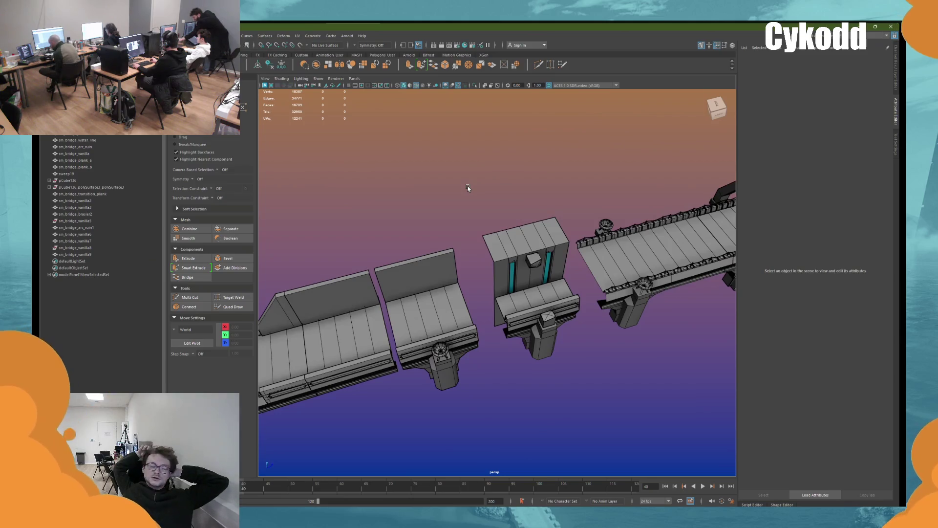
{"action": "left_click_drag", "start_coordinate": [468, 188], "coordinate": [440, 205], "text": "alt"}
{"action": "left_click", "coordinate": [327, 64]}
{"action": "left_click_drag", "start_coordinate": [586, 293], "coordinate": [632, 292], "text": "alt"}
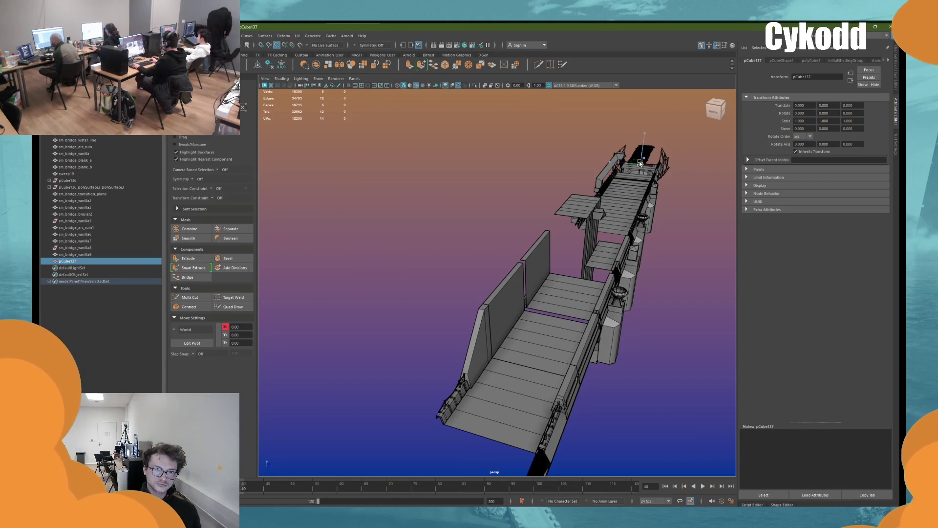
Step: Move pCube137 beside the bridge wall, lower its bottom face to stretch it taller, and delete that face
{"action": "key", "text": "w"}
{"action": "mouse_move", "coordinate": [538, 288]}
{"action": "left_mouse_down", "text": "alt"}
{"action": "mouse_move", "coordinate": [571, 241]}
{"action": "mouse_move", "coordinate": [501, 241]}
{"action": "mouse_move", "coordinate": [586, 171]}
{"action": "mouse_move", "coordinate": [643, 101]}
{"action": "left_mouse_up", "text": "alt"}
{"action": "right_click", "coordinate": [644, 99]}
{"action": "left_click", "coordinate": [643, 117]}
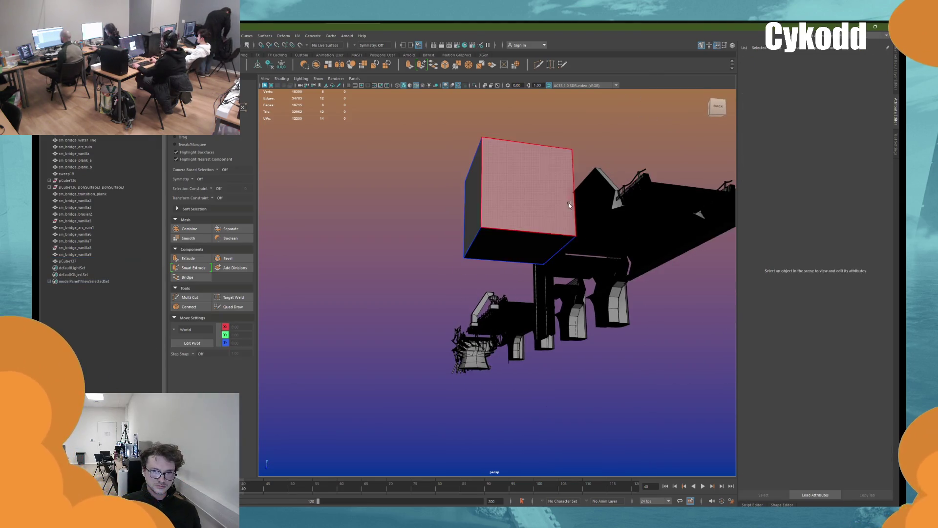
{"action": "left_click", "coordinate": [520, 247]}
{"action": "middle_click_drag", "start_coordinate": [621, 252], "coordinate": [621, 320]}
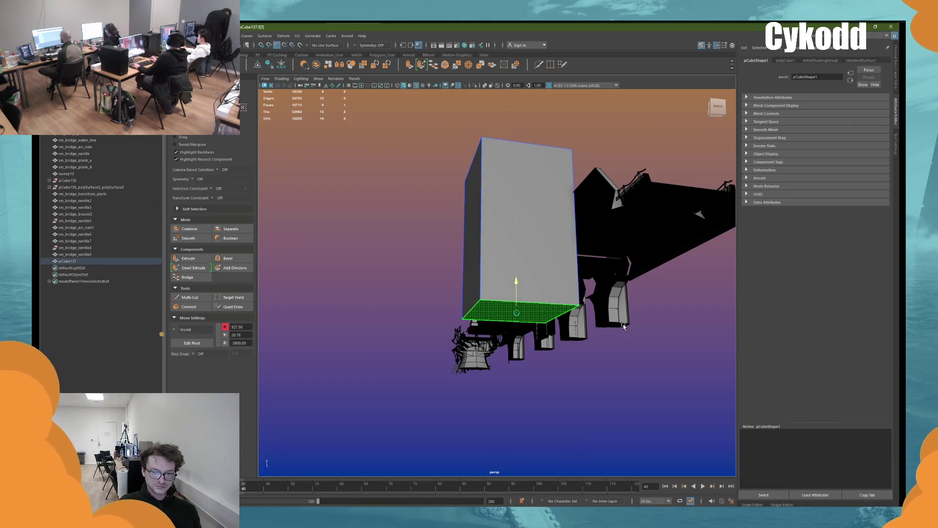
{"action": "key", "text": "Delete"}
Step: Delete the cube's side face that sits against the bridge wall
{"action": "left_click_drag", "start_coordinate": [622, 327], "coordinate": [591, 355], "text": "alt"}
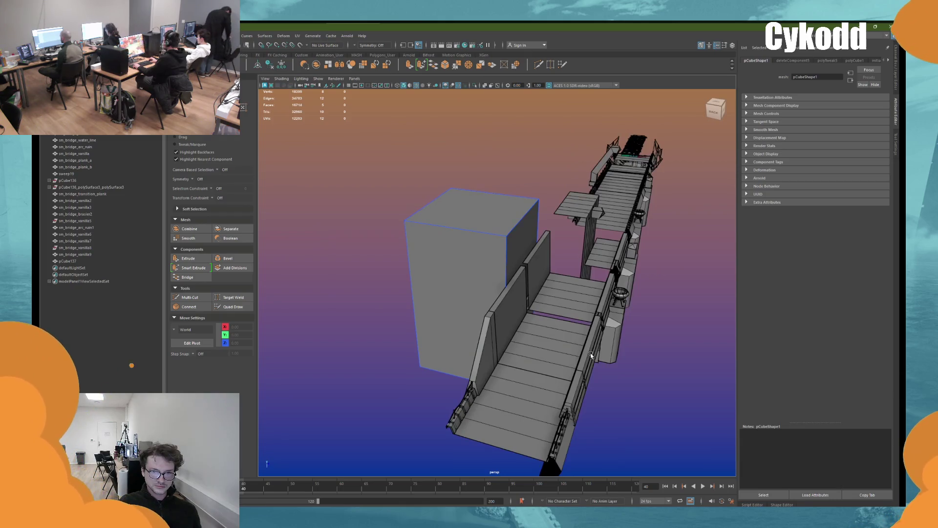
{"action": "left_click_drag", "start_coordinate": [591, 354], "coordinate": [509, 270], "text": "alt"}
{"action": "left_click", "coordinate": [510, 269]}
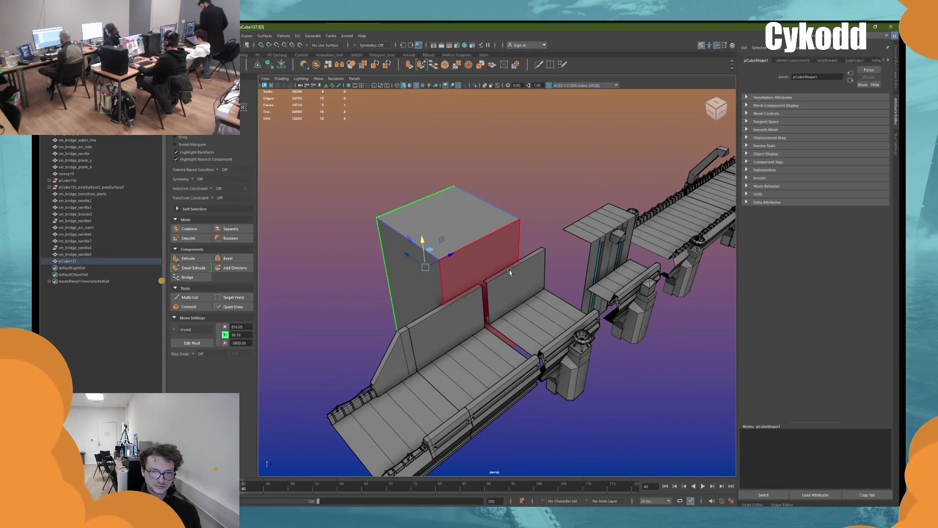
{"action": "key", "text": "Delete"}
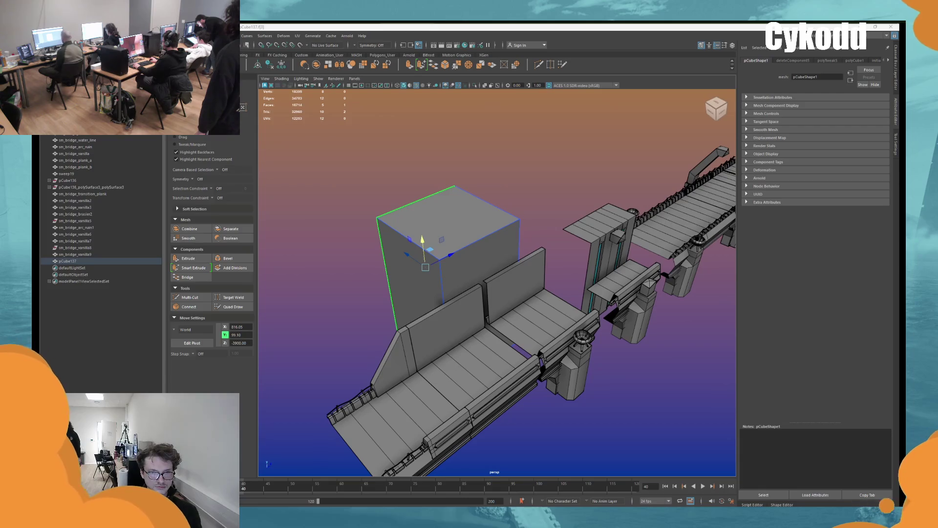
Step: Orbit the view so the bridge runs up the screen
{"action": "mouse_move", "coordinate": [537, 258]}
{"action": "left_mouse_down", "text": "alt"}
{"action": "mouse_move", "coordinate": [550, 300]}
{"action": "mouse_move", "coordinate": [526, 302]}
{"action": "left_mouse_up", "text": "alt"}
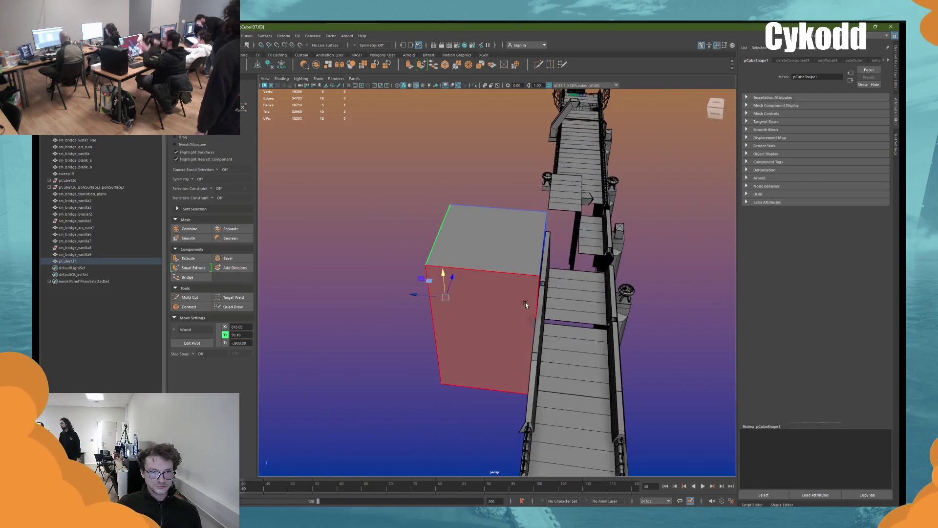
Step: Stretch the cube by moving one face along X to 950
{"action": "left_click_drag", "start_coordinate": [424, 295], "coordinate": [462, 333]}
{"action": "middle_click_drag", "start_coordinate": [462, 333], "coordinate": [421, 333]}
{"action": "mouse_move", "coordinate": [420, 332]}
{"action": "left_mouse_down", "text": "alt"}
{"action": "mouse_move", "coordinate": [472, 335]}
{"action": "mouse_move", "coordinate": [457, 335]}
{"action": "mouse_move", "coordinate": [454, 314]}
{"action": "left_mouse_up", "text": "alt"}
{"action": "left_click", "coordinate": [459, 327]}
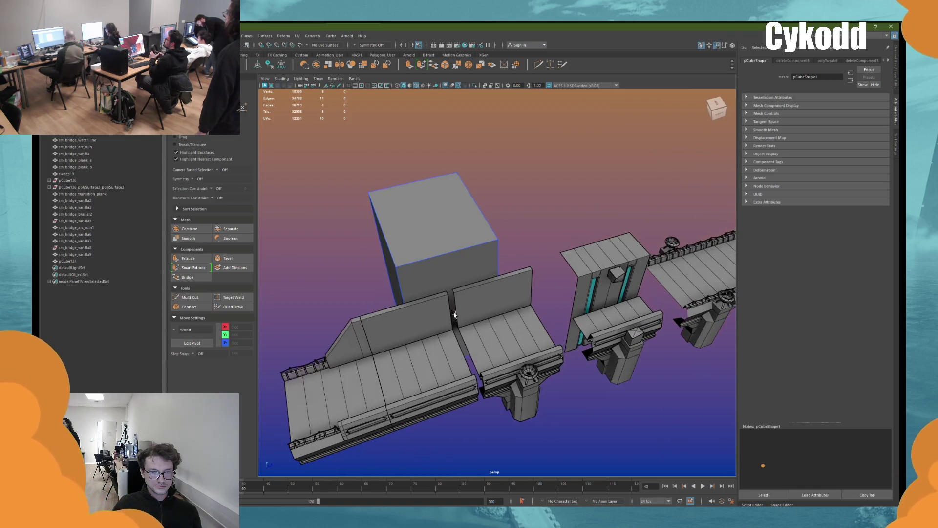
{"action": "left_click_drag", "start_coordinate": [454, 314], "coordinate": [616, 236], "text": "alt"}
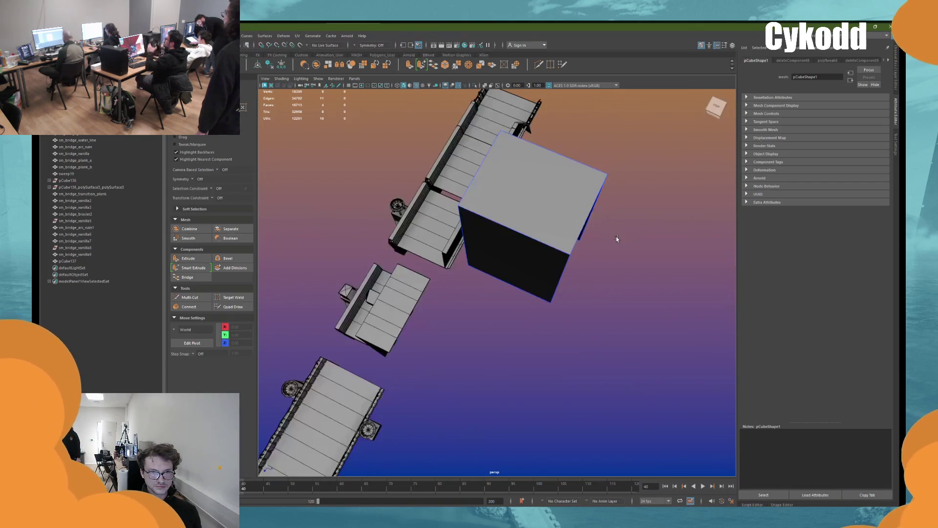
Step: Delete another face of the cube, face f[3]
{"action": "left_click", "coordinate": [594, 244]}
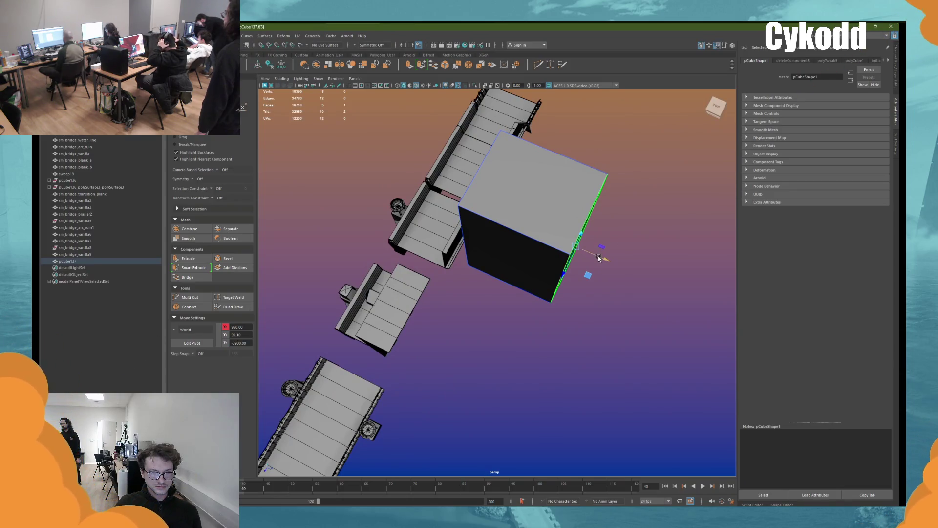
{"action": "key", "text": "Delete"}
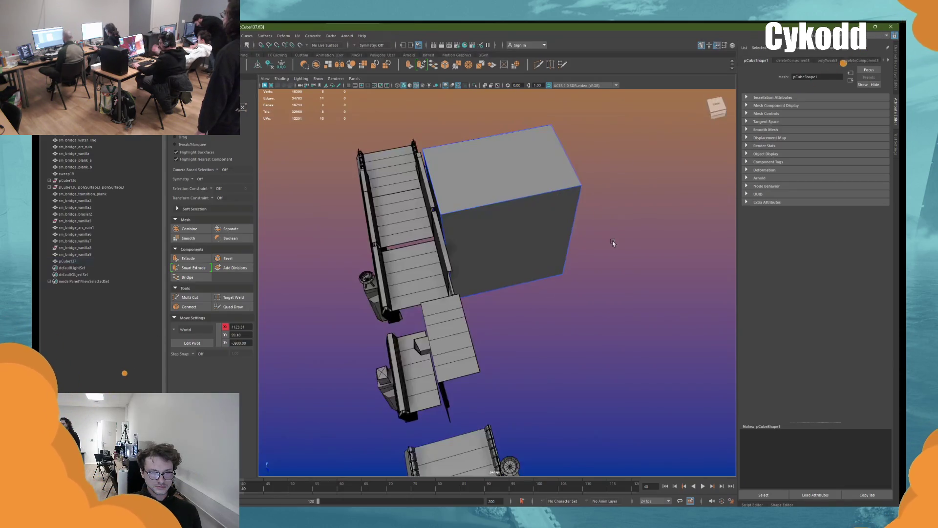
{"action": "mouse_move", "coordinate": [612, 240]}
{"action": "left_mouse_down", "text": "alt"}
{"action": "mouse_move", "coordinate": [614, 256]}
{"action": "mouse_move", "coordinate": [661, 253]}
{"action": "left_mouse_up", "text": "alt"}
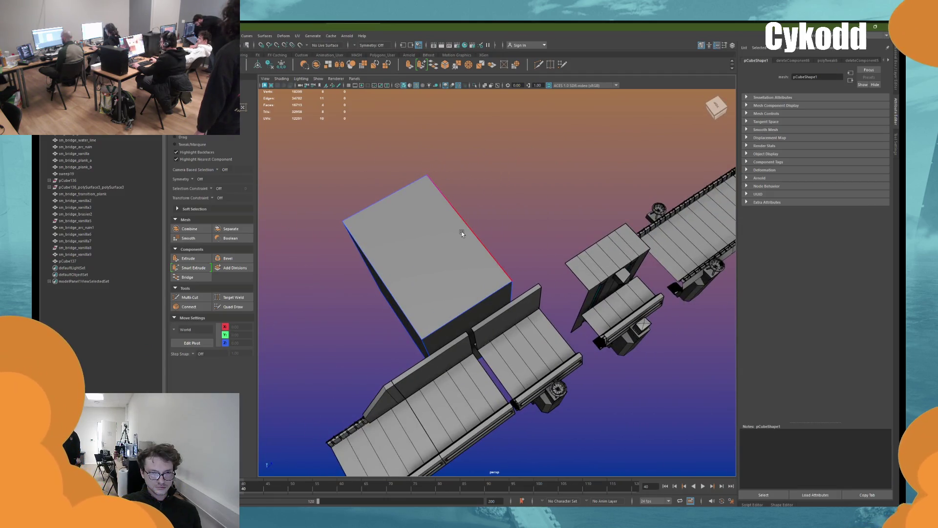
{"action": "middle_click_drag", "start_coordinate": [463, 230], "coordinate": [441, 219], "text": "alt"}
{"action": "left_click_drag", "start_coordinate": [441, 219], "coordinate": [489, 195], "text": "alt"}
Step: Return to Object Mode and slide the cube along the wall to Z -4150
{"action": "right_click_drag", "start_coordinate": [486, 151], "coordinate": [483, 169]}
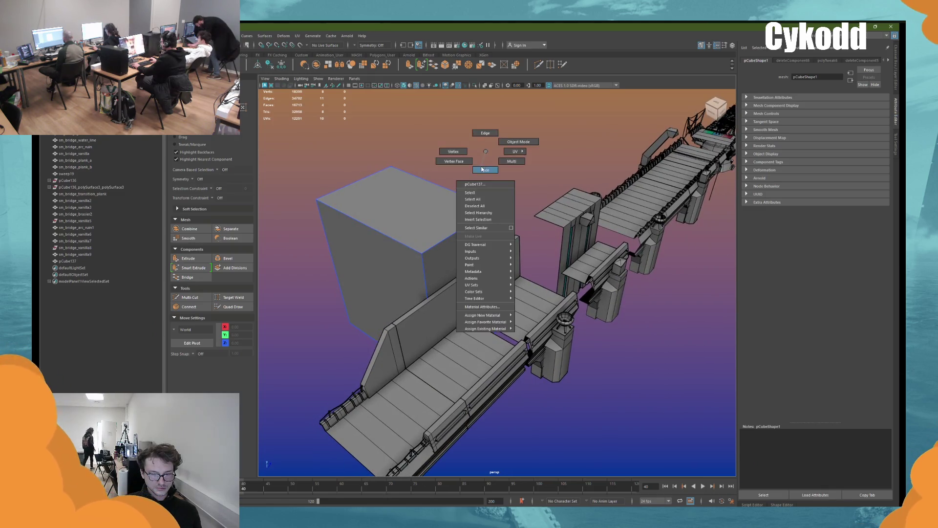
{"action": "left_click", "coordinate": [413, 183]}
{"action": "key", "text": "F8"}
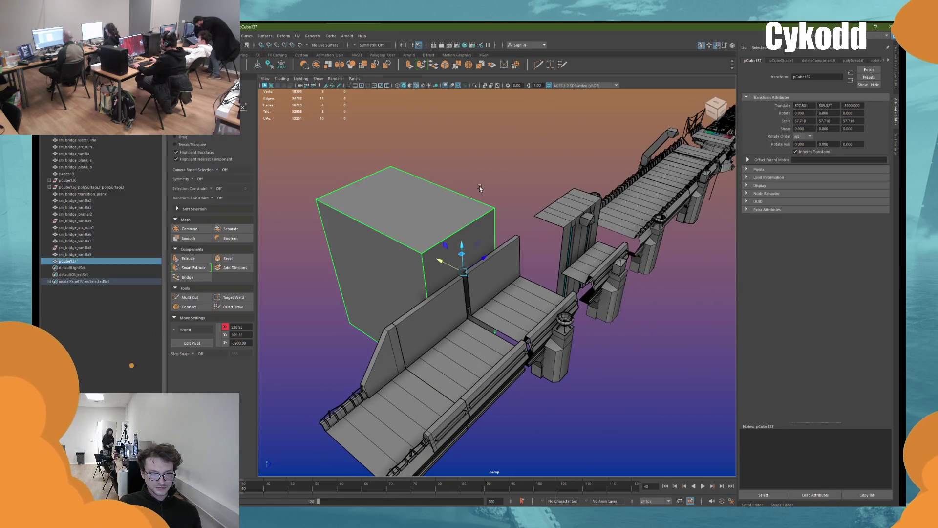
{"action": "mouse_move", "coordinate": [493, 189]}
{"action": "left_mouse_down", "text": "alt"}
{"action": "mouse_move", "coordinate": [484, 226]}
{"action": "mouse_move", "coordinate": [535, 253]}
{"action": "mouse_move", "coordinate": [498, 245]}
{"action": "left_mouse_up", "text": "alt"}
{"action": "middle_click_drag", "start_coordinate": [499, 244], "coordinate": [456, 241]}
{"action": "left_click_drag", "start_coordinate": [456, 242], "coordinate": [431, 236], "text": "alt"}
{"action": "mouse_move", "coordinate": [432, 236]}
{"action": "right_mouse_down"}
{"action": "mouse_move", "coordinate": [417, 221]}
{"action": "mouse_move", "coordinate": [440, 225]}
{"action": "right_mouse_up"}
{"action": "mouse_move", "coordinate": [440, 225]}
{"action": "left_mouse_down", "text": "alt"}
{"action": "mouse_move", "coordinate": [494, 243]}
{"action": "mouse_move", "coordinate": [483, 234]}
{"action": "left_mouse_up", "text": "alt"}
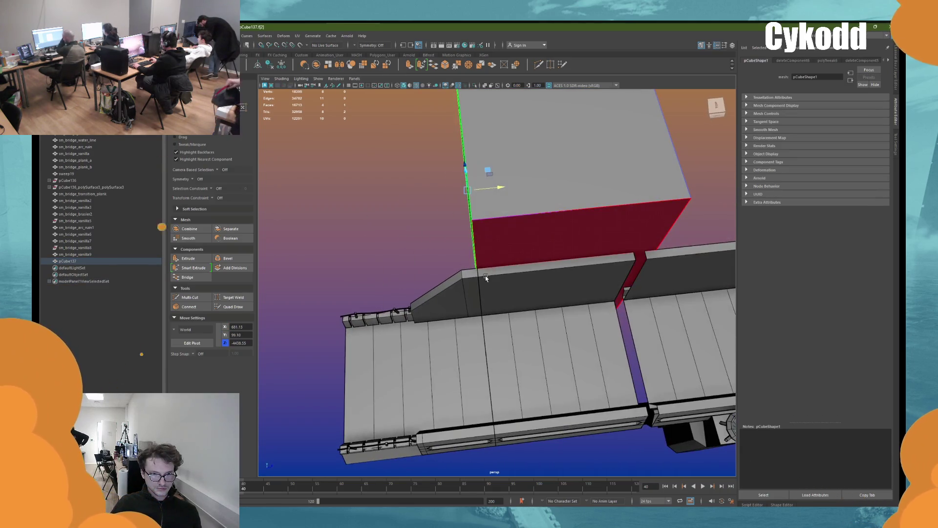
{"action": "right_click", "coordinate": [397, 207]}
{"action": "left_click", "coordinate": [496, 324]}
Step: Check plank pieces sm_bridge_vanilla2 and sm_bridge_vanilla3, undoing a trial move
{"action": "left_click", "coordinate": [471, 327], "text": "shift"}
{"action": "mouse_move", "coordinate": [471, 327]}
{"action": "left_mouse_down", "text": "alt"}
{"action": "mouse_move", "coordinate": [482, 336]}
{"action": "mouse_move", "coordinate": [468, 358]}
{"action": "mouse_move", "coordinate": [527, 353]}
{"action": "left_mouse_up", "text": "alt"}
{"action": "left_click", "coordinate": [541, 306]}
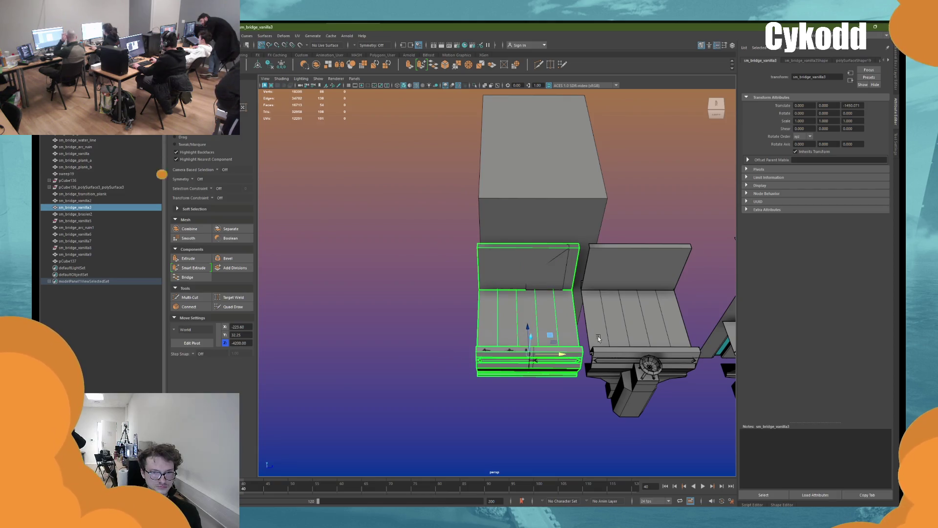
{"action": "mouse_move", "coordinate": [558, 327]}
{"action": "left_mouse_down"}
{"action": "mouse_move", "coordinate": [546, 336]}
{"action": "mouse_move", "coordinate": [512, 307]}
{"action": "left_mouse_up"}
{"action": "key", "text": "ctrl+z"}
{"action": "key", "text": "ctrl+z"}
{"action": "key", "text": "ctrl+z"}
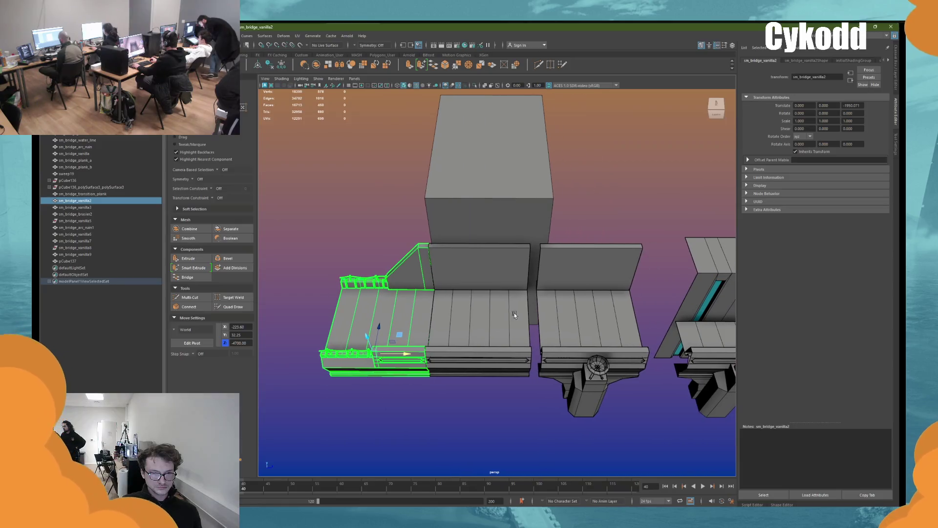
Step: Shift sm_bridge_vanilla9 slightly along the bridge in Z
{"action": "left_click", "coordinate": [575, 375]}
{"action": "left_click_drag", "start_coordinate": [575, 375], "coordinate": [582, 375]}
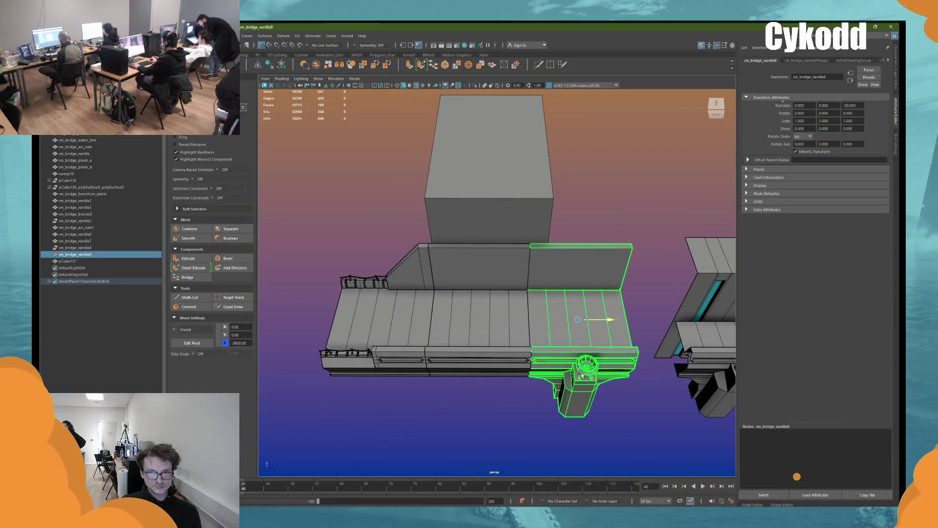
{"action": "middle_click_drag", "start_coordinate": [635, 381], "coordinate": [543, 372], "text": "alt"}
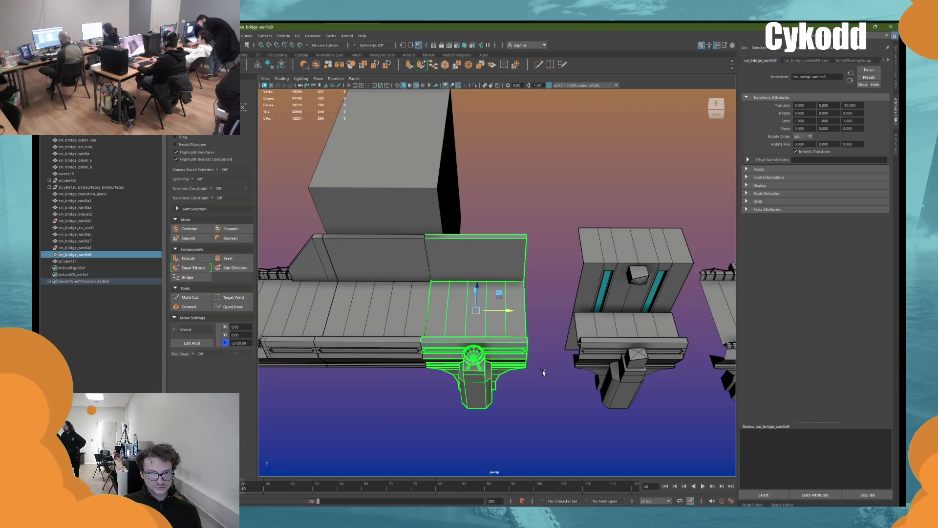
{"action": "middle_click_drag", "start_coordinate": [542, 372], "coordinate": [464, 373], "text": "alt"}
{"action": "left_click", "coordinate": [576, 357]}
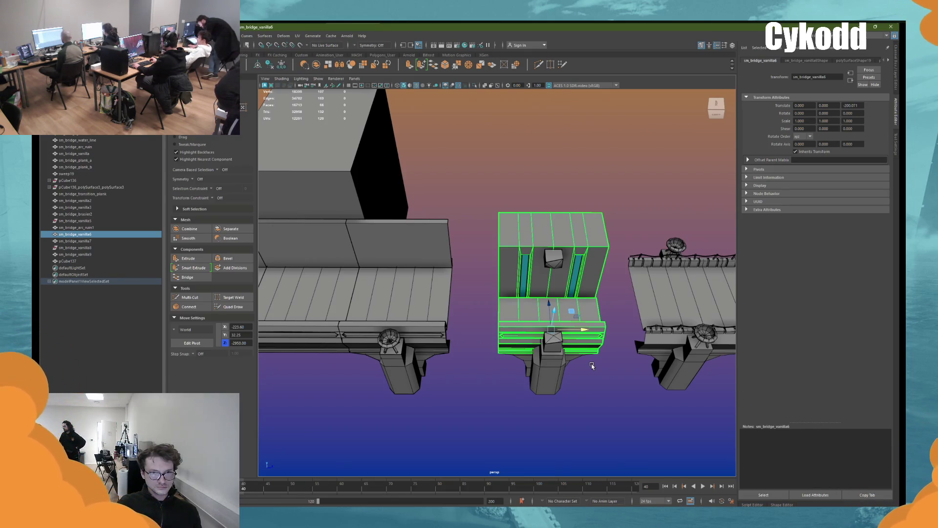
{"action": "left_click_drag", "start_coordinate": [600, 325], "coordinate": [505, 240], "text": "alt"}
{"action": "left_click", "coordinate": [470, 171]}
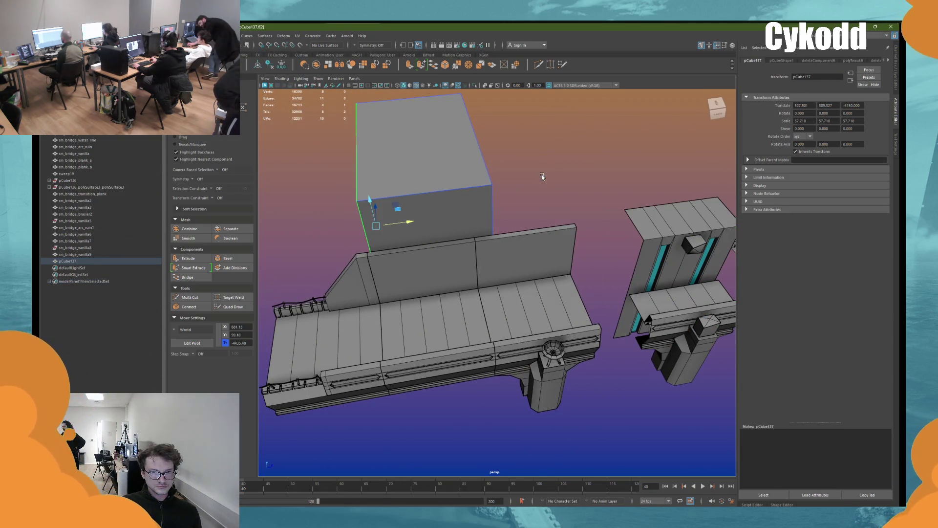
Step: Cut a horizontal edge loop across the tall block with Multi-Cut and raise it near the top
{"action": "left_click_drag", "start_coordinate": [541, 174], "coordinate": [568, 133], "text": "alt"}
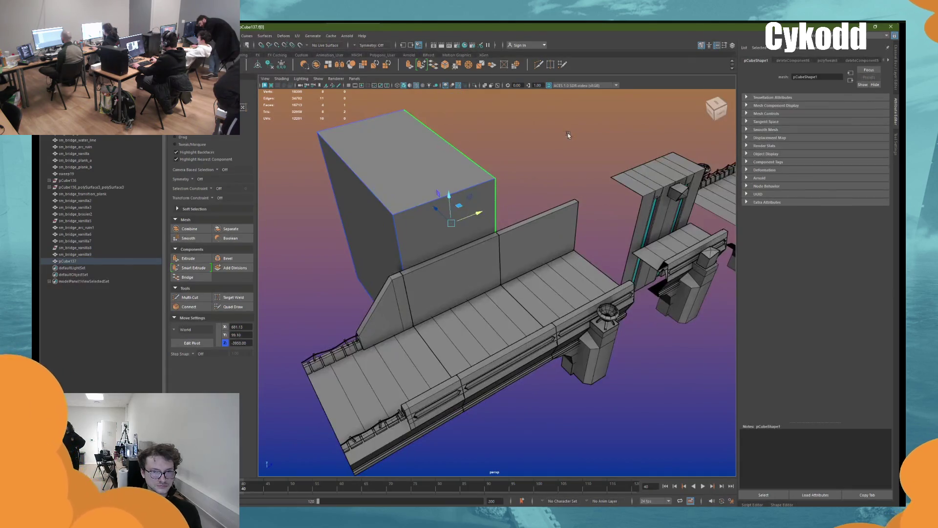
{"action": "left_click", "coordinate": [567, 133]}
{"action": "left_click", "coordinate": [537, 65]}
{"action": "left_click_drag", "start_coordinate": [489, 220], "coordinate": [453, 248], "text": "alt"}
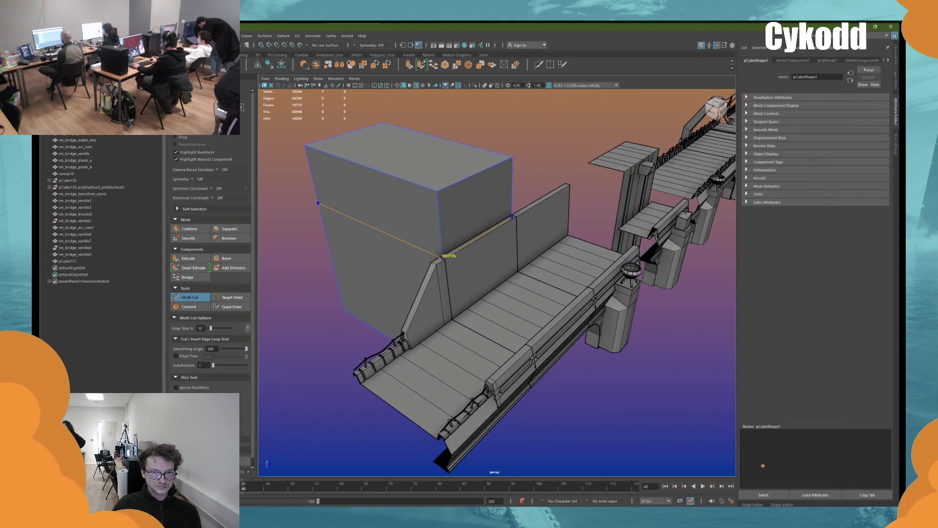
{"action": "left_click", "coordinate": [398, 286], "text": "ctrl"}
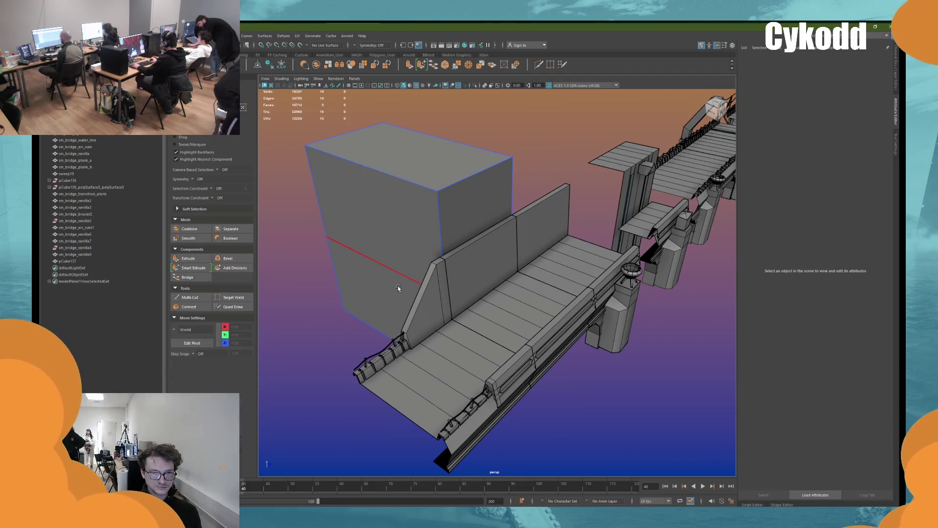
{"action": "key", "text": "w"}
{"action": "left_click_drag", "start_coordinate": [414, 218], "coordinate": [412, 183]}
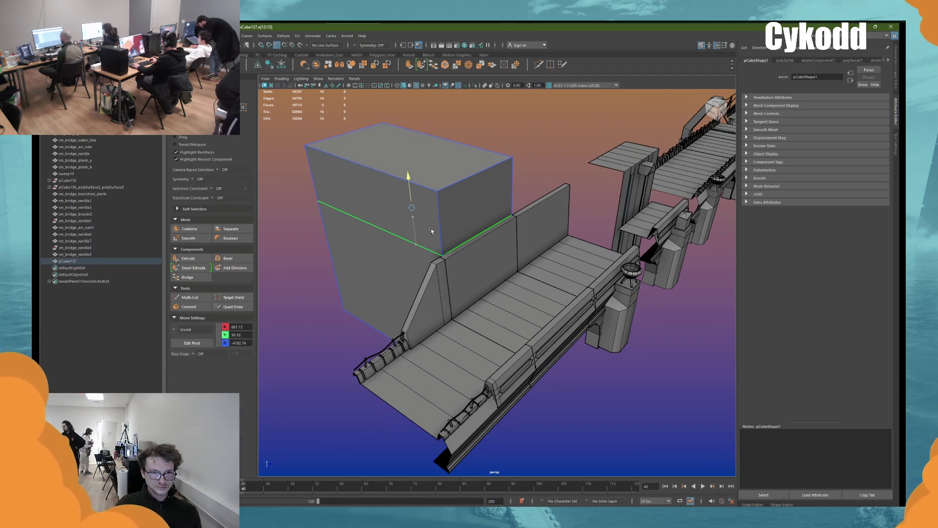
{"action": "mouse_move", "coordinate": [445, 233]}
{"action": "middle_mouse_down"}
{"action": "mouse_move", "coordinate": [447, 249]}
{"action": "mouse_move", "coordinate": [459, 175]}
{"action": "middle_mouse_up"}
Step: Extrude the block's large lower side face outward into a step
{"action": "right_click_drag", "start_coordinate": [355, 258], "coordinate": [405, 264]}
{"action": "left_click", "coordinate": [402, 269]}
{"action": "middle_click_drag", "start_coordinate": [405, 265], "coordinate": [408, 340]}
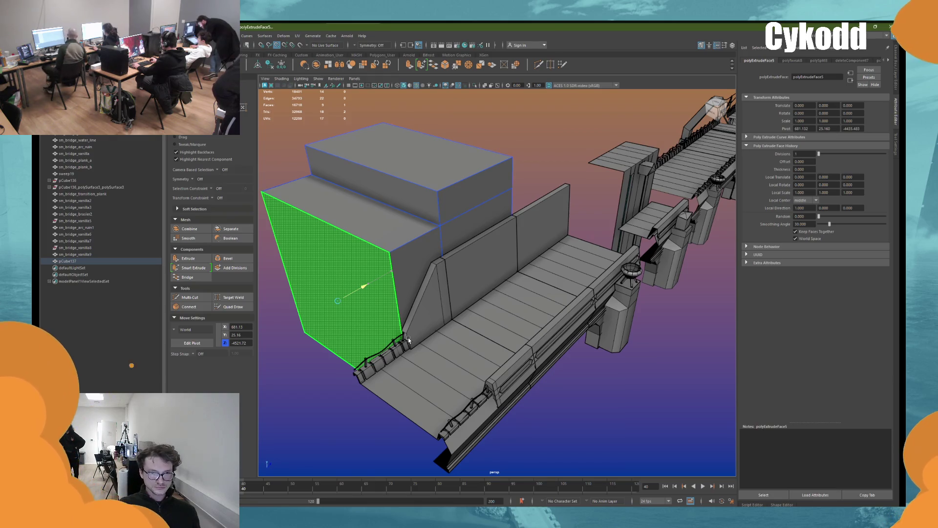
Step: Lower the step's edge toward the walkway and push its thin face outward and up into a slope
{"action": "left_click", "coordinate": [408, 341]}
{"action": "key", "text": "f"}
{"action": "mouse_move", "coordinate": [433, 266]}
{"action": "left_mouse_down", "text": "alt"}
{"action": "mouse_move", "coordinate": [514, 245]}
{"action": "mouse_move", "coordinate": [486, 240]}
{"action": "mouse_move", "coordinate": [562, 235]}
{"action": "mouse_move", "coordinate": [362, 196]}
{"action": "left_mouse_up", "text": "alt"}
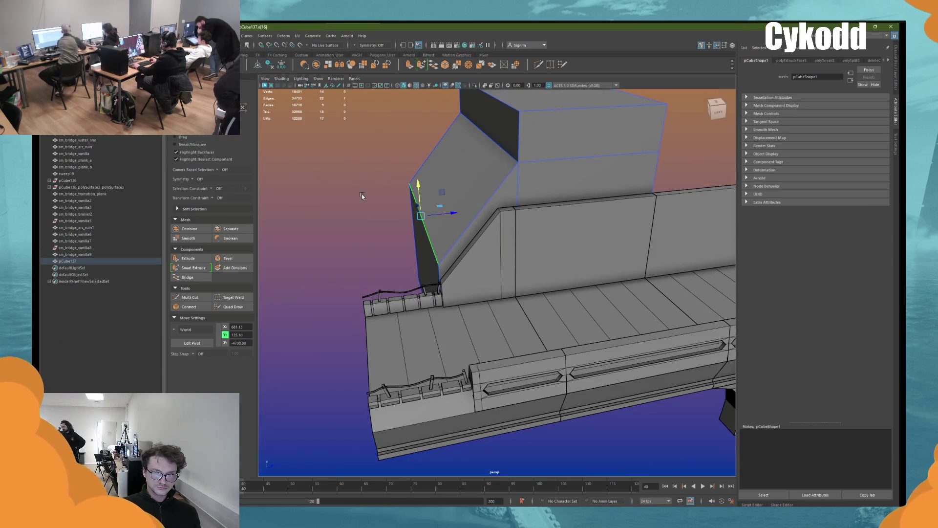
{"action": "right_click_drag", "start_coordinate": [373, 216], "coordinate": [370, 237]}
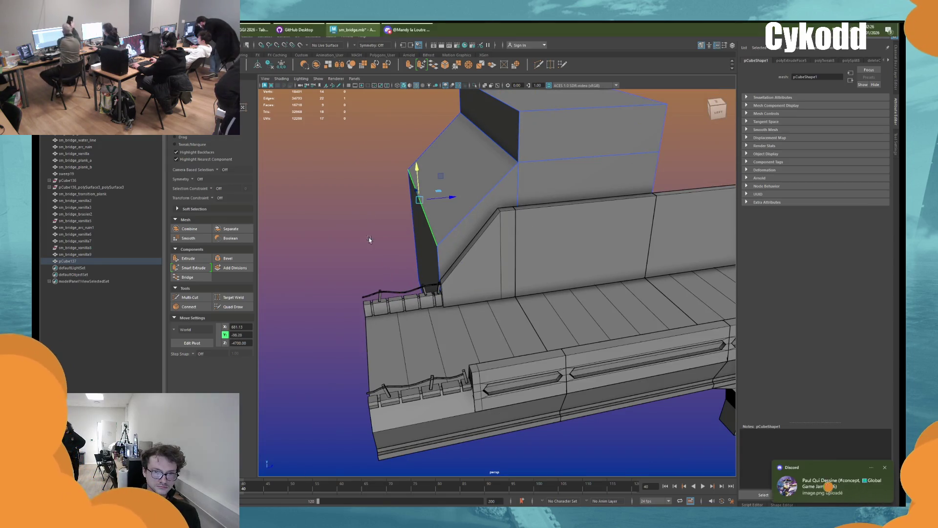
{"action": "left_click", "coordinate": [425, 254]}
{"action": "left_click_drag", "start_coordinate": [424, 254], "coordinate": [384, 316]}
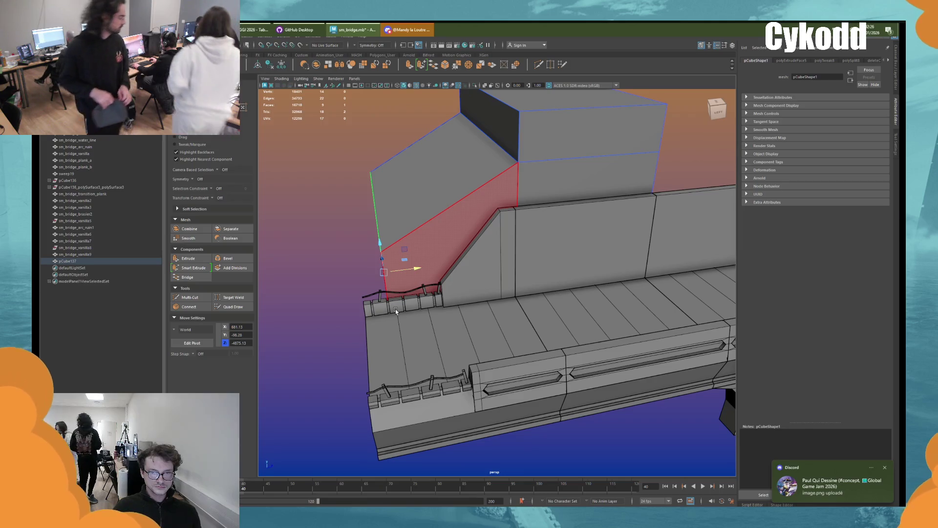
{"action": "left_click_drag", "start_coordinate": [396, 311], "coordinate": [446, 257], "text": "alt"}
{"action": "middle_click_drag", "start_coordinate": [445, 257], "coordinate": [451, 257]}
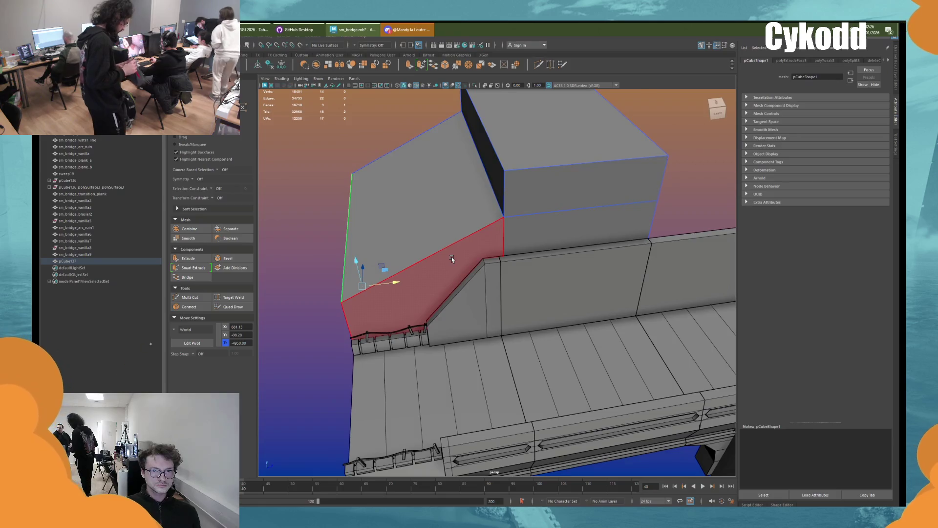
{"action": "left_click_drag", "start_coordinate": [452, 257], "coordinate": [416, 264], "text": "alt"}
Step: Raise the step's selected edge higher over the bridge and switch to vertex editing
{"action": "middle_click_drag", "start_coordinate": [416, 264], "coordinate": [415, 254]}
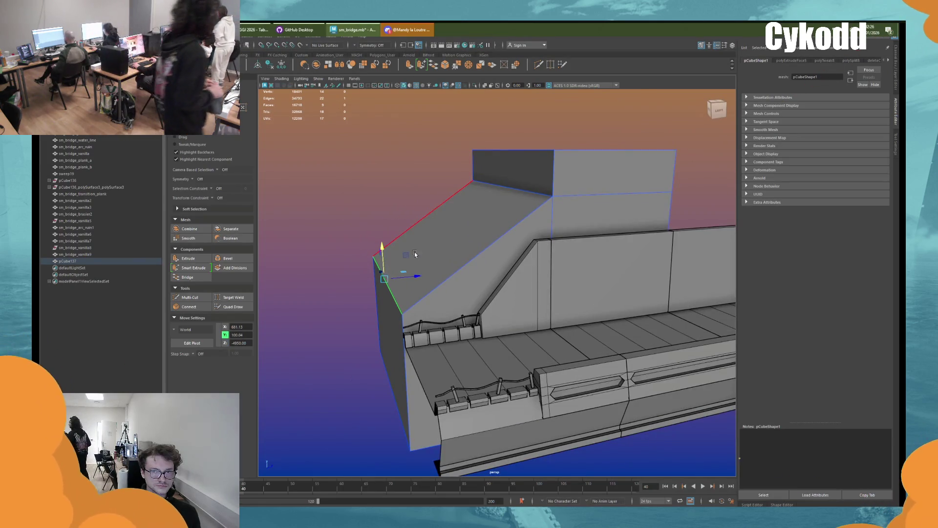
{"action": "scroll", "coordinate": [450, 264], "scroll_direction": "down", "scroll_amount": 3}
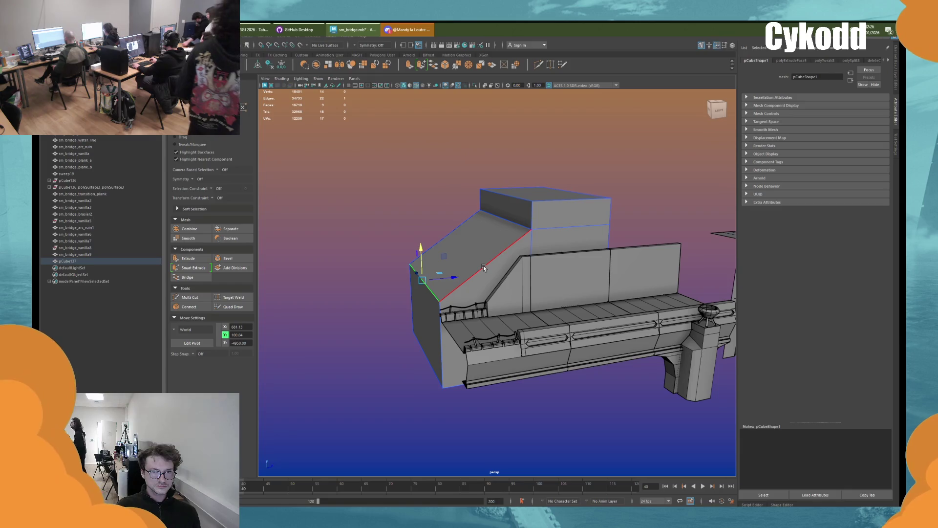
{"action": "left_click_drag", "start_coordinate": [509, 256], "coordinate": [543, 244], "text": "alt"}
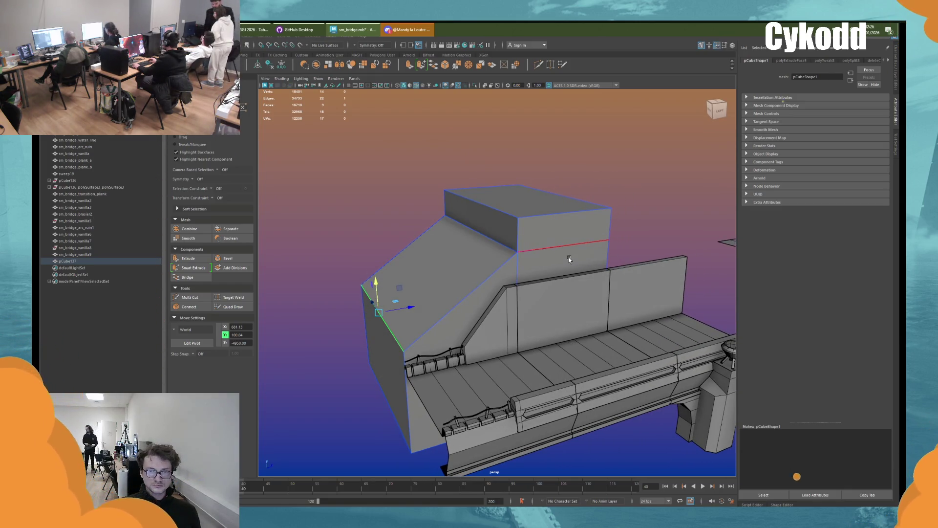
{"action": "mouse_move", "coordinate": [569, 274]}
{"action": "left_mouse_down", "text": "alt"}
{"action": "mouse_move", "coordinate": [444, 212]}
{"action": "mouse_move", "coordinate": [483, 272]}
{"action": "mouse_move", "coordinate": [498, 255]}
{"action": "mouse_move", "coordinate": [483, 259]}
{"action": "left_mouse_up", "text": "alt"}
{"action": "scroll", "coordinate": [476, 260], "scroll_direction": "up", "scroll_amount": 3}
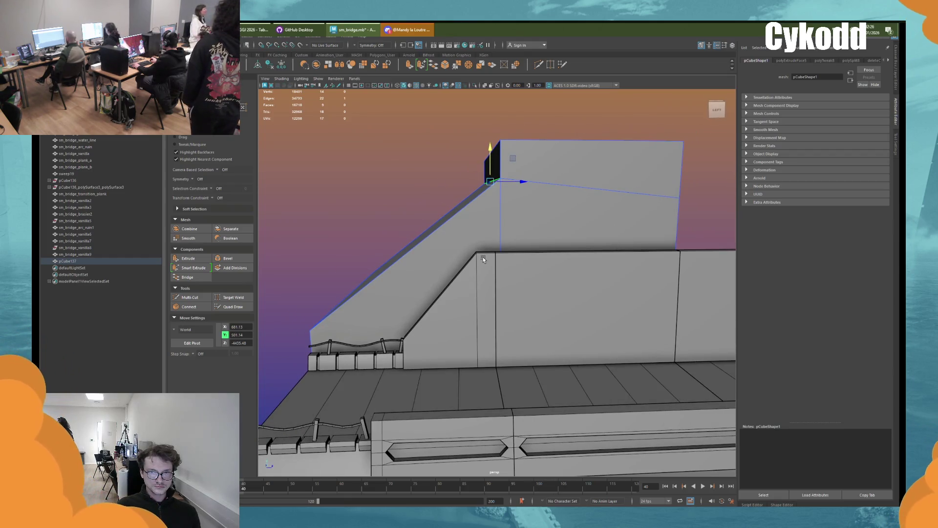
{"action": "mouse_move", "coordinate": [483, 259]}
{"action": "left_mouse_down", "text": "alt"}
{"action": "mouse_move", "coordinate": [512, 194]}
{"action": "mouse_move", "coordinate": [511, 169]}
{"action": "left_mouse_up", "text": "alt"}
{"action": "mouse_move", "coordinate": [660, 212]}
{"action": "left_mouse_down", "text": "alt"}
{"action": "mouse_move", "coordinate": [639, 218]}
{"action": "mouse_move", "coordinate": [625, 187]}
{"action": "left_mouse_up", "text": "alt"}
{"action": "mouse_move", "coordinate": [625, 187]}
{"action": "right_mouse_down"}
{"action": "mouse_move", "coordinate": [626, 194]}
{"action": "mouse_move", "coordinate": [592, 186]}
{"action": "right_mouse_up"}
{"action": "left_click_drag", "start_coordinate": [593, 187], "coordinate": [621, 177], "text": "alt"}
Step: Slide the block's edge vertices so they line up with the bridge wall
{"action": "mouse_move", "coordinate": [605, 253]}
{"action": "left_mouse_down"}
{"action": "mouse_move", "coordinate": [555, 254]}
{"action": "mouse_move", "coordinate": [562, 274]}
{"action": "left_mouse_up"}
{"action": "scroll", "coordinate": [591, 353], "scroll_direction": "down", "scroll_amount": 5}
{"action": "mouse_move", "coordinate": [580, 357]}
{"action": "left_mouse_down", "text": "alt"}
{"action": "mouse_move", "coordinate": [569, 361]}
{"action": "mouse_move", "coordinate": [562, 293]}
{"action": "left_mouse_up", "text": "alt"}
{"action": "mouse_move", "coordinate": [562, 293]}
{"action": "middle_mouse_down"}
{"action": "mouse_move", "coordinate": [492, 291]}
{"action": "mouse_move", "coordinate": [497, 304]}
{"action": "middle_mouse_up"}
{"action": "scroll", "coordinate": [494, 285], "scroll_direction": "up", "scroll_amount": 3}
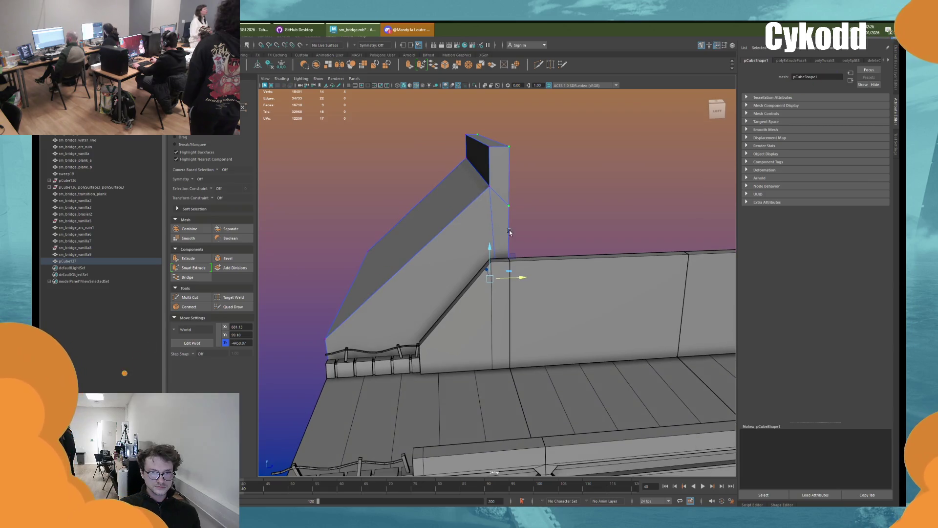
{"action": "left_click", "coordinate": [506, 198]}
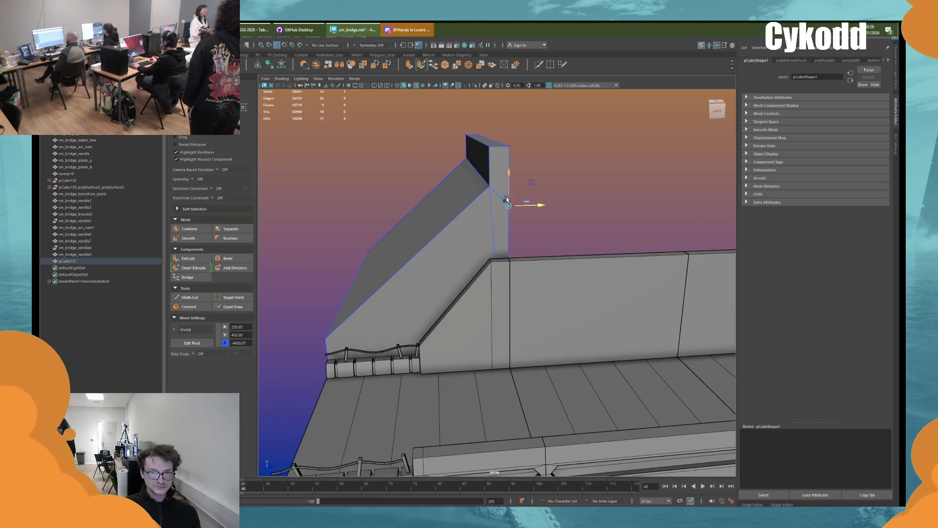
Step: Raise the top vertices at the wall so the wedge cap rises above it
{"action": "mouse_move", "coordinate": [501, 184]}
{"action": "left_mouse_down", "text": "alt"}
{"action": "mouse_move", "coordinate": [514, 236]}
{"action": "mouse_move", "coordinate": [491, 285]}
{"action": "mouse_move", "coordinate": [539, 286]}
{"action": "mouse_move", "coordinate": [505, 291]}
{"action": "mouse_move", "coordinate": [517, 248]}
{"action": "mouse_move", "coordinate": [486, 191]}
{"action": "left_mouse_up", "text": "alt"}
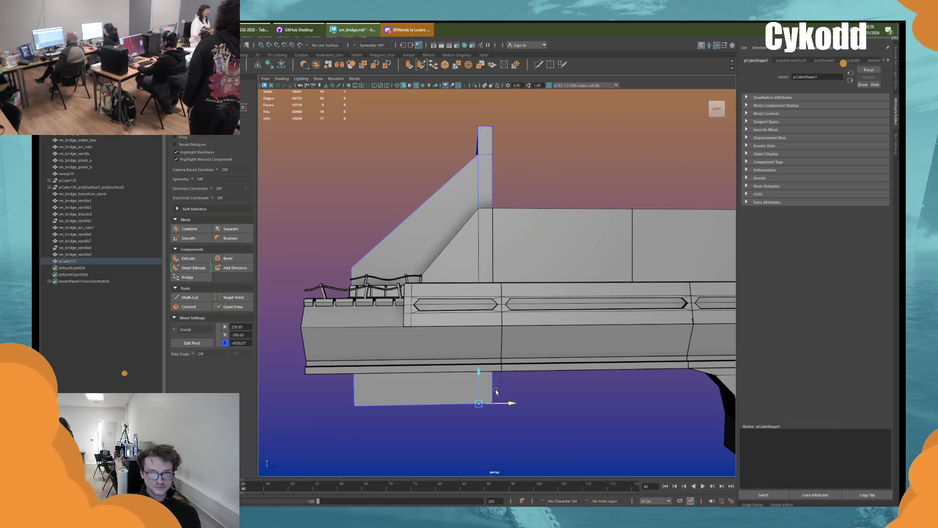
{"action": "mouse_move", "coordinate": [496, 391]}
{"action": "left_mouse_down", "text": "alt"}
{"action": "mouse_move", "coordinate": [551, 210]}
{"action": "mouse_move", "coordinate": [532, 199]}
{"action": "mouse_move", "coordinate": [515, 224]}
{"action": "mouse_move", "coordinate": [501, 221]}
{"action": "left_mouse_up", "text": "alt"}
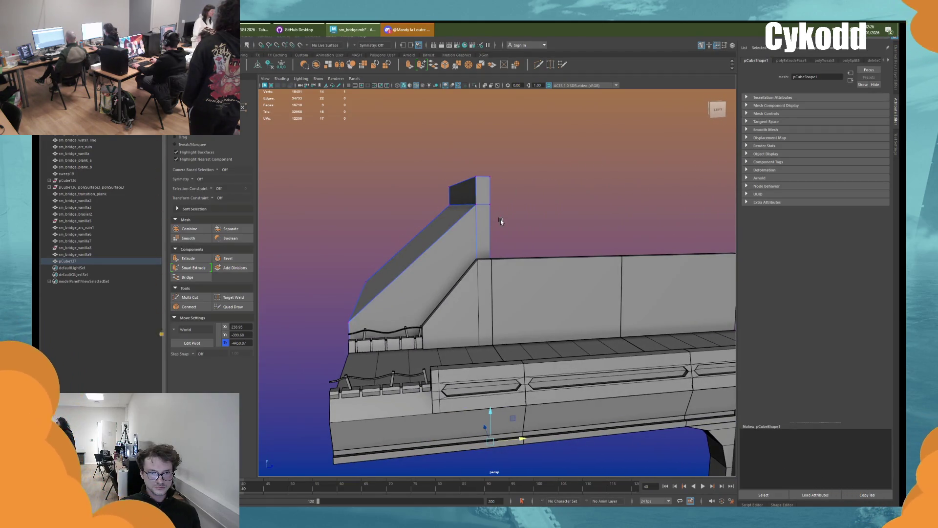
{"action": "mouse_move", "coordinate": [500, 219]}
{"action": "left_mouse_down", "text": "alt"}
{"action": "mouse_move", "coordinate": [446, 209]}
{"action": "mouse_move", "coordinate": [482, 222]}
{"action": "mouse_move", "coordinate": [497, 207]}
{"action": "left_mouse_up", "text": "alt"}
{"action": "left_click", "coordinate": [460, 175], "text": "shift"}
{"action": "left_click_drag", "start_coordinate": [460, 172], "coordinate": [460, 151]}
{"action": "mouse_move", "coordinate": [411, 230]}
{"action": "left_mouse_down", "text": "alt"}
{"action": "mouse_move", "coordinate": [407, 280]}
{"action": "mouse_move", "coordinate": [447, 306]}
{"action": "mouse_move", "coordinate": [430, 294]}
{"action": "mouse_move", "coordinate": [437, 303]}
{"action": "mouse_move", "coordinate": [471, 286]}
{"action": "left_mouse_up", "text": "alt"}
{"action": "left_click", "coordinate": [444, 291]}
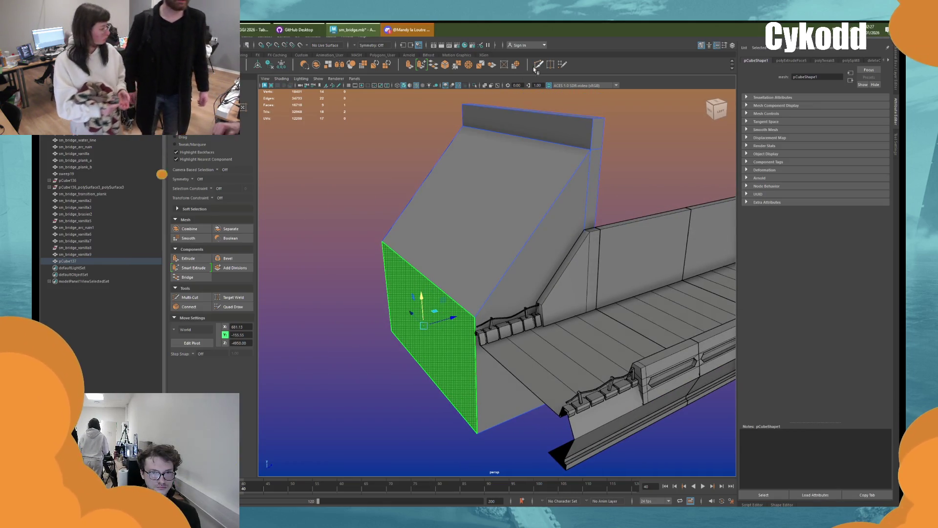
Step: Try an edge loop and end-face extrusion on the block, then undo both
{"action": "key", "text": "ctrl+shift+x"}
{"action": "left_click", "coordinate": [448, 270], "text": "ctrl"}
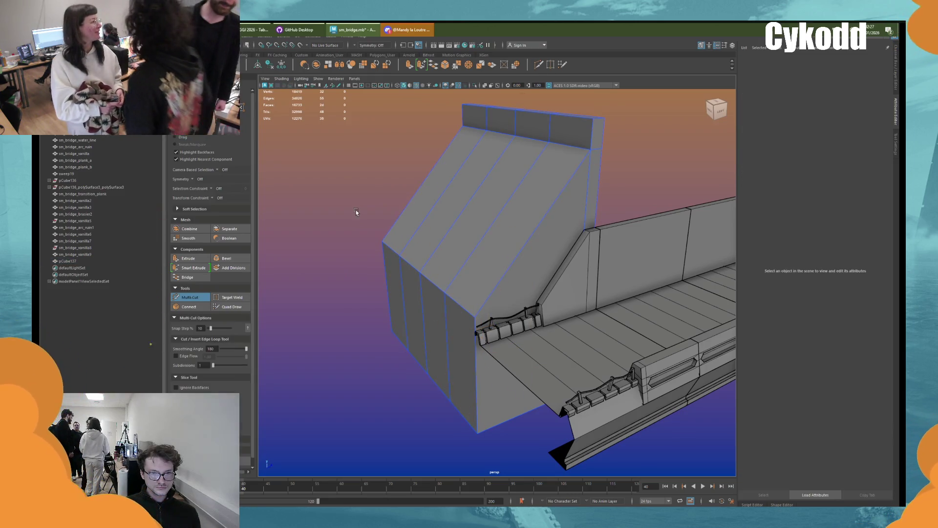
{"action": "key", "text": "w"}
{"action": "left_click", "coordinate": [403, 295]}
{"action": "mouse_move", "coordinate": [440, 309]}
{"action": "left_mouse_down", "text": "shift"}
{"action": "mouse_move", "coordinate": [421, 319]}
{"action": "mouse_move", "coordinate": [347, 244]}
{"action": "mouse_move", "coordinate": [448, 345]}
{"action": "mouse_move", "coordinate": [469, 298]}
{"action": "left_mouse_up", "text": "shift"}
{"action": "key", "text": "ctrl+z"}
{"action": "key", "text": "ctrl+z"}
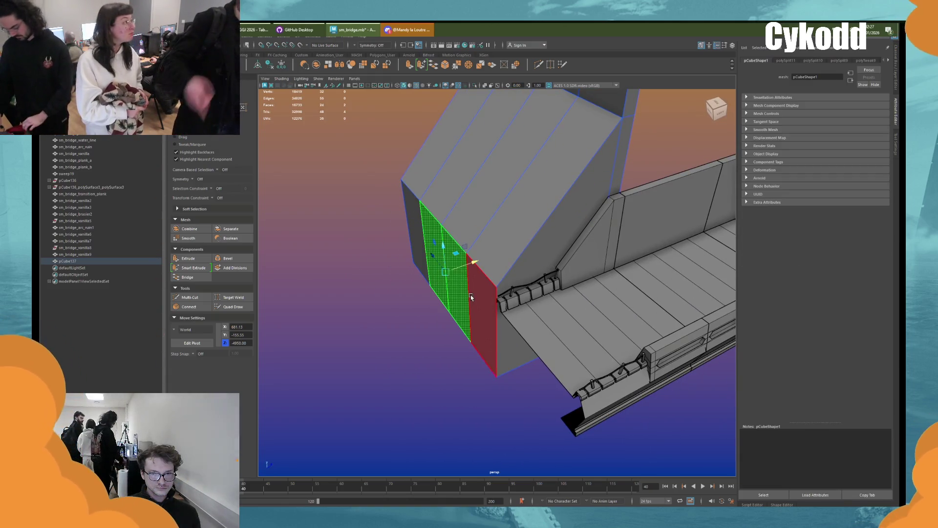
{"action": "key", "text": "ctrl+z"}
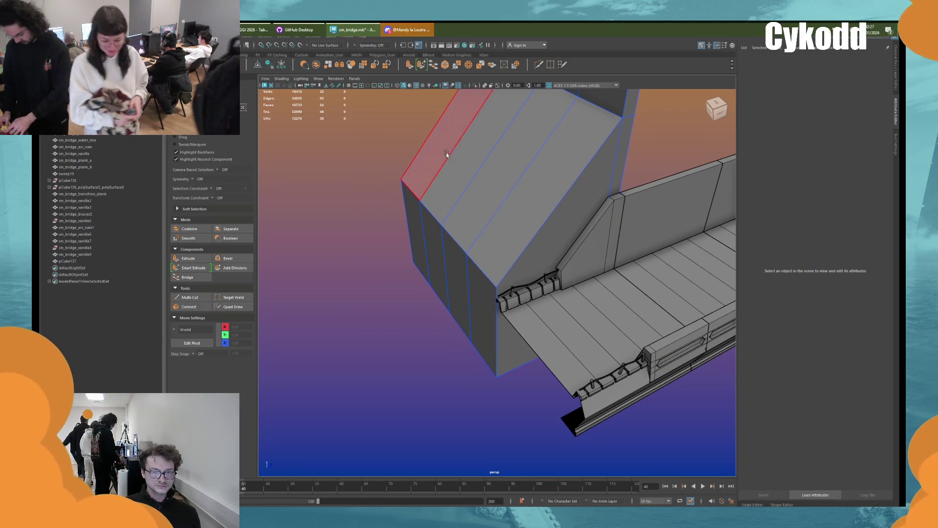
Step: Split the sloped top into four strips and extrude them with offset, Keep Faces Together off
{"action": "key", "text": "shift+z"}
{"action": "key", "text": "shift+z"}
{"action": "left_click_drag", "start_coordinate": [503, 186], "coordinate": [538, 191], "text": "shift"}
{"action": "key", "text": "ctrl+e"}
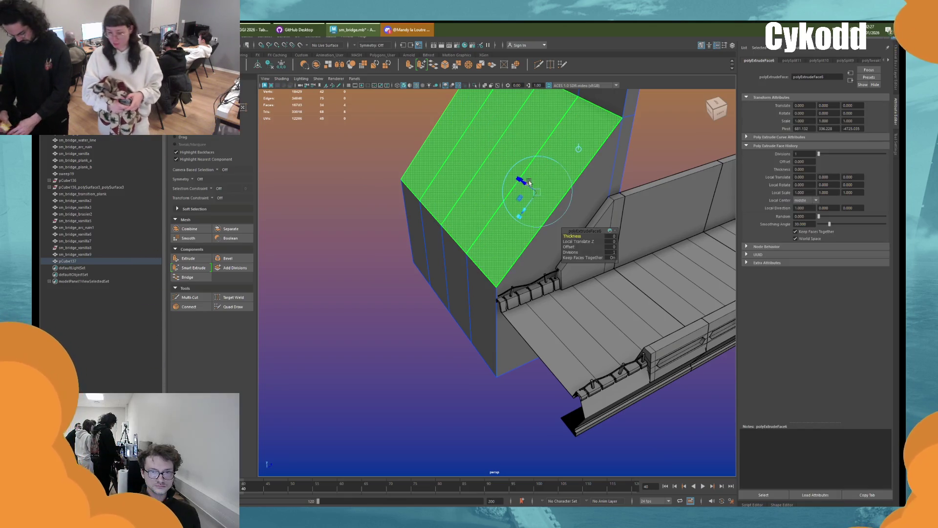
{"action": "left_click_drag", "start_coordinate": [569, 247], "coordinate": [726, 249]}
{"action": "left_click", "coordinate": [583, 257]}
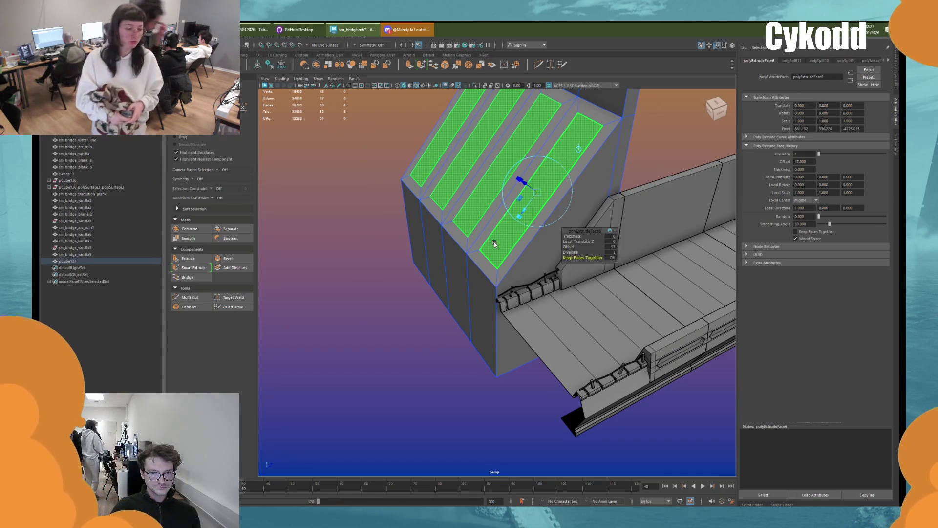
Step: Extrude the four inset strips inward into recessed panels and return to object mode
{"action": "left_click_drag", "start_coordinate": [495, 244], "coordinate": [459, 225], "text": "alt"}
{"action": "key", "text": "ctrl+e"}
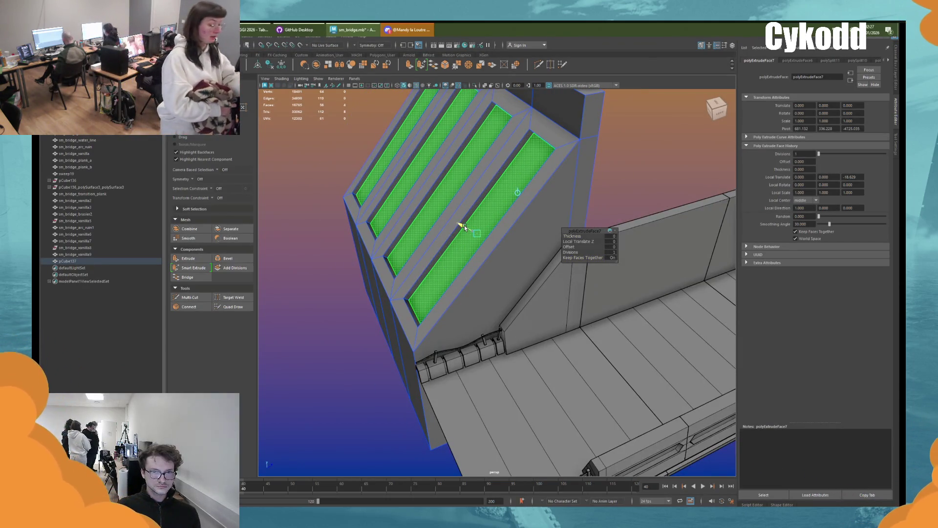
{"action": "right_click", "coordinate": [637, 169]}
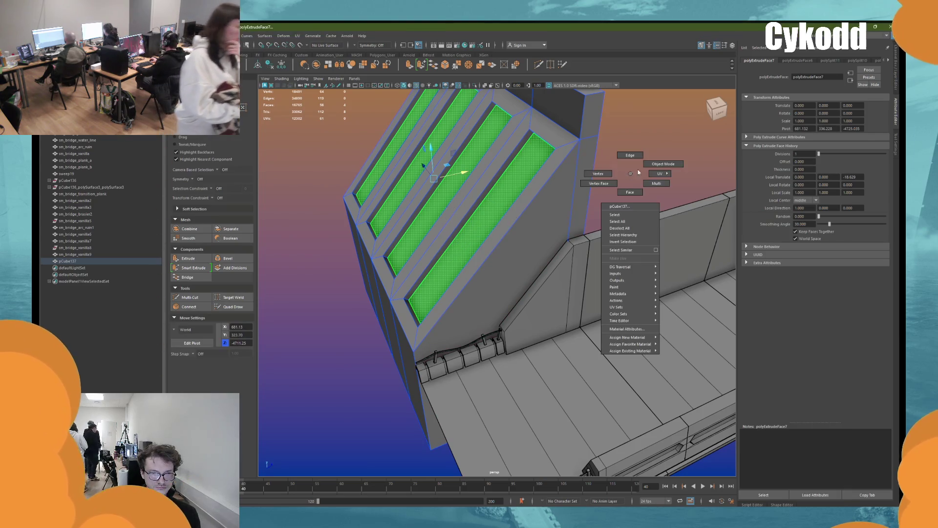
{"action": "left_click", "coordinate": [635, 172]}
{"action": "mouse_move", "coordinate": [635, 173]}
{"action": "left_mouse_down", "text": "alt"}
{"action": "mouse_move", "coordinate": [473, 228]}
{"action": "mouse_move", "coordinate": [483, 227]}
{"action": "left_mouse_up", "text": "alt"}
{"action": "left_click", "coordinate": [484, 227]}
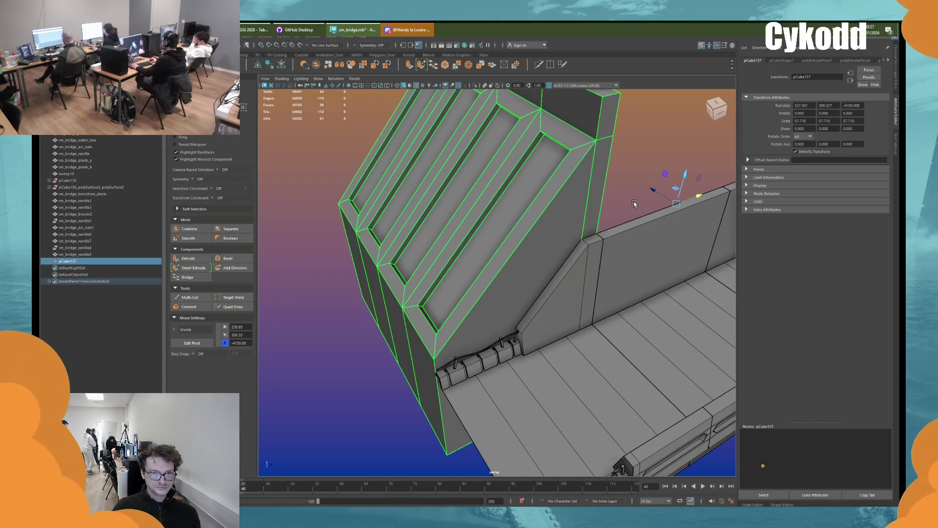
{"action": "key", "text": "ctrl+z"}
{"action": "key", "text": "ctrl+z"}
{"action": "key", "text": "ctrl+z"}
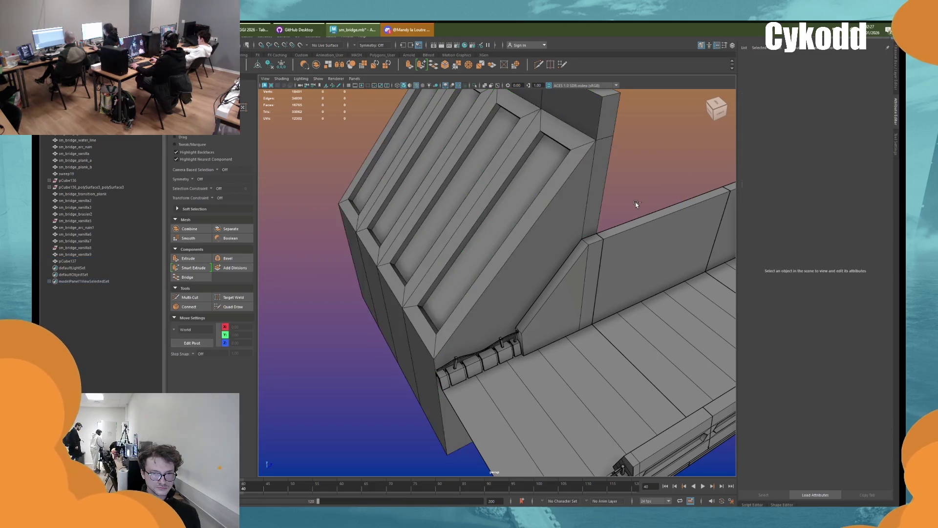
Step: Redo the recess edits, then flip the block around and raise it above the bridge
{"action": "key", "text": "shift+z"}
{"action": "key", "text": "shift+z"}
{"action": "key", "text": "shift+z"}
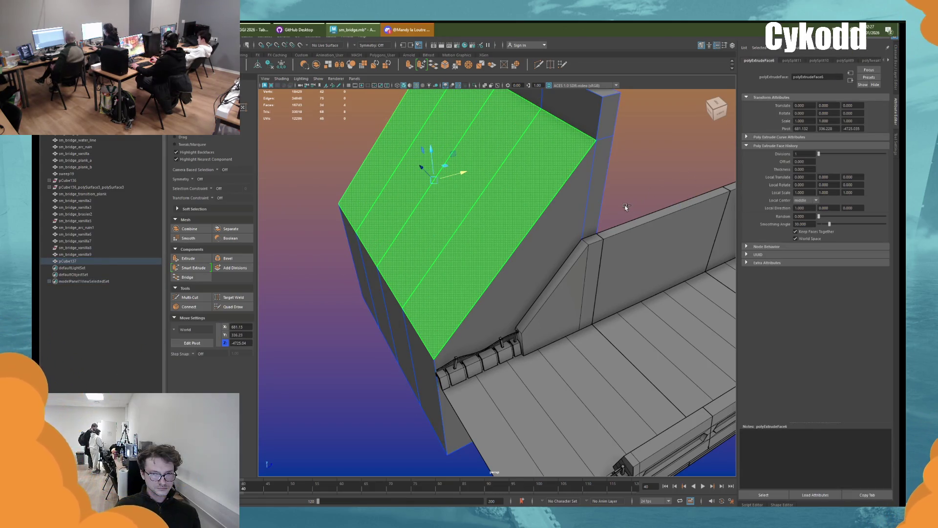
{"action": "right_click_drag", "start_coordinate": [620, 168], "coordinate": [606, 171]}
{"action": "right_click_drag", "start_coordinate": [606, 171], "coordinate": [588, 210], "text": "alt"}
{"action": "mouse_move", "coordinate": [589, 211]}
{"action": "left_mouse_down", "text": "alt"}
{"action": "mouse_move", "coordinate": [516, 228]}
{"action": "mouse_move", "coordinate": [497, 306]}
{"action": "mouse_move", "coordinate": [281, 79]}
{"action": "left_mouse_up", "text": "alt"}
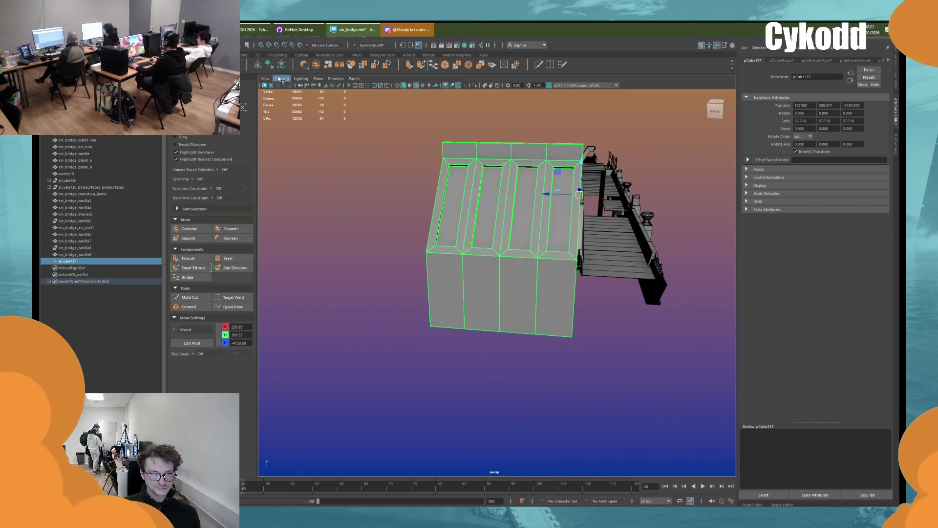
{"action": "key", "text": "e"}
{"action": "mouse_move", "coordinate": [518, 211]}
{"action": "left_mouse_down"}
{"action": "mouse_move", "coordinate": [608, 227]}
{"action": "mouse_move", "coordinate": [593, 219]}
{"action": "mouse_move", "coordinate": [482, 217]}
{"action": "mouse_move", "coordinate": [465, 200]}
{"action": "mouse_move", "coordinate": [465, 100]}
{"action": "mouse_move", "coordinate": [467, 111]}
{"action": "left_mouse_up"}
{"action": "key", "text": "w"}
{"action": "mouse_move", "coordinate": [467, 110]}
{"action": "right_mouse_down", "text": "alt"}
{"action": "mouse_move", "coordinate": [531, 172]}
{"action": "mouse_move", "coordinate": [535, 289]}
{"action": "right_mouse_up", "text": "alt"}
{"action": "mouse_move", "coordinate": [535, 289]}
{"action": "left_mouse_down", "text": "alt"}
{"action": "mouse_move", "coordinate": [536, 308]}
{"action": "mouse_move", "coordinate": [554, 286]}
{"action": "mouse_move", "coordinate": [543, 276]}
{"action": "left_mouse_up", "text": "alt"}
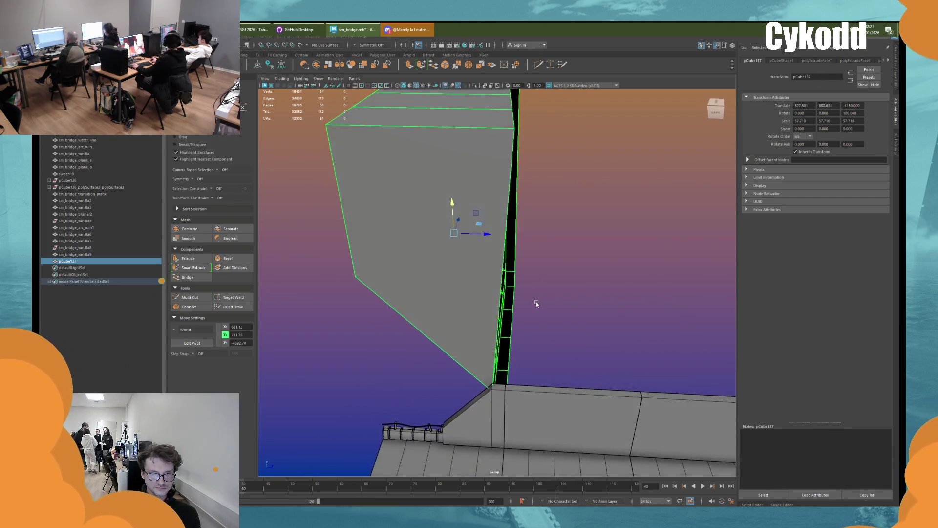
{"action": "mouse_move", "coordinate": [488, 165]}
{"action": "left_mouse_down"}
{"action": "mouse_move", "coordinate": [488, 151]}
{"action": "mouse_move", "coordinate": [490, 260]}
{"action": "mouse_move", "coordinate": [543, 293]}
{"action": "mouse_move", "coordinate": [562, 329]}
{"action": "left_mouse_up"}
Step: With vertex snapping, snap the tall panel down onto the wall
{"action": "key", "text": "d"}
{"action": "key", "text": "v"}
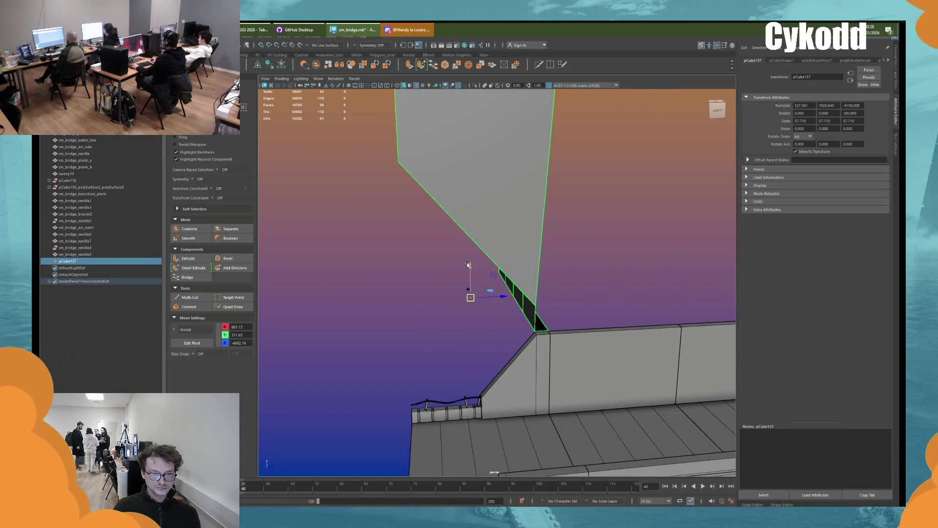
{"action": "left_click_drag", "start_coordinate": [470, 271], "coordinate": [540, 332]}
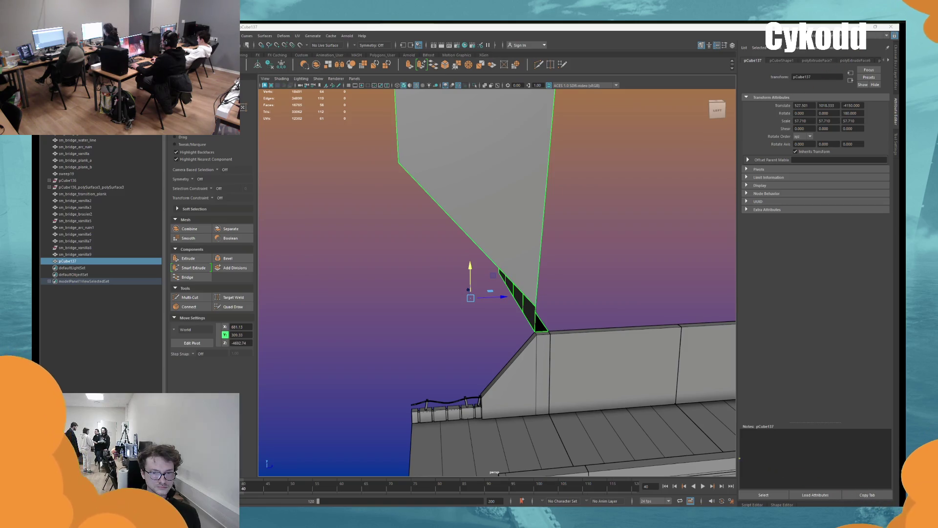
Step: Delete the thin strip of faces along the panel's lower edge
{"action": "left_click_drag", "start_coordinate": [543, 166], "coordinate": [555, 250], "text": "alt"}
{"action": "key", "text": "F11"}
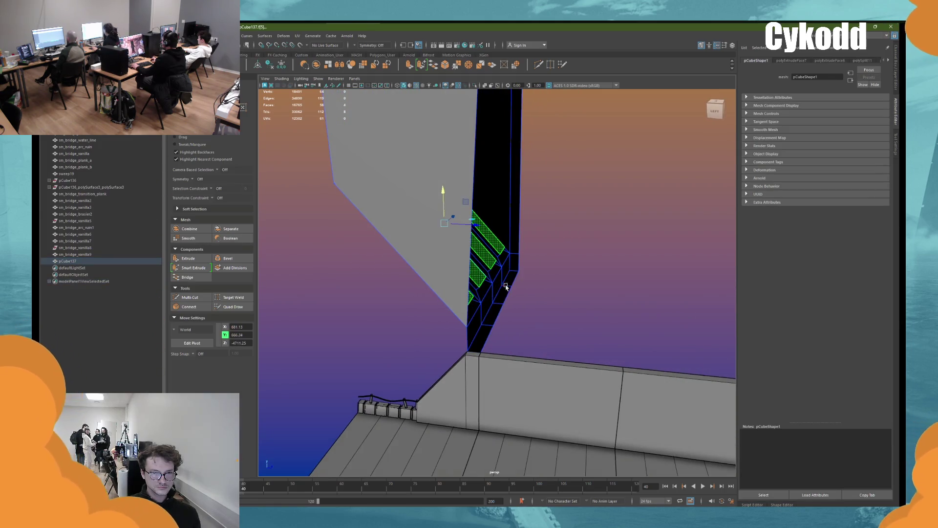
{"action": "left_click", "coordinate": [485, 338]}
{"action": "left_click_drag", "start_coordinate": [485, 338], "coordinate": [559, 338], "text": "alt"}
{"action": "left_click_drag", "start_coordinate": [620, 368], "coordinate": [715, 392], "text": "alt"}
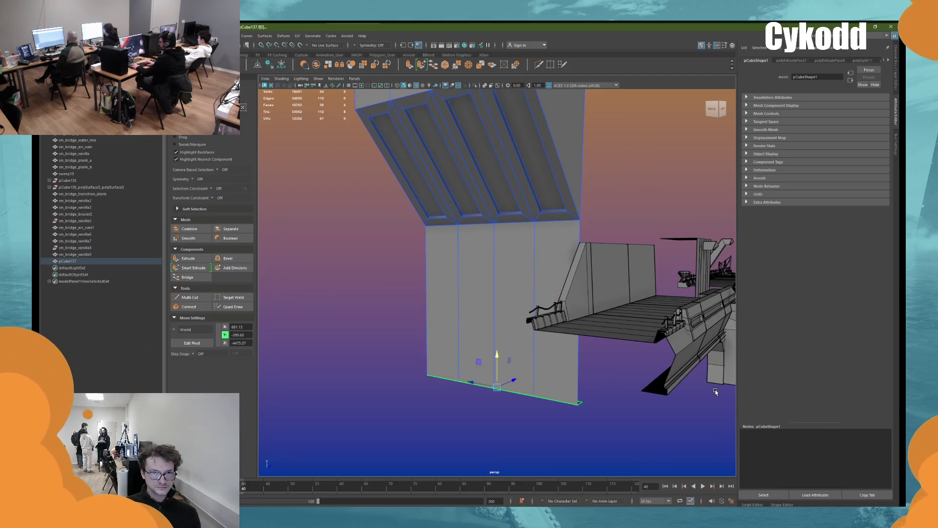
{"action": "key", "text": "Delete"}
{"action": "mouse_move", "coordinate": [620, 371]}
{"action": "left_mouse_down", "text": "alt"}
{"action": "mouse_move", "coordinate": [567, 279]}
{"action": "mouse_move", "coordinate": [525, 297]}
{"action": "left_mouse_up", "text": "alt"}
{"action": "right_click_drag", "start_coordinate": [527, 244], "coordinate": [527, 244]}
{"action": "left_click_drag", "start_coordinate": [526, 245], "coordinate": [492, 202], "text": "alt"}
{"action": "mouse_move", "coordinate": [529, 154]}
{"action": "left_mouse_down", "text": "alt"}
{"action": "mouse_move", "coordinate": [545, 172]}
{"action": "mouse_move", "coordinate": [559, 230]}
{"action": "mouse_move", "coordinate": [523, 184]}
{"action": "mouse_move", "coordinate": [418, 181]}
{"action": "left_mouse_up", "text": "alt"}
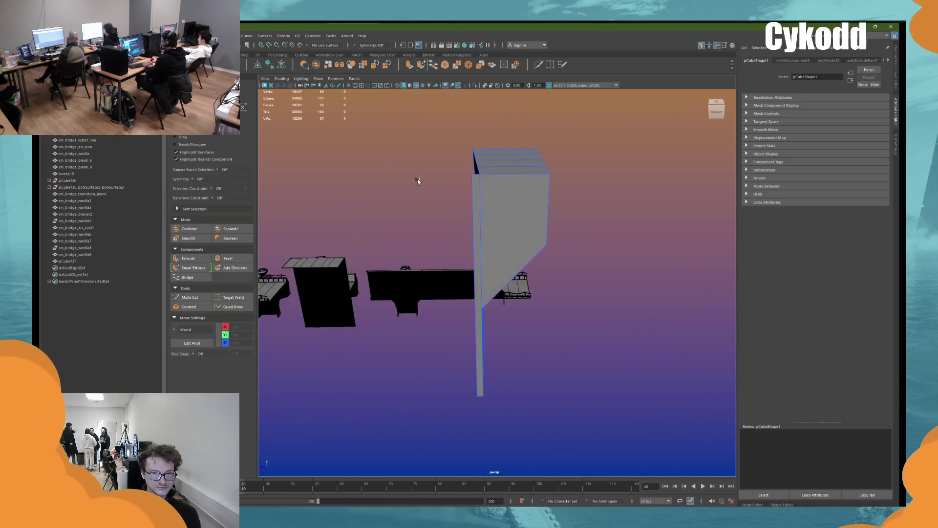
{"action": "right_click_drag", "start_coordinate": [413, 184], "coordinate": [413, 184]}
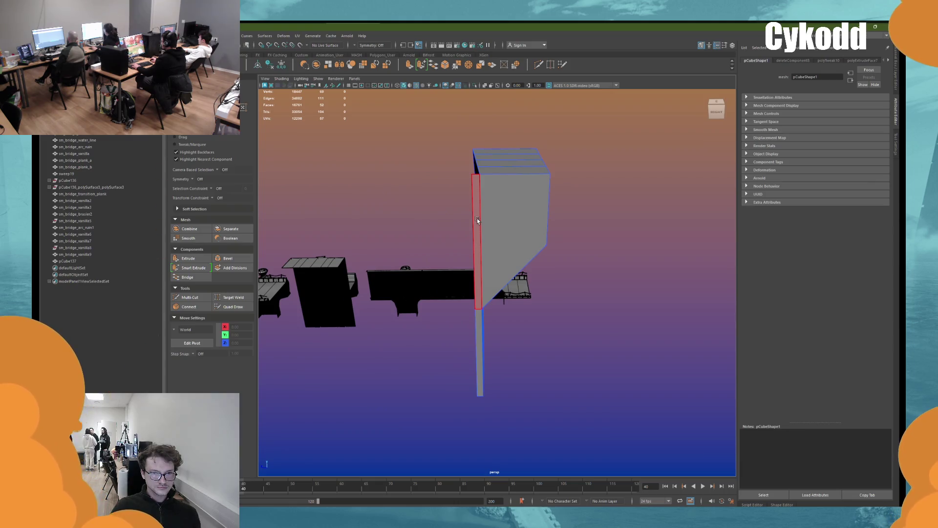
Step: Delete the panel's side face and scale its sliver vertices flat in World orientation
{"action": "left_click_drag", "start_coordinate": [477, 218], "coordinate": [586, 244], "text": "alt"}
{"action": "key", "text": "Delete"}
{"action": "right_click_drag", "start_coordinate": [631, 250], "coordinate": [619, 248]}
{"action": "mouse_move", "coordinate": [619, 248]}
{"action": "left_mouse_down", "text": "alt"}
{"action": "mouse_move", "coordinate": [575, 245]}
{"action": "mouse_move", "coordinate": [507, 185]}
{"action": "left_mouse_up", "text": "alt"}
{"action": "left_click", "coordinate": [508, 131]}
{"action": "mouse_move", "coordinate": [549, 125]}
{"action": "left_mouse_down", "text": "alt"}
{"action": "mouse_move", "coordinate": [534, 164]}
{"action": "mouse_move", "coordinate": [494, 100]}
{"action": "left_mouse_up", "text": "alt"}
{"action": "key", "text": "r"}
{"action": "mouse_move", "coordinate": [484, 133]}
{"action": "left_mouse_down"}
{"action": "mouse_move", "coordinate": [584, 135]}
{"action": "mouse_move", "coordinate": [461, 134]}
{"action": "left_mouse_up"}
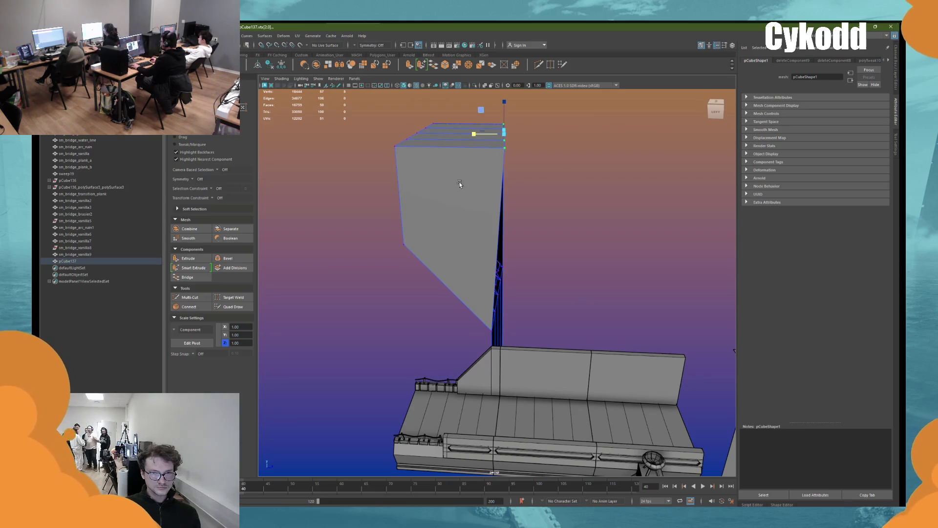
{"action": "left_click", "coordinate": [188, 329]}
{"action": "left_click", "coordinate": [188, 336]}
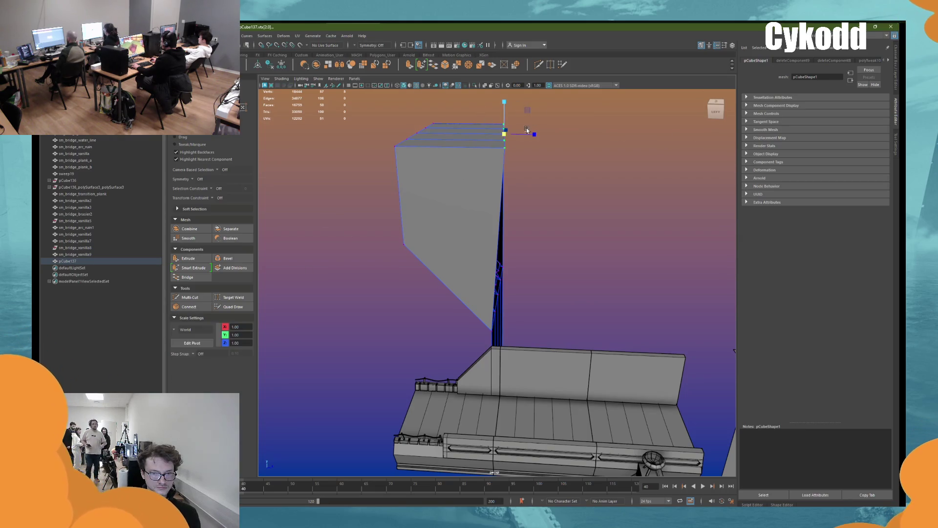
{"action": "left_click_drag", "start_coordinate": [527, 130], "coordinate": [514, 131]}
{"action": "key", "text": "w"}
{"action": "left_click_drag", "start_coordinate": [542, 186], "coordinate": [550, 189], "text": "alt"}
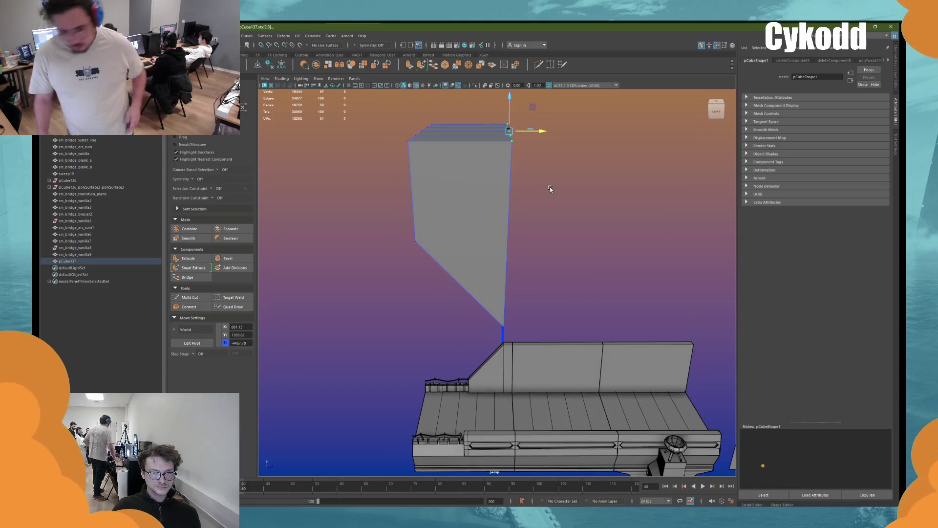
Step: Delete the panel's top faces and extrude its vertical edge outward
{"action": "key", "text": "F8"}
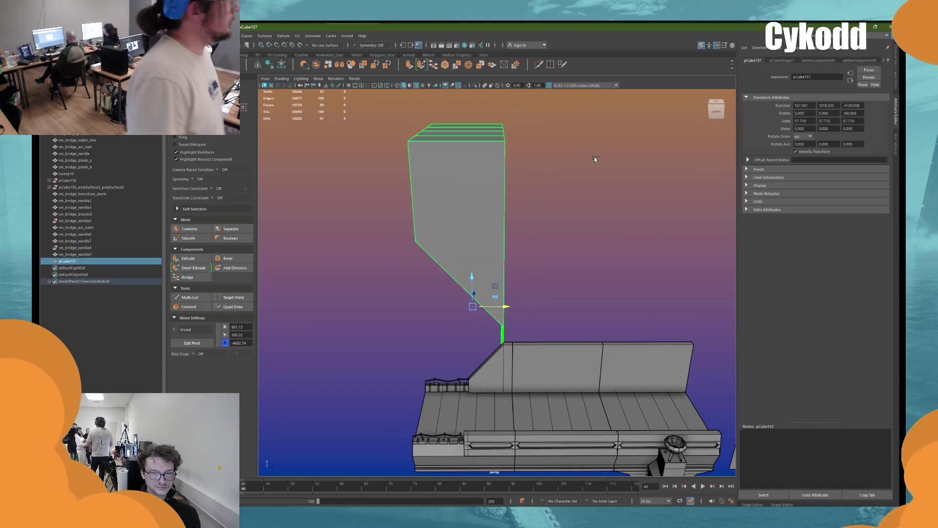
{"action": "left_click_drag", "start_coordinate": [476, 210], "coordinate": [569, 226], "text": "alt"}
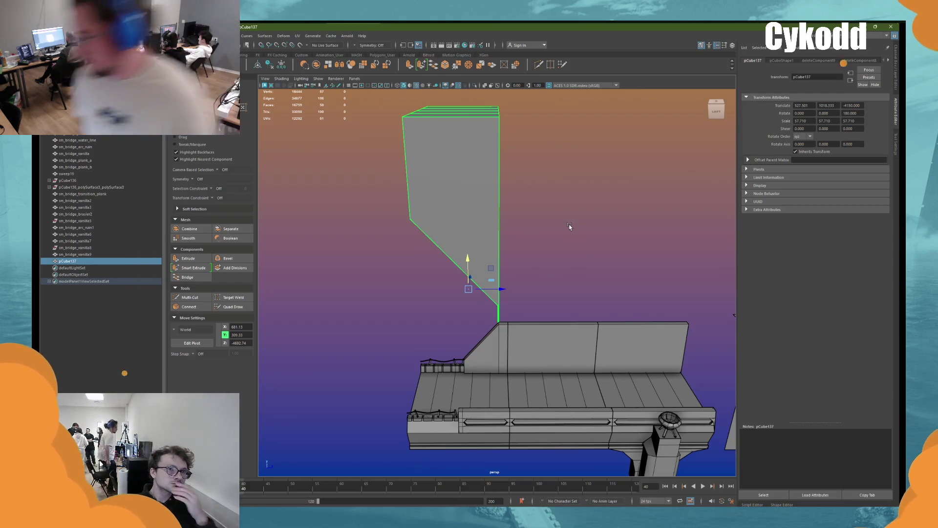
{"action": "left_click_drag", "start_coordinate": [570, 226], "coordinate": [440, 112], "text": "alt"}
{"action": "key", "text": "F11"}
{"action": "left_click", "coordinate": [464, 109]}
{"action": "left_click", "coordinate": [437, 169], "text": "shift"}
{"action": "key", "text": "Delete"}
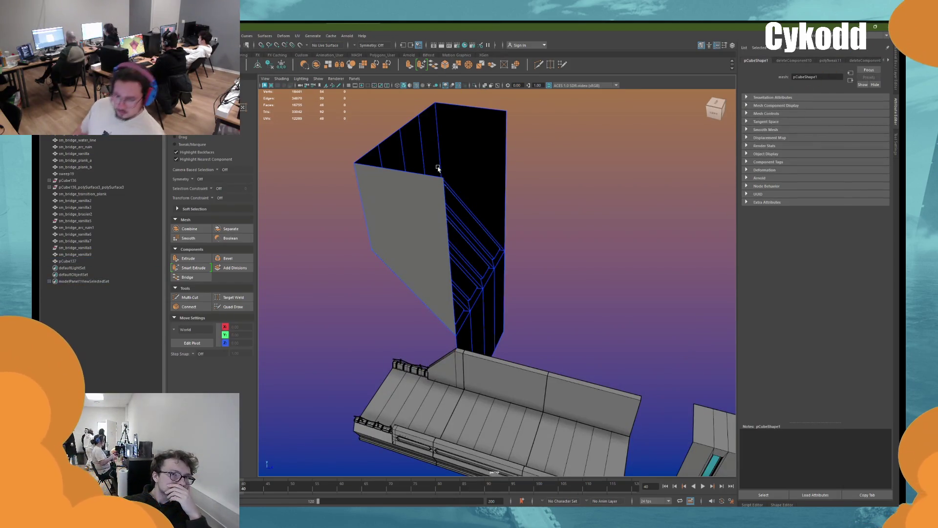
{"action": "left_click", "coordinate": [449, 254]}
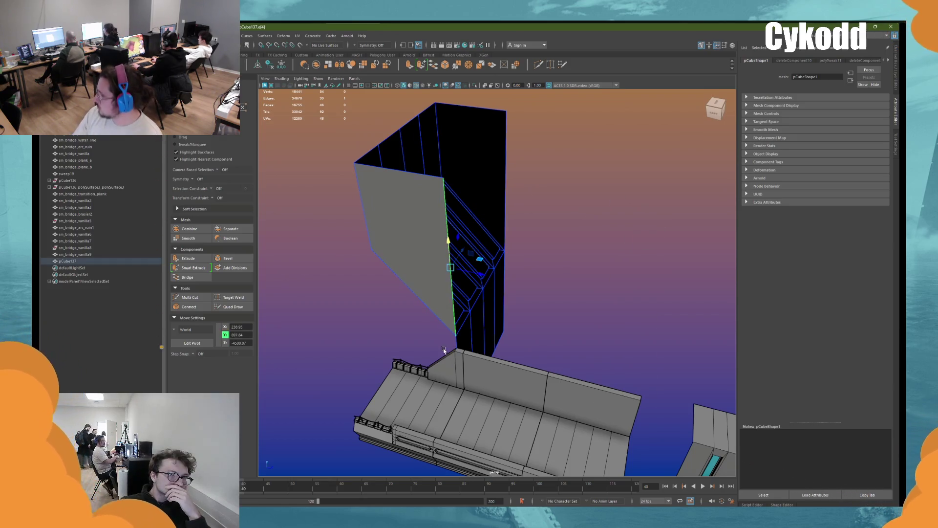
{"action": "right_click_drag", "start_coordinate": [481, 336], "coordinate": [481, 337], "text": "shift"}
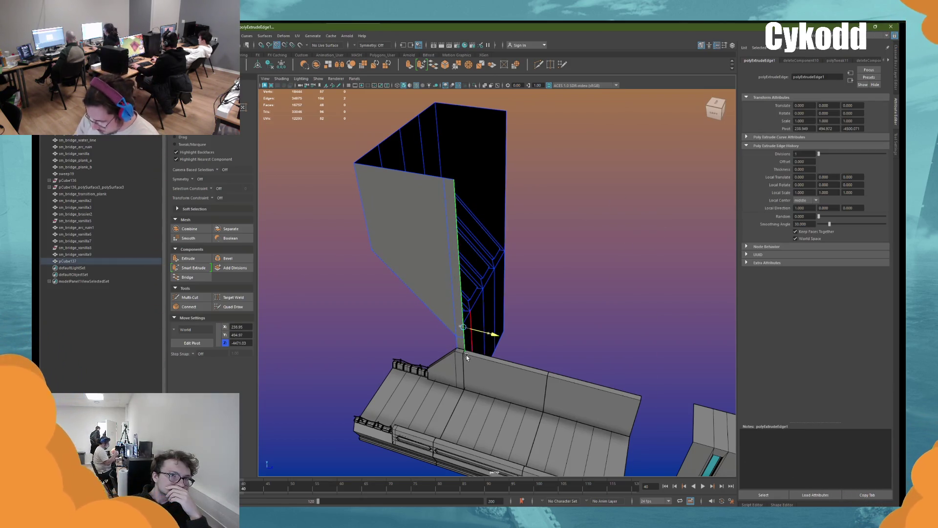
Step: Shift-drag the tall panel to create the duplicate pCube138 beside it
{"action": "left_click", "coordinate": [565, 253]}
{"action": "mouse_move", "coordinate": [565, 253]}
{"action": "left_mouse_down", "text": "alt"}
{"action": "mouse_move", "coordinate": [572, 278]}
{"action": "mouse_move", "coordinate": [549, 259]}
{"action": "mouse_move", "coordinate": [560, 247]}
{"action": "mouse_move", "coordinate": [465, 239]}
{"action": "mouse_move", "coordinate": [499, 249]}
{"action": "left_mouse_up", "text": "alt"}
{"action": "left_click", "coordinate": [465, 242]}
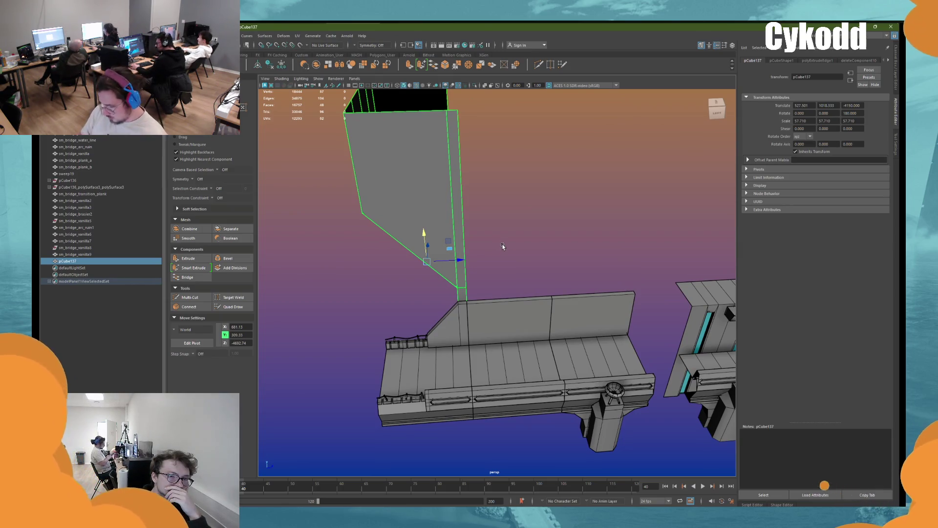
{"action": "left_click_drag", "start_coordinate": [461, 261], "coordinate": [525, 260], "text": "shift"}
{"action": "right_click_drag", "start_coordinate": [562, 195], "coordinate": [562, 235]}
{"action": "left_click", "coordinate": [529, 242]}
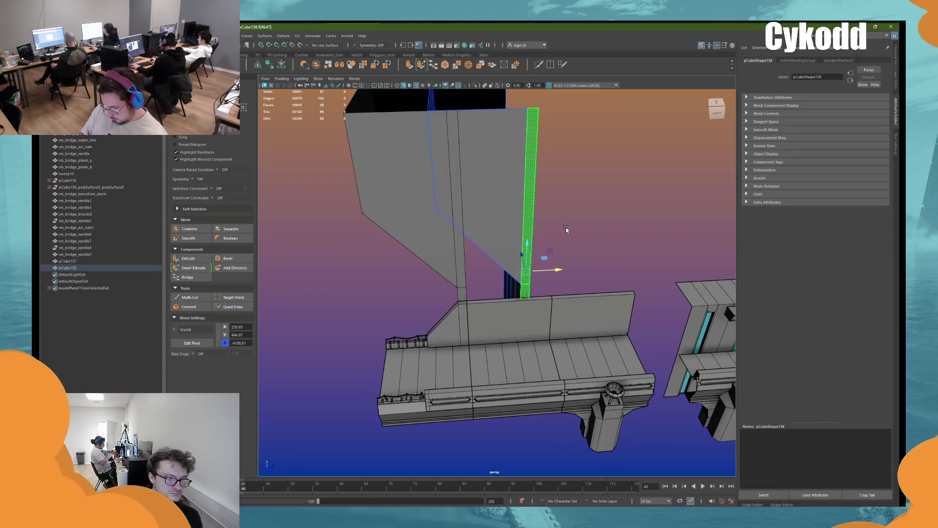
Step: Invert the copy's face selection, adjust its pivot, and stretch it wider along X
{"action": "left_click_drag", "start_coordinate": [566, 227], "coordinate": [589, 213], "text": "alt"}
{"action": "mouse_move", "coordinate": [598, 178]}
{"action": "right_mouse_down"}
{"action": "mouse_move", "coordinate": [601, 250]}
{"action": "mouse_move", "coordinate": [620, 209]}
{"action": "right_mouse_up"}
{"action": "mouse_move", "coordinate": [579, 227]}
{"action": "left_mouse_down", "text": "alt"}
{"action": "mouse_move", "coordinate": [532, 250]}
{"action": "mouse_move", "coordinate": [527, 274]}
{"action": "mouse_move", "coordinate": [511, 259]}
{"action": "mouse_move", "coordinate": [478, 290]}
{"action": "left_mouse_up", "text": "alt"}
{"action": "key", "text": "Insert"}
{"action": "key", "text": "Insert"}
{"action": "key", "text": "r"}
{"action": "left_click_drag", "start_coordinate": [498, 256], "coordinate": [632, 248]}
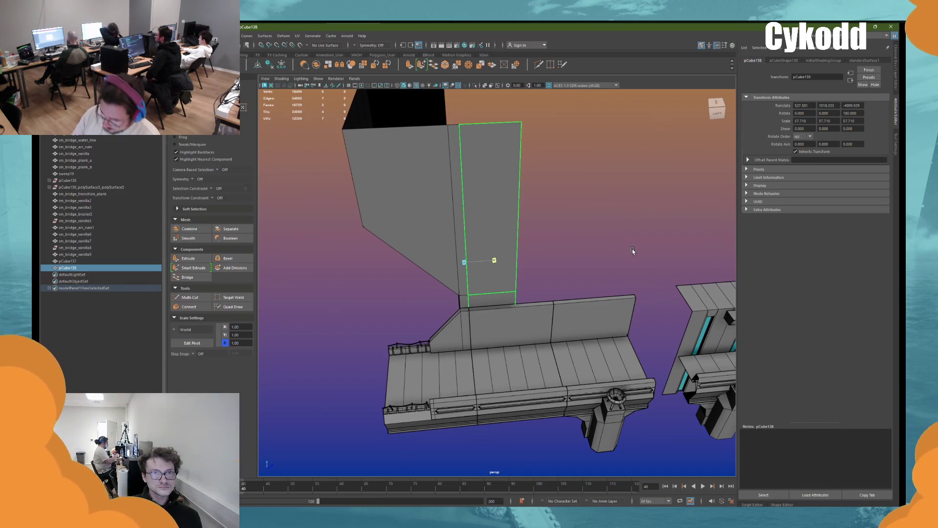
Step: Move the wall copy's top edge down to shorten it
{"action": "key", "text": "F10"}
{"action": "left_click", "coordinate": [494, 292]}
{"action": "key", "text": "w"}
{"action": "scroll", "coordinate": [542, 251], "scroll_direction": "up", "scroll_amount": 3}
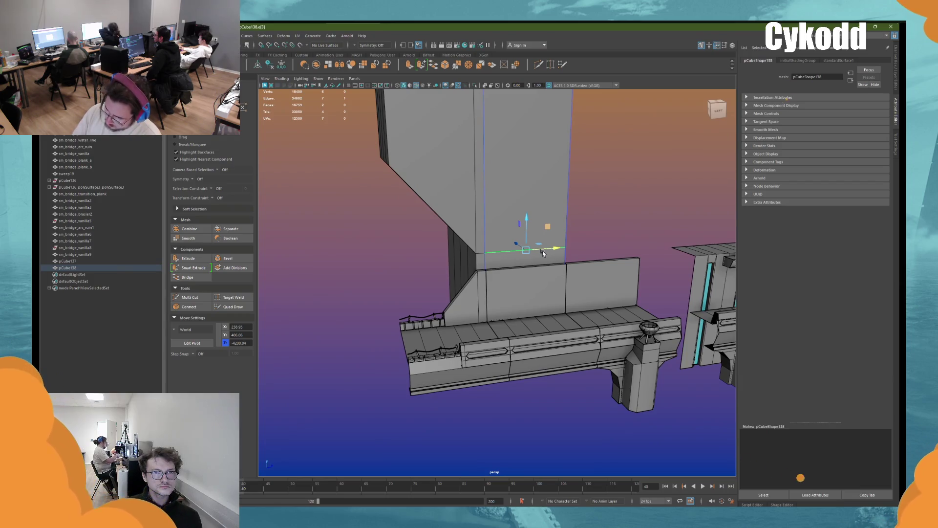
{"action": "scroll", "coordinate": [542, 251], "scroll_direction": "down", "scroll_amount": 3}
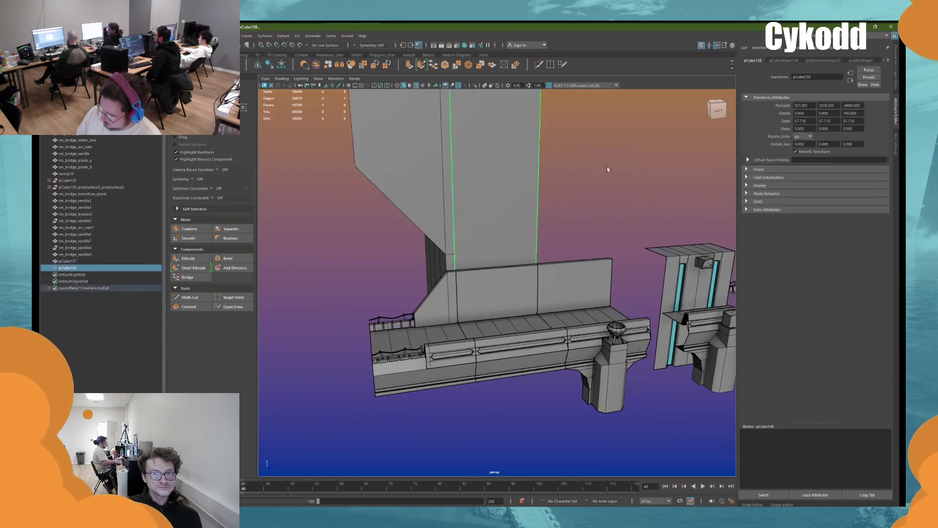
{"action": "left_click", "coordinate": [607, 166]}
{"action": "left_click_drag", "start_coordinate": [530, 203], "coordinate": [530, 209], "text": "alt"}
{"action": "scroll", "coordinate": [495, 255], "scroll_direction": "up", "scroll_amount": 5}
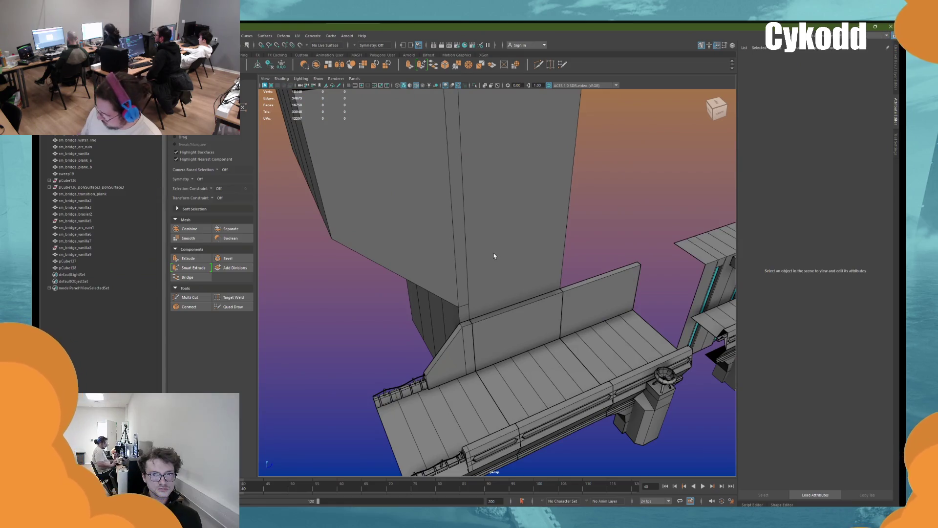
{"action": "left_click", "coordinate": [494, 255]}
{"action": "key", "text": "f"}
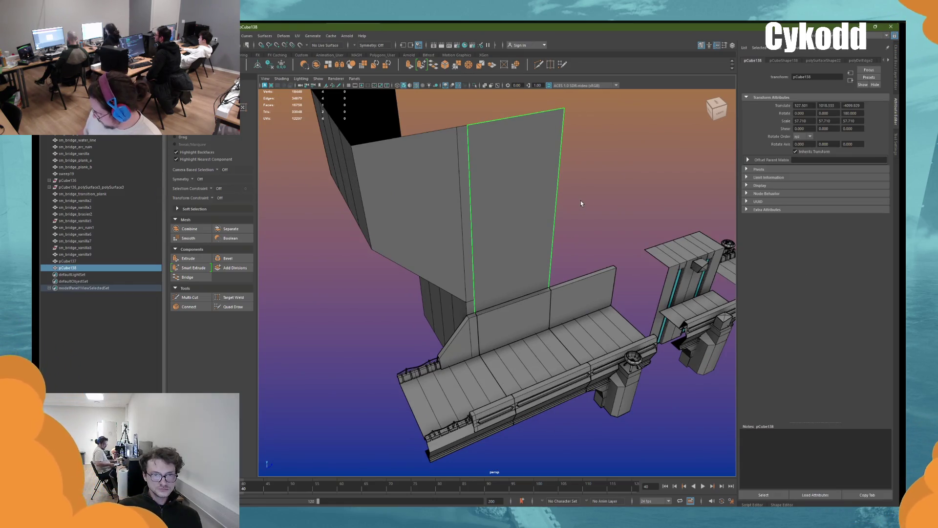
{"action": "key", "text": "F10"}
{"action": "left_click", "coordinate": [515, 115]}
{"action": "key", "text": "w"}
{"action": "mouse_move", "coordinate": [514, 102]}
{"action": "left_mouse_down"}
{"action": "mouse_move", "coordinate": [515, 247]}
{"action": "mouse_move", "coordinate": [535, 293]}
{"action": "mouse_move", "coordinate": [525, 246]}
{"action": "mouse_move", "coordinate": [499, 247]}
{"action": "mouse_move", "coordinate": [450, 283]}
{"action": "mouse_move", "coordinate": [489, 254]}
{"action": "mouse_move", "coordinate": [539, 242]}
{"action": "mouse_move", "coordinate": [555, 252]}
{"action": "left_mouse_up"}
Step: Extrude the top edge along X into a box reaching the wall corner
{"action": "key", "text": "ctrl+e"}
{"action": "middle_click_drag", "start_coordinate": [555, 251], "coordinate": [555, 253]}
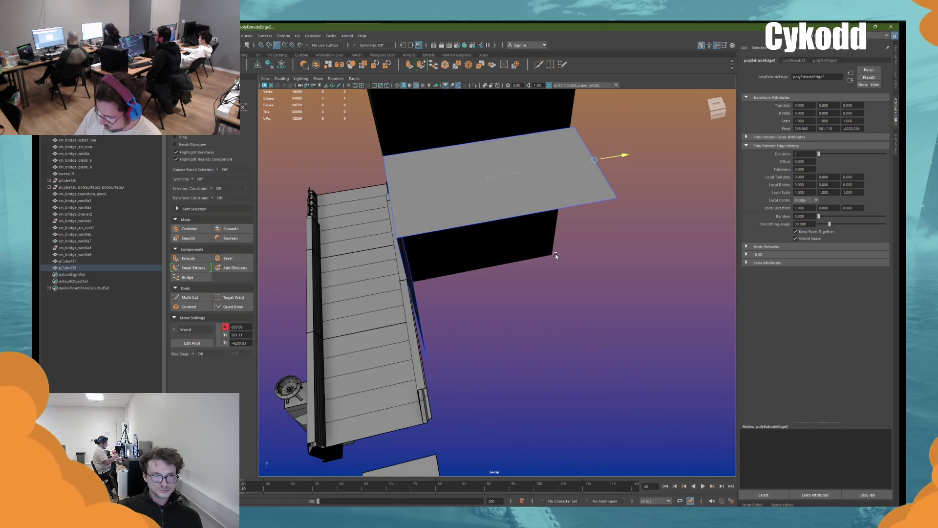
{"action": "mouse_move", "coordinate": [558, 263]}
{"action": "left_mouse_down", "text": "alt"}
{"action": "mouse_move", "coordinate": [524, 266]}
{"action": "mouse_move", "coordinate": [549, 263]}
{"action": "mouse_move", "coordinate": [526, 234]}
{"action": "left_mouse_up", "text": "alt"}
{"action": "right_click_drag", "start_coordinate": [543, 192], "coordinate": [571, 176]}
{"action": "left_click", "coordinate": [541, 215]}
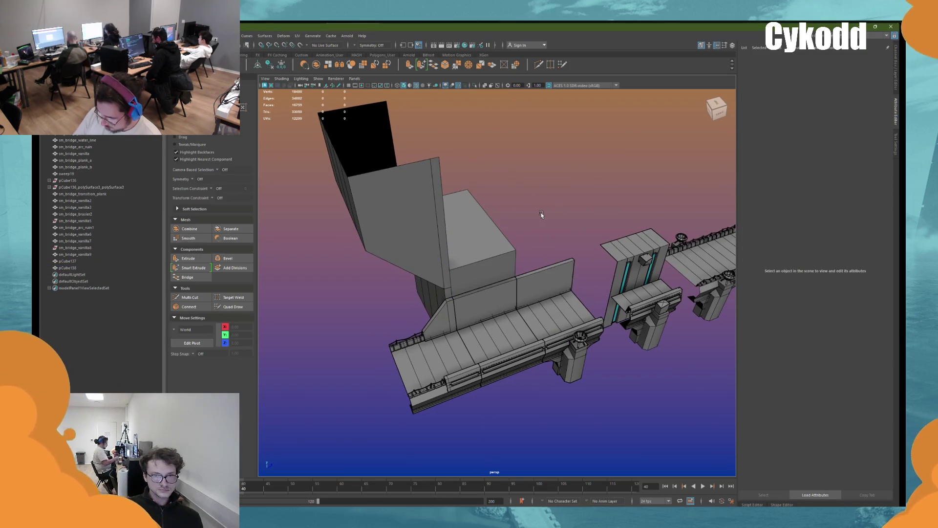
{"action": "left_click", "coordinate": [514, 215]}
{"action": "mouse_move", "coordinate": [514, 215]}
{"action": "left_mouse_down", "text": "alt"}
{"action": "mouse_move", "coordinate": [524, 195]}
{"action": "mouse_move", "coordinate": [509, 195]}
{"action": "mouse_move", "coordinate": [526, 198]}
{"action": "left_mouse_up", "text": "alt"}
{"action": "scroll", "coordinate": [529, 202], "scroll_direction": "up", "scroll_amount": 2}
Step: Delete the box's top face to leave it open
{"action": "left_click", "coordinate": [510, 206]}
{"action": "left_click", "coordinate": [488, 221]}
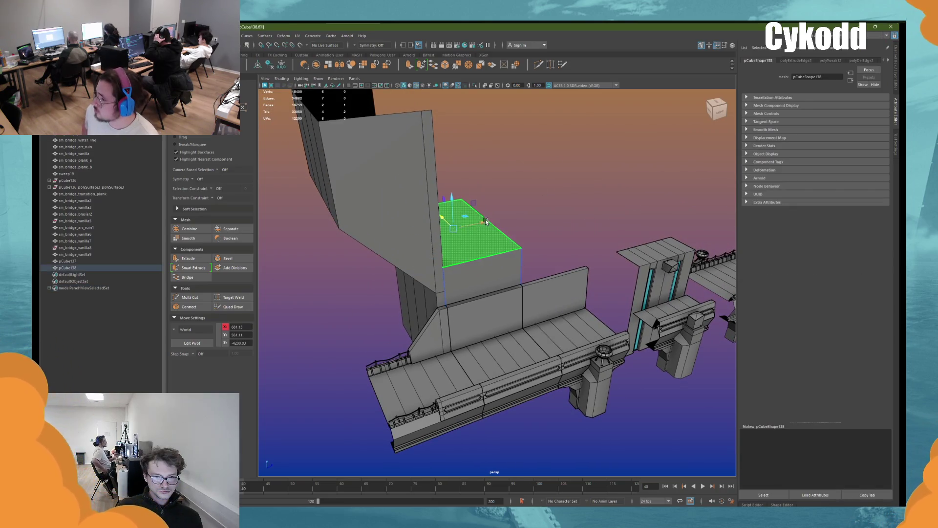
{"action": "left_click_drag", "start_coordinate": [452, 200], "coordinate": [451, 97]}
{"action": "key", "text": "Delete"}
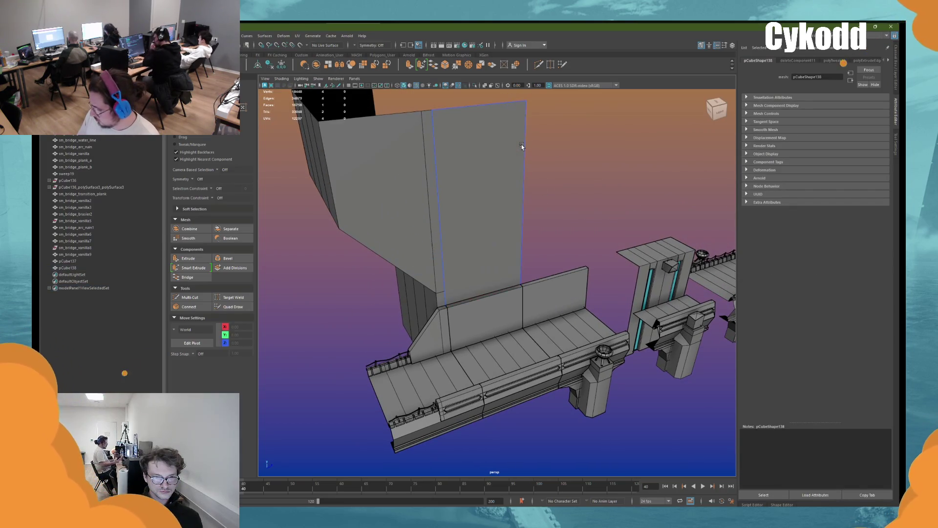
{"action": "left_click", "coordinate": [585, 183]}
Step: Duplicate the wall plane and place the copy at Z -3600
{"action": "mouse_move", "coordinate": [628, 151]}
{"action": "left_mouse_down", "text": "alt"}
{"action": "mouse_move", "coordinate": [472, 229]}
{"action": "mouse_move", "coordinate": [518, 226]}
{"action": "mouse_move", "coordinate": [493, 264]}
{"action": "left_mouse_up", "text": "alt"}
{"action": "left_click", "coordinate": [472, 229]}
{"action": "key", "text": "ctrl+d"}
{"action": "middle_click_drag", "start_coordinate": [493, 264], "coordinate": [477, 263]}
{"action": "left_click_drag", "start_coordinate": [498, 256], "coordinate": [572, 208], "text": "alt"}
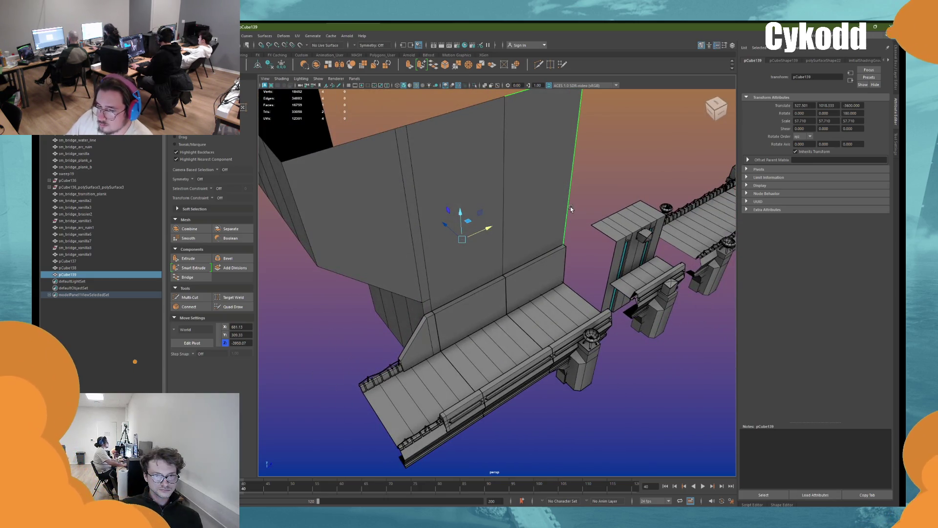
{"action": "scroll", "coordinate": [570, 209], "scroll_direction": "up", "scroll_amount": 3}
{"action": "mouse_move", "coordinate": [540, 222]}
{"action": "left_mouse_down", "text": "alt"}
{"action": "mouse_move", "coordinate": [464, 236]}
{"action": "mouse_move", "coordinate": [500, 230]}
{"action": "mouse_move", "coordinate": [501, 219]}
{"action": "mouse_move", "coordinate": [507, 247]}
{"action": "mouse_move", "coordinate": [475, 244]}
{"action": "mouse_move", "coordinate": [466, 225]}
{"action": "left_mouse_up", "text": "alt"}
{"action": "mouse_move", "coordinate": [466, 225]}
{"action": "middle_mouse_down", "text": "shift"}
{"action": "mouse_move", "coordinate": [496, 222]}
{"action": "mouse_move", "coordinate": [523, 274]}
{"action": "middle_mouse_up", "text": "shift"}
Step: Select the two top faces of sm_bridge_vanilla6 and extrude them upward into tall fins
{"action": "mouse_move", "coordinate": [523, 275]}
{"action": "left_mouse_down", "text": "alt"}
{"action": "mouse_move", "coordinate": [498, 262]}
{"action": "mouse_move", "coordinate": [520, 263]}
{"action": "mouse_move", "coordinate": [454, 266]}
{"action": "mouse_move", "coordinate": [517, 274]}
{"action": "left_mouse_up", "text": "alt"}
{"action": "left_click", "coordinate": [517, 274]}
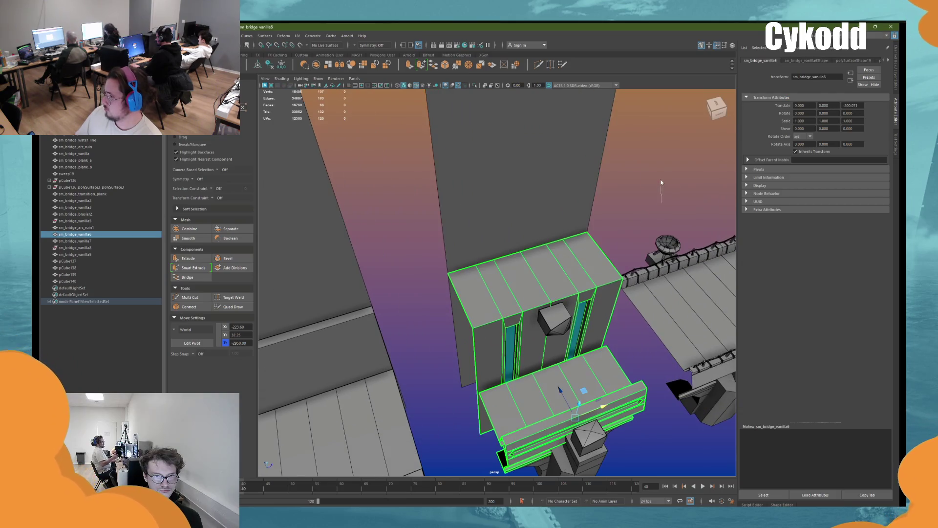
{"action": "key", "text": "F10"}
{"action": "left_click", "coordinate": [561, 242]}
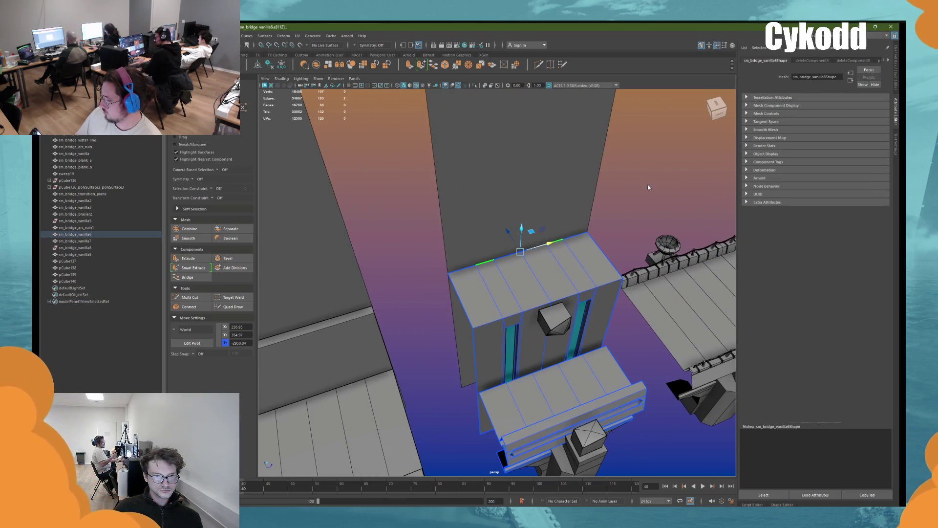
{"action": "key", "text": "F11"}
{"action": "left_click", "coordinate": [571, 256]}
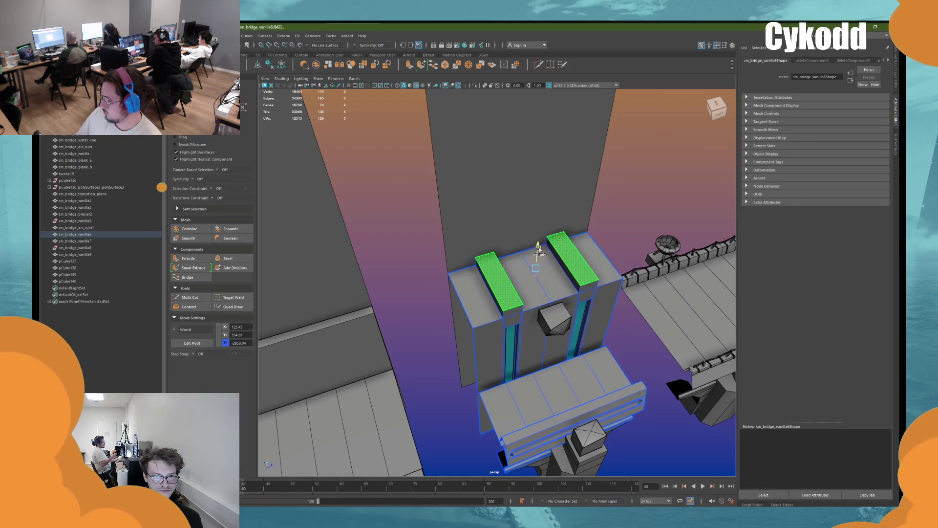
{"action": "key", "text": "ctrl+e"}
{"action": "left_click_drag", "start_coordinate": [510, 264], "coordinate": [496, 247]}
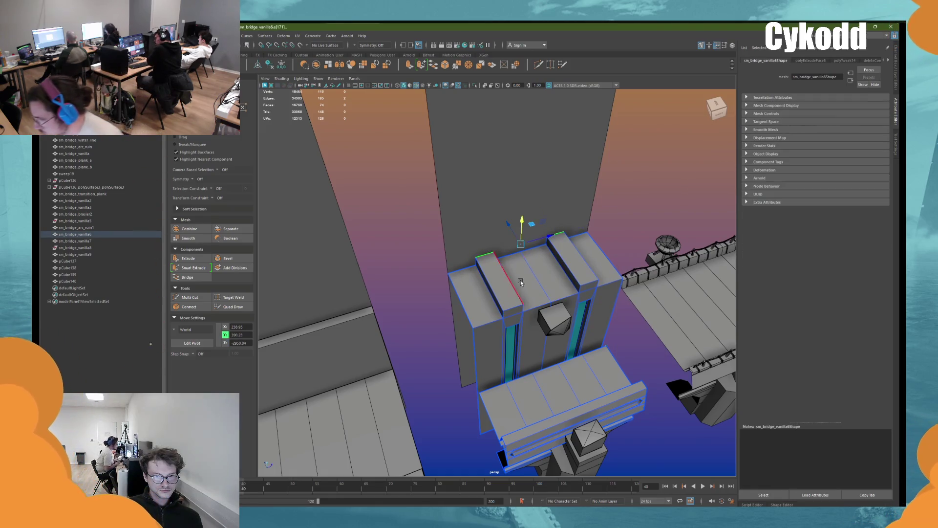
{"action": "middle_click_drag", "start_coordinate": [521, 280], "coordinate": [549, 185]}
{"action": "key", "text": "F8"}
{"action": "left_click", "coordinate": [667, 161]}
{"action": "mouse_move", "coordinate": [667, 161]}
{"action": "left_mouse_down", "text": "alt"}
{"action": "mouse_move", "coordinate": [576, 234]}
{"action": "mouse_move", "coordinate": [507, 246]}
{"action": "mouse_move", "coordinate": [569, 207]}
{"action": "left_mouse_up", "text": "alt"}
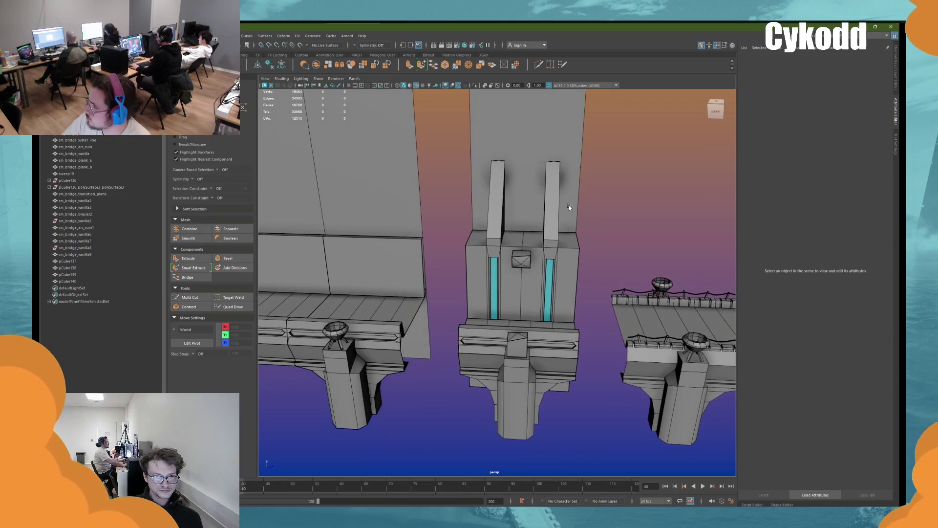
Step: Marquee-select the left deck, pillar and walls and move them further left along X
{"action": "left_click_drag", "start_coordinate": [478, 407], "coordinate": [478, 407]}
{"action": "mouse_move", "coordinate": [478, 407]}
{"action": "left_mouse_down", "text": "alt"}
{"action": "mouse_move", "coordinate": [434, 203]}
{"action": "mouse_move", "coordinate": [425, 204]}
{"action": "left_mouse_up", "text": "alt"}
{"action": "left_click", "coordinate": [426, 203]}
{"action": "scroll", "coordinate": [464, 244], "scroll_direction": "down", "scroll_amount": 5}
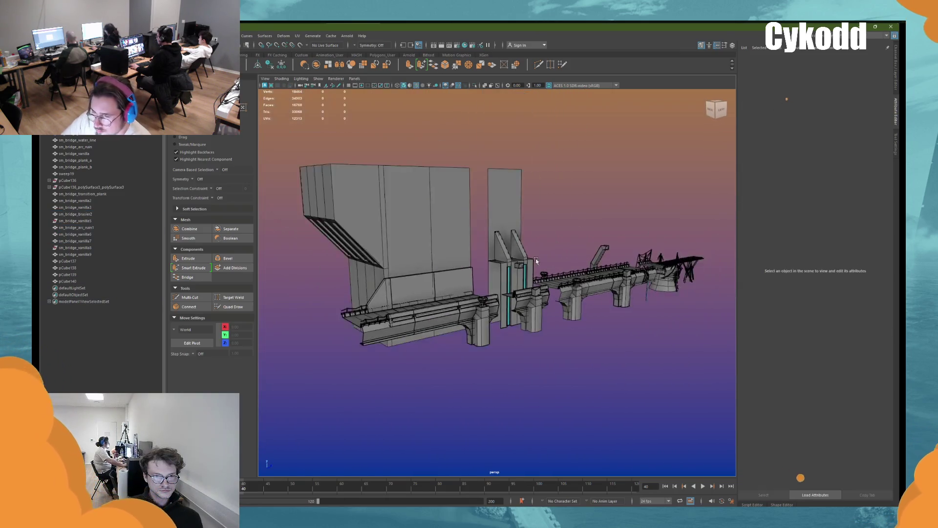
{"action": "scroll", "coordinate": [497, 295], "scroll_direction": "up", "scroll_amount": 3}
{"action": "mouse_move", "coordinate": [497, 295]}
{"action": "left_mouse_down", "text": "alt"}
{"action": "mouse_move", "coordinate": [488, 305]}
{"action": "mouse_move", "coordinate": [498, 290]}
{"action": "left_mouse_up", "text": "alt"}
{"action": "scroll", "coordinate": [485, 305], "scroll_direction": "up", "scroll_amount": 3}
{"action": "scroll", "coordinate": [483, 304], "scroll_direction": "down", "scroll_amount": 5}
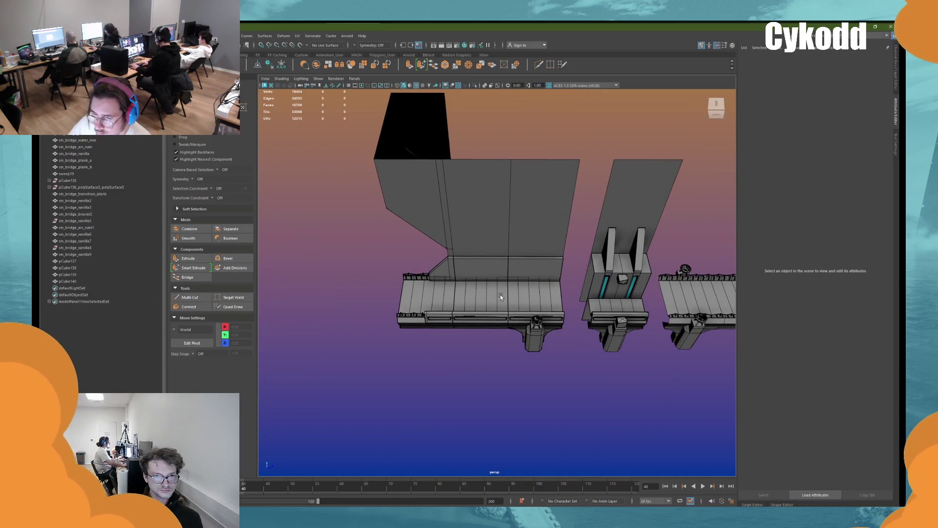
{"action": "left_click_drag", "start_coordinate": [544, 348], "coordinate": [544, 218]}
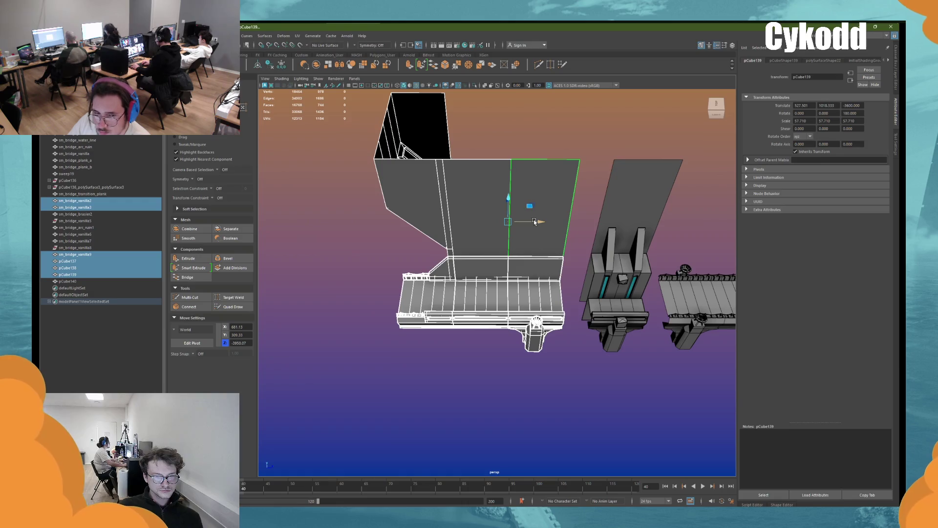
{"action": "left_click_drag", "start_coordinate": [534, 221], "coordinate": [462, 222]}
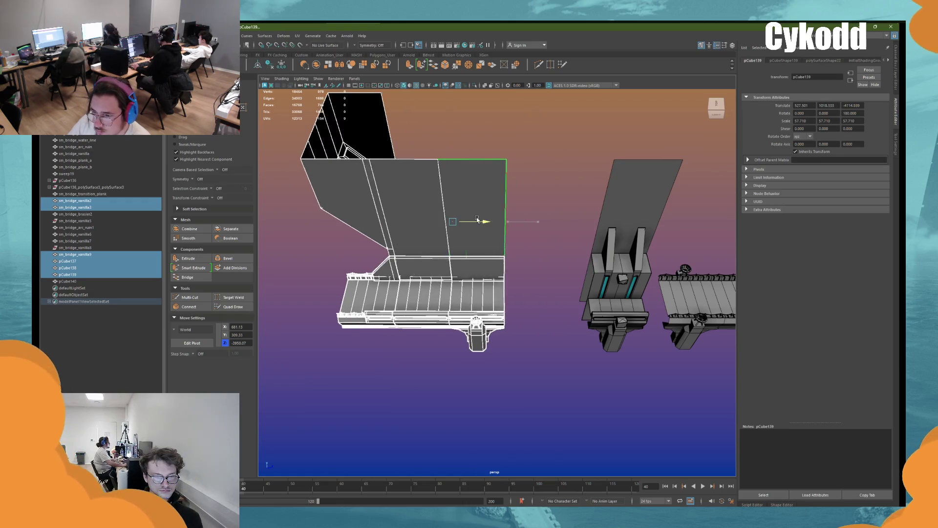
Step: Select the right, left and slanted wall panels, then switch to the UV Editing workspace
{"action": "left_click", "coordinate": [432, 342]}
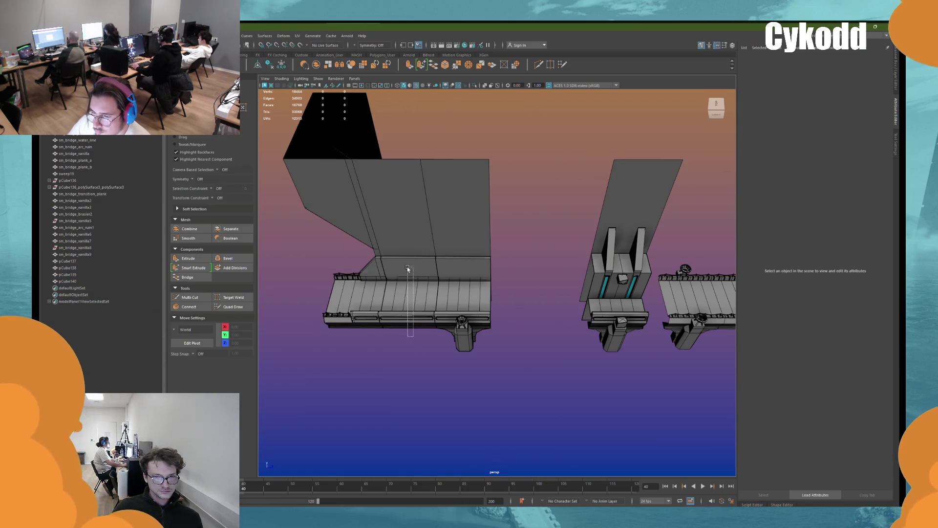
{"action": "left_click_drag", "start_coordinate": [414, 336], "coordinate": [407, 223]}
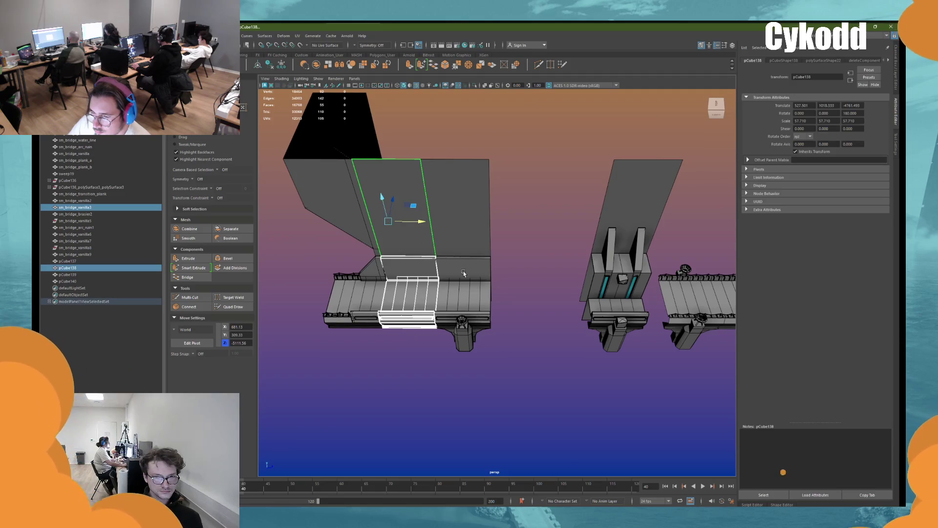
{"action": "left_click", "coordinate": [537, 217]}
{"action": "left_click", "coordinate": [617, 200]}
{"action": "left_click", "coordinate": [475, 212], "text": "shift"}
{"action": "mouse_move", "coordinate": [475, 213]}
{"action": "left_mouse_down", "text": "alt"}
{"action": "mouse_move", "coordinate": [357, 209]}
{"action": "mouse_move", "coordinate": [331, 219]}
{"action": "left_mouse_up", "text": "alt"}
{"action": "left_click", "coordinate": [331, 219], "text": "shift"}
{"action": "left_click", "coordinate": [874, 35]}
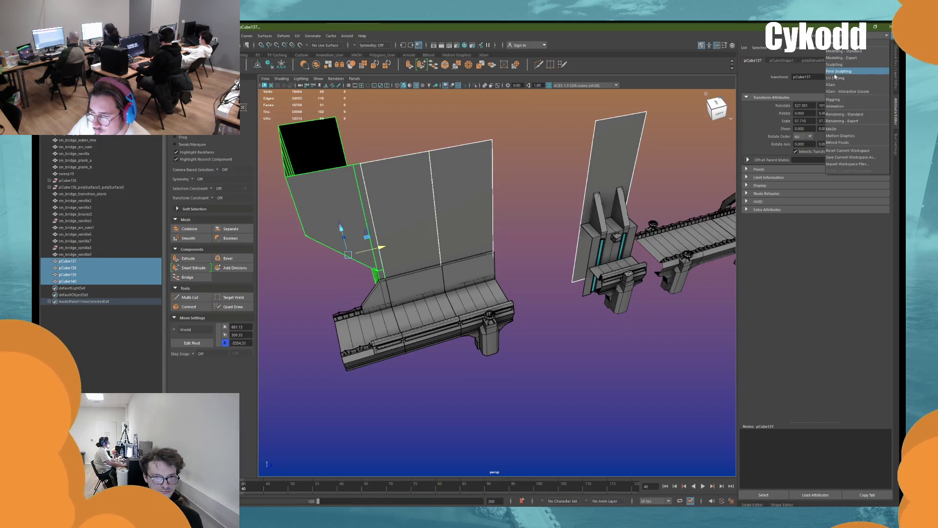
{"action": "left_click", "coordinate": [855, 74]}
Step: Planar-project the selected walls, then unfold, straighten and lay out their shells in 0–1
{"action": "left_click", "coordinate": [496, 84]}
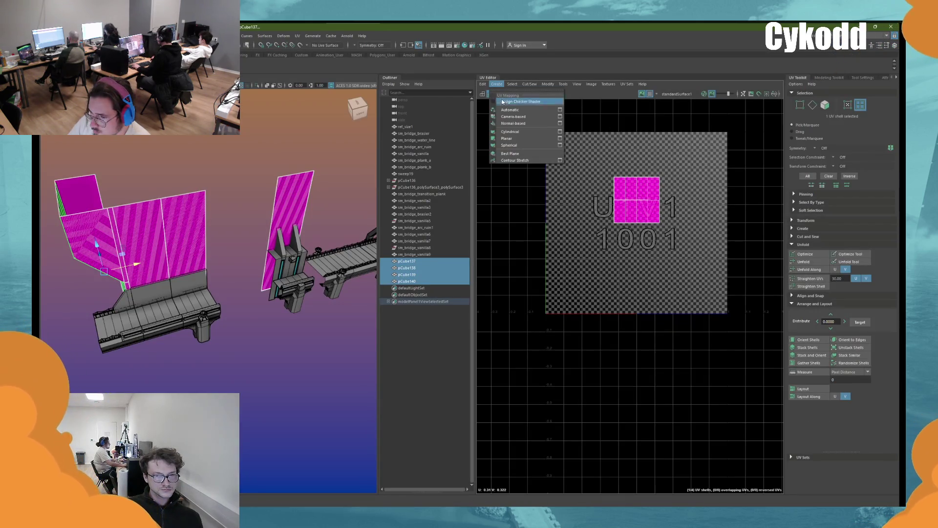
{"action": "left_click", "coordinate": [513, 139]}
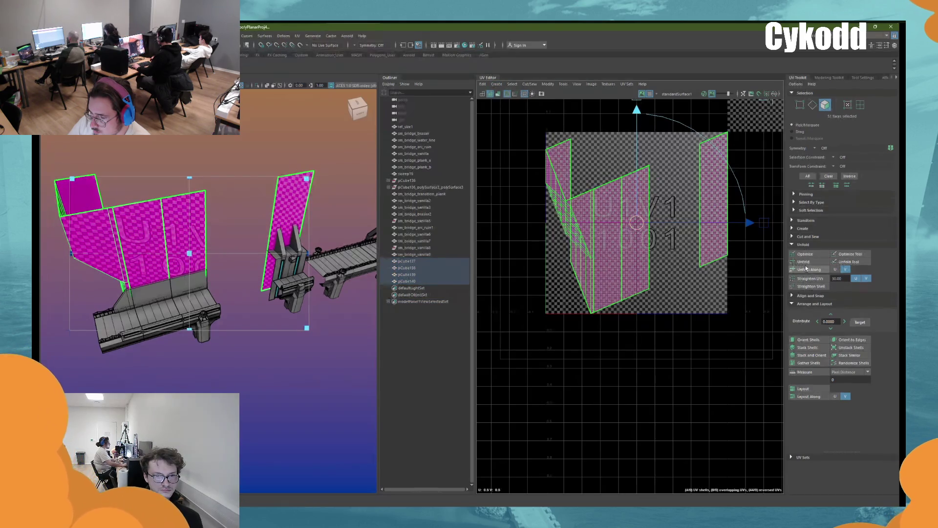
{"action": "left_click_drag", "start_coordinate": [262, 266], "coordinate": [256, 241], "text": "alt"}
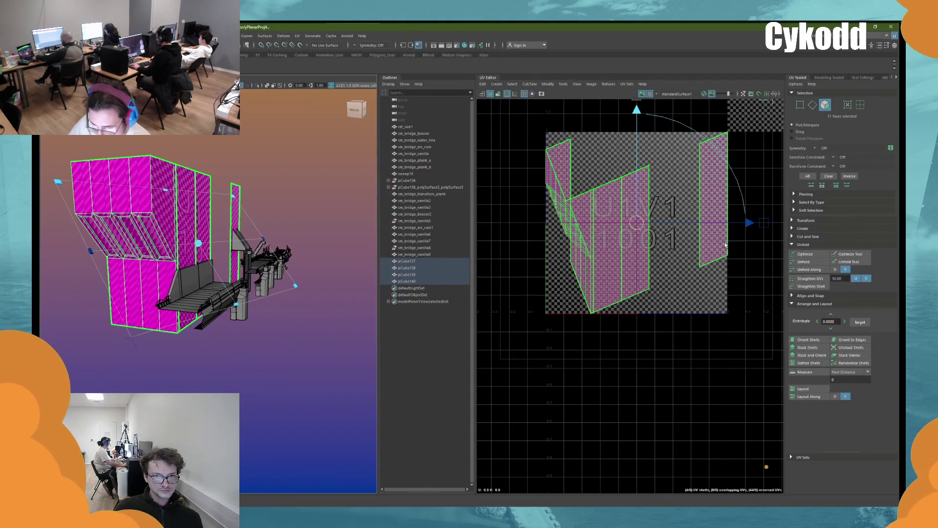
{"action": "left_click", "coordinate": [804, 262]}
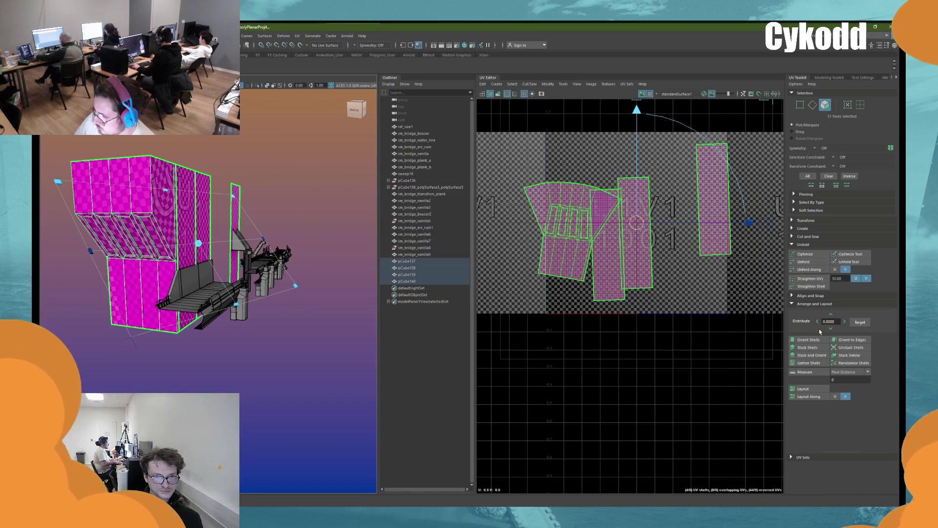
{"action": "left_click", "coordinate": [812, 340]}
{"action": "left_click", "coordinate": [803, 388]}
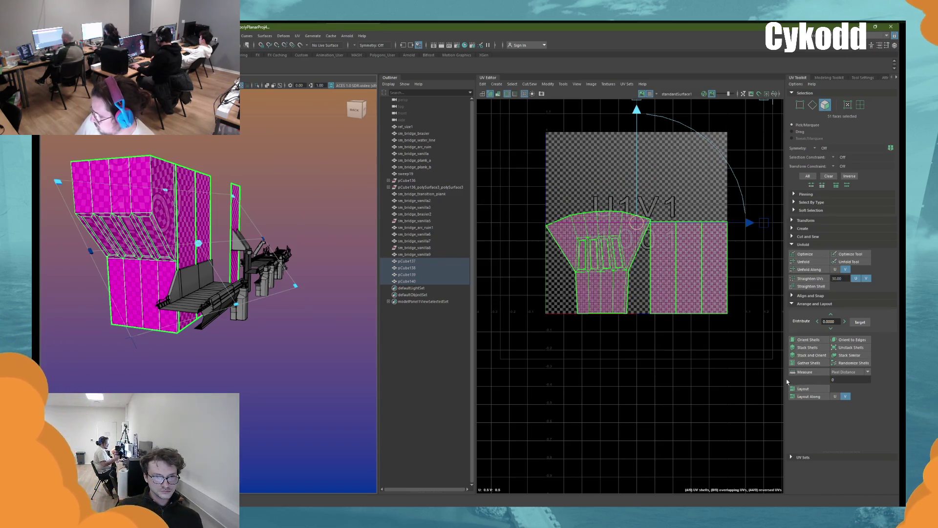
Step: Cut the slanted wall's recessed ceiling strips into separate UV shells
{"action": "left_click", "coordinate": [232, 137]}
{"action": "mouse_move", "coordinate": [212, 147]}
{"action": "left_mouse_down", "text": "alt"}
{"action": "mouse_move", "coordinate": [235, 205]}
{"action": "mouse_move", "coordinate": [315, 149]}
{"action": "left_mouse_up", "text": "alt"}
{"action": "left_click", "coordinate": [235, 206]}
{"action": "key", "text": "F10"}
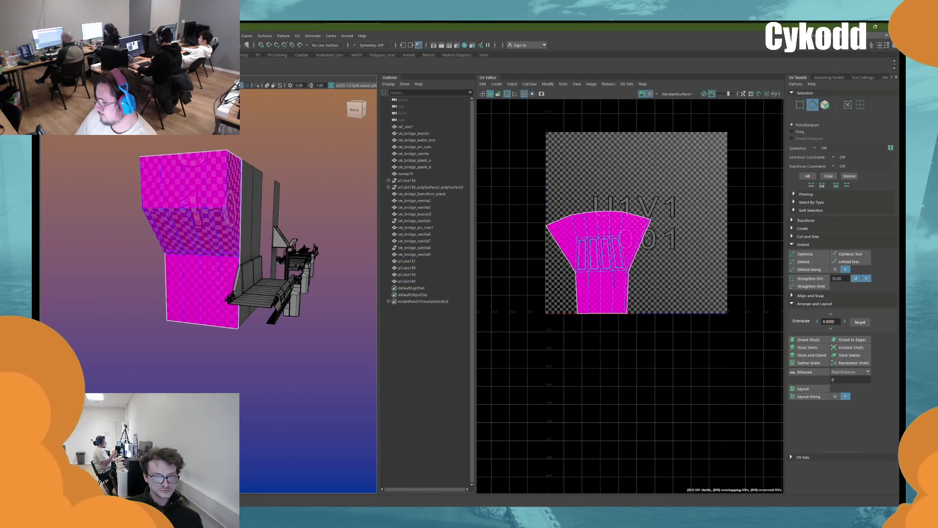
{"action": "scroll", "coordinate": [206, 293], "scroll_direction": "up", "scroll_amount": 5}
{"action": "mouse_move", "coordinate": [205, 293]}
{"action": "left_mouse_down", "text": "alt"}
{"action": "mouse_move", "coordinate": [224, 214]}
{"action": "mouse_move", "coordinate": [161, 220]}
{"action": "mouse_move", "coordinate": [142, 234]}
{"action": "mouse_move", "coordinate": [98, 147]}
{"action": "left_mouse_up", "text": "alt"}
{"action": "left_click", "coordinate": [223, 214]}
{"action": "left_click", "coordinate": [224, 213]}
{"action": "left_click_drag", "start_coordinate": [105, 250], "coordinate": [49, 156]}
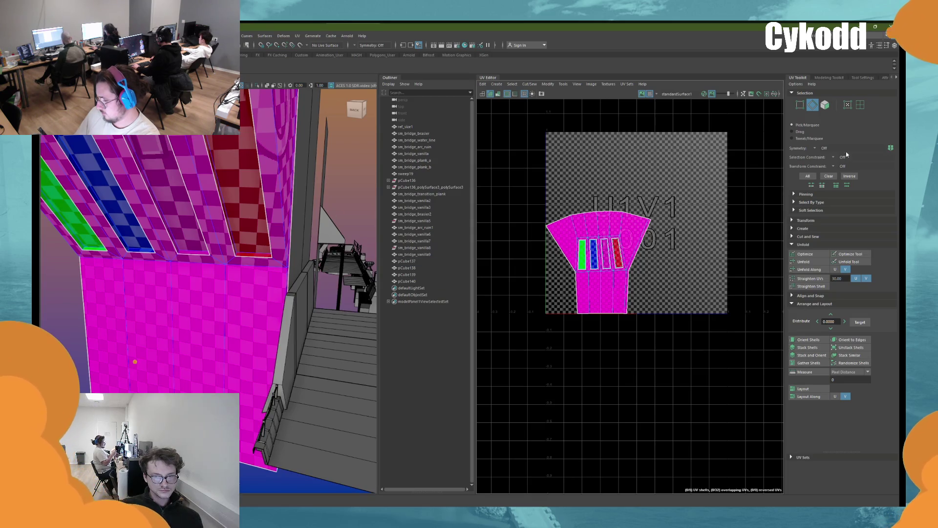
Step: Straighten the slanted wall's UV shell, trying Unfold and Optimize before restoring the straight layout
{"action": "left_click", "coordinate": [860, 104]}
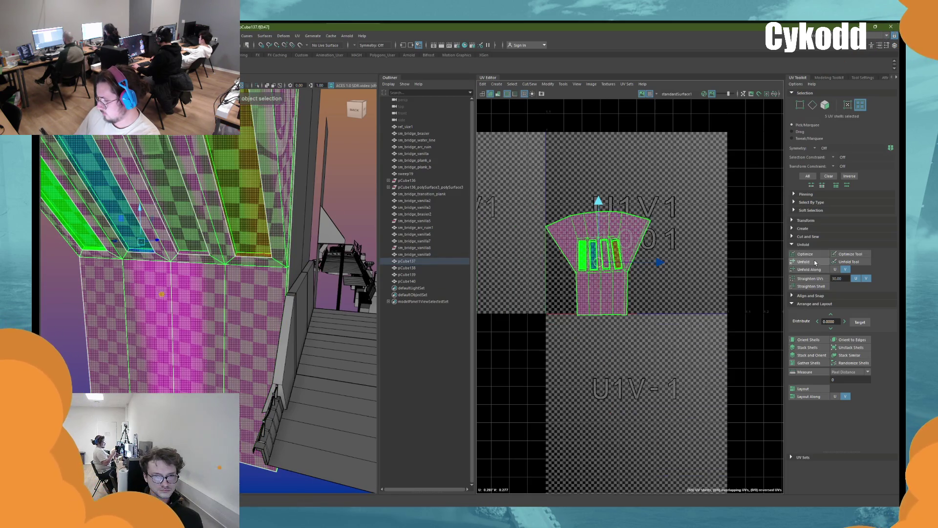
{"action": "left_click", "coordinate": [804, 261]}
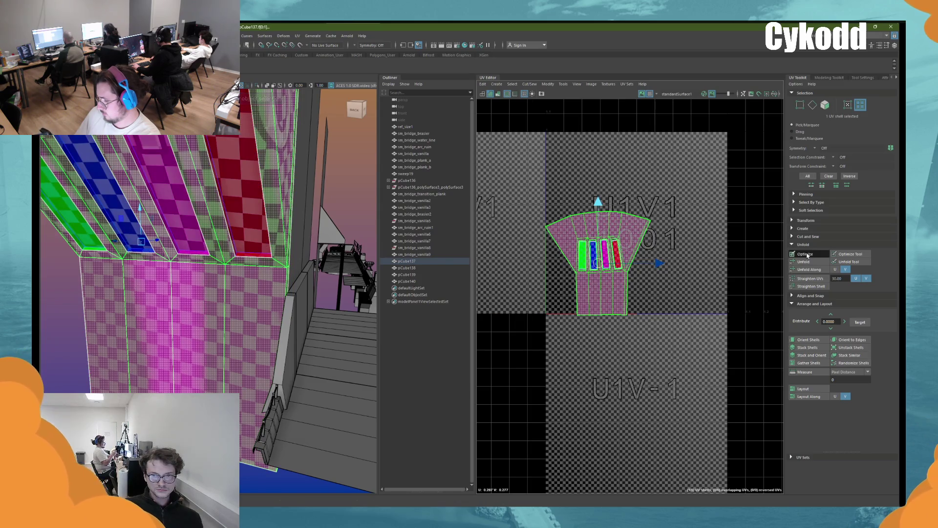
{"action": "left_click", "coordinate": [802, 338]}
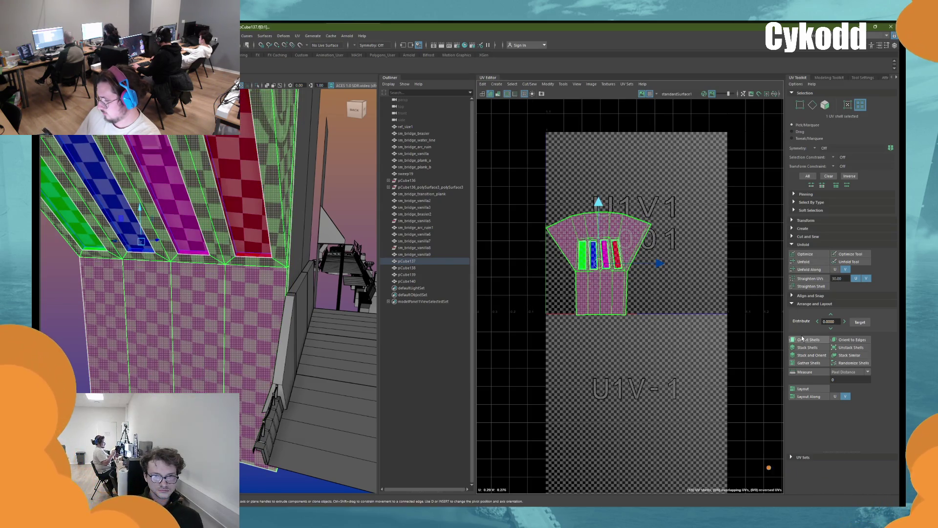
{"action": "left_click", "coordinate": [811, 262]}
{"action": "left_click", "coordinate": [815, 270]}
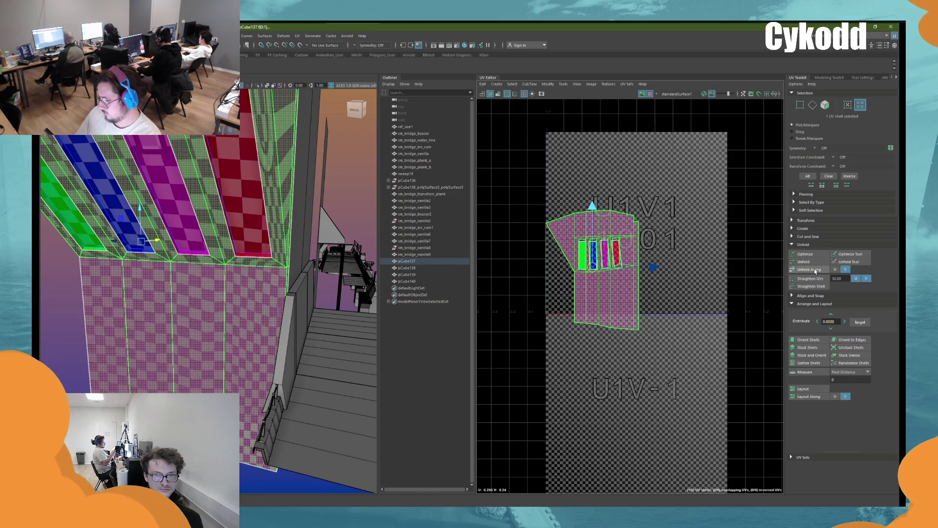
{"action": "left_click", "coordinate": [815, 270]}
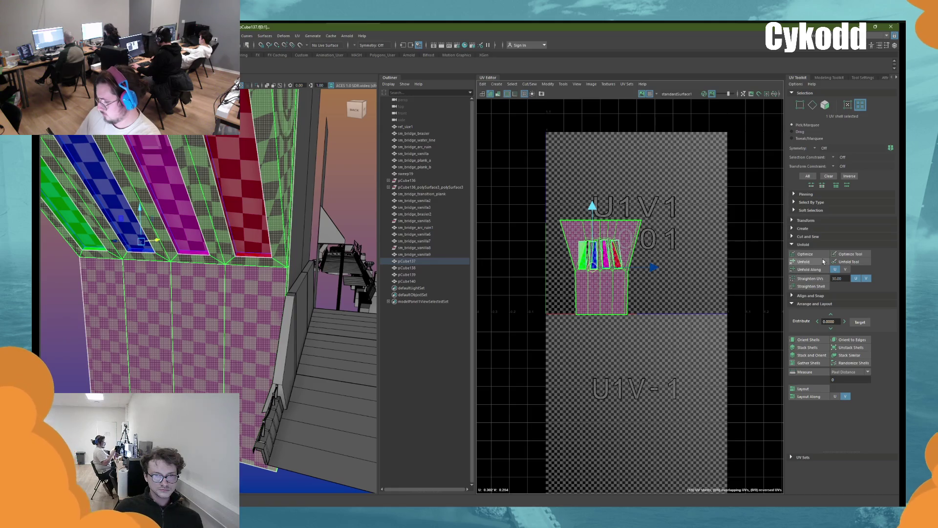
{"action": "left_click", "coordinate": [819, 254]}
{"action": "left_click", "coordinate": [796, 261]}
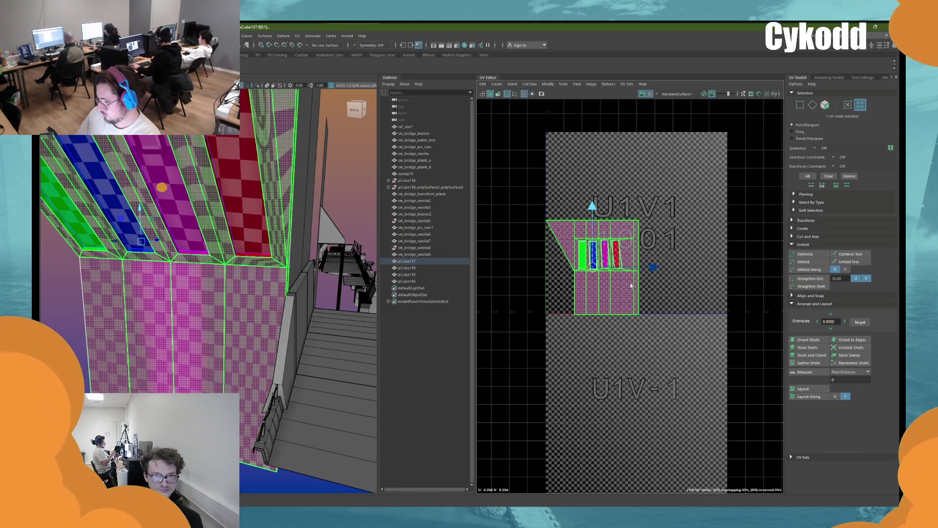
Step: Use 3D Cut and Sew to cut the wall's lower face off as its own UV shell
{"action": "scroll", "coordinate": [288, 228], "scroll_direction": "up", "scroll_amount": 3}
{"action": "key", "text": "F11"}
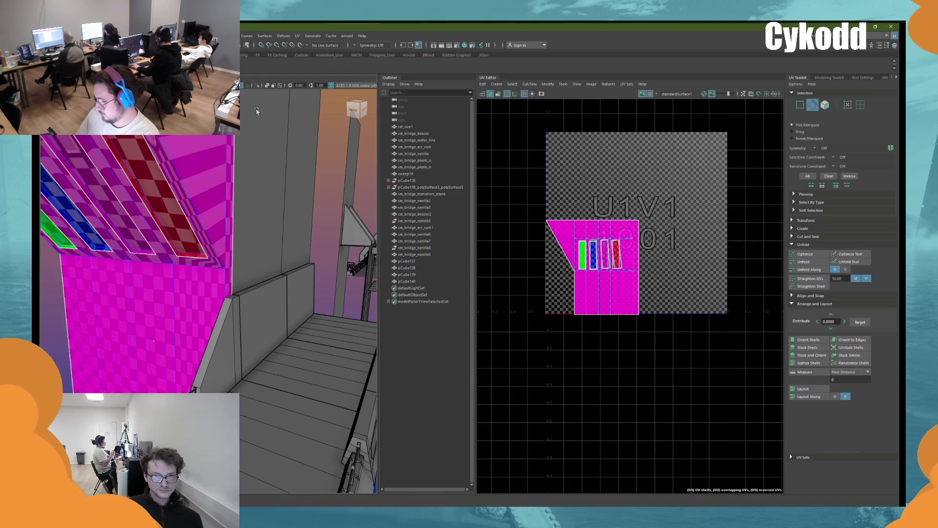
{"action": "key", "text": "c"}
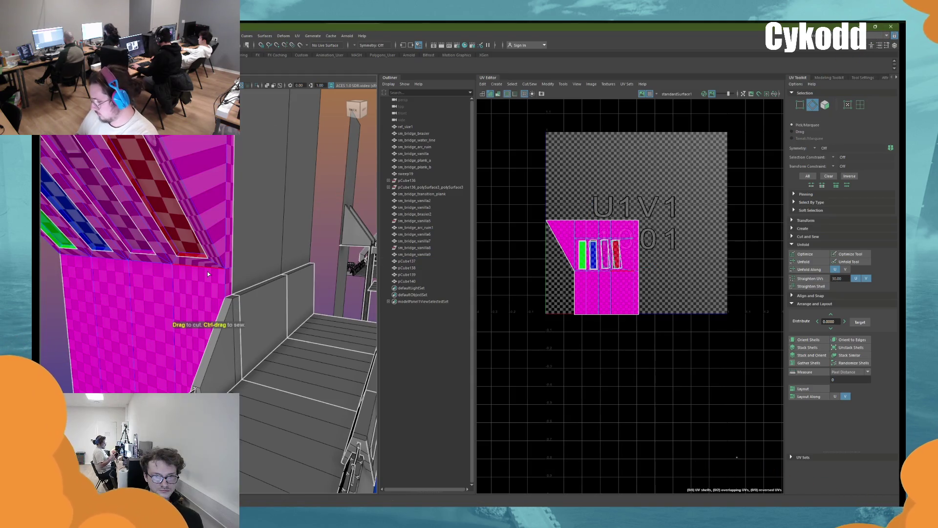
{"action": "mouse_move", "coordinate": [230, 253]}
{"action": "left_mouse_down"}
{"action": "mouse_move", "coordinate": [227, 296]}
{"action": "mouse_move", "coordinate": [206, 273]}
{"action": "left_mouse_up"}
{"action": "left_click", "coordinate": [159, 267]}
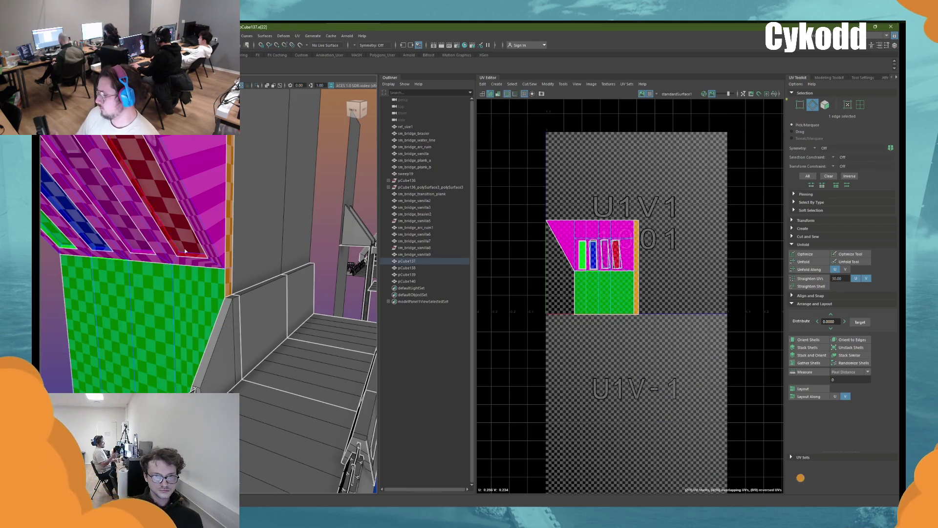
{"action": "left_click", "coordinate": [111, 264]}
{"action": "left_click_drag", "start_coordinate": [225, 240], "coordinate": [222, 289], "text": "ctrl"}
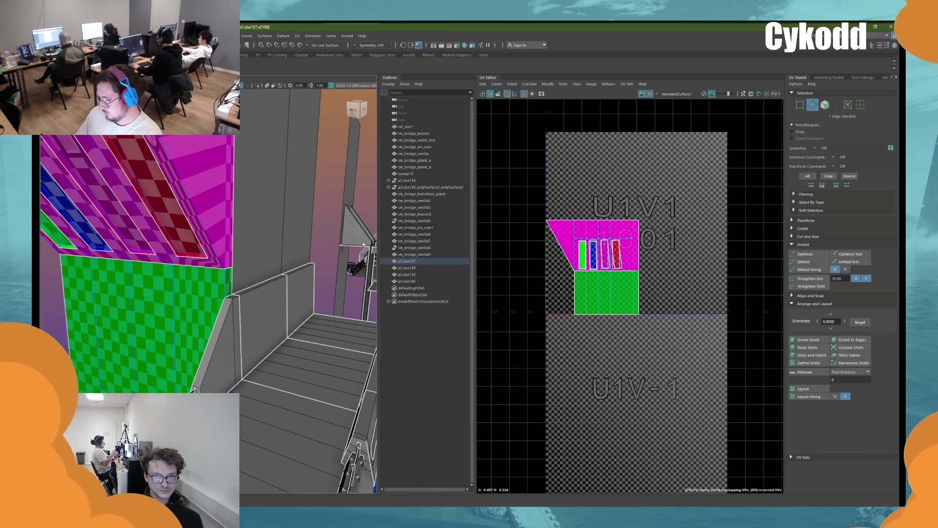
Step: Undo a trial unfold of both shells, then unfold, optimize and orient the magenta shell
{"action": "left_click", "coordinate": [636, 288]}
{"action": "left_click", "coordinate": [804, 261]}
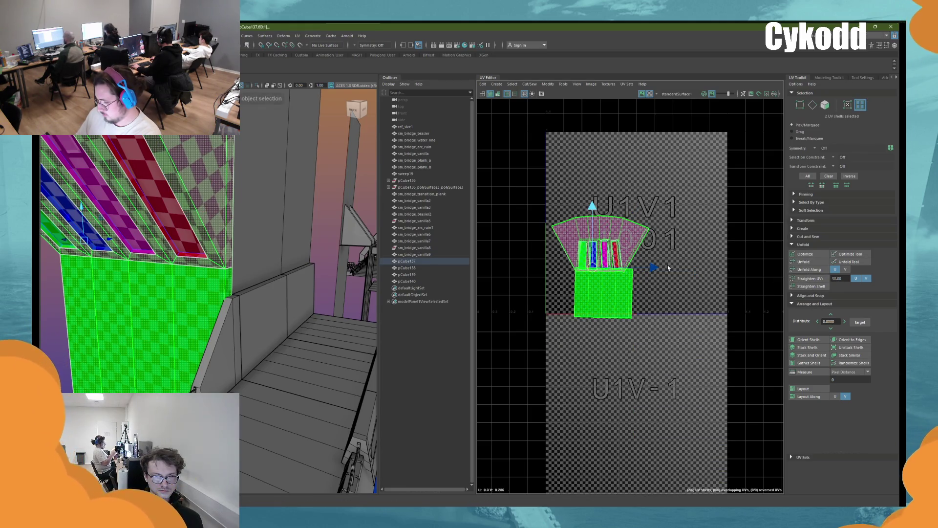
{"action": "scroll", "coordinate": [625, 259], "scroll_direction": "up", "scroll_amount": 4}
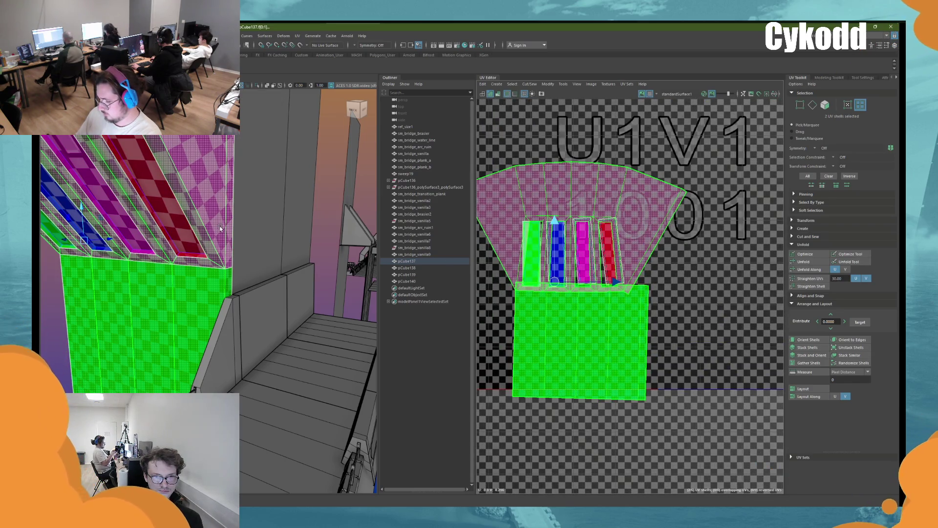
{"action": "key", "text": "ctrl+z"}
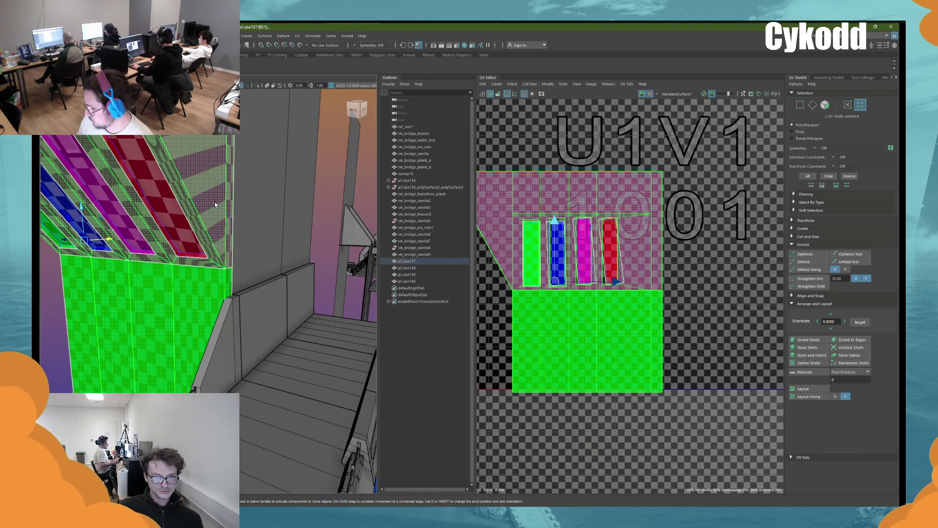
{"action": "left_click", "coordinate": [812, 105]}
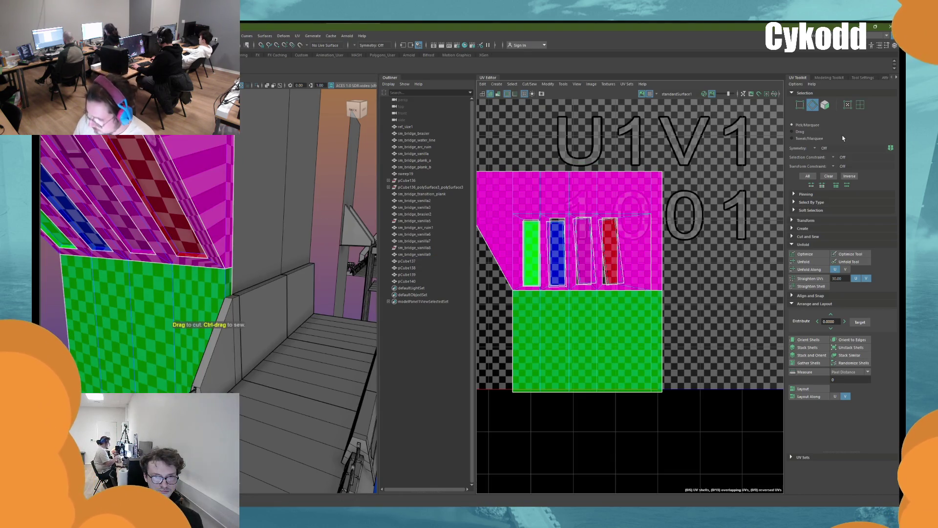
{"action": "left_click", "coordinate": [636, 192]}
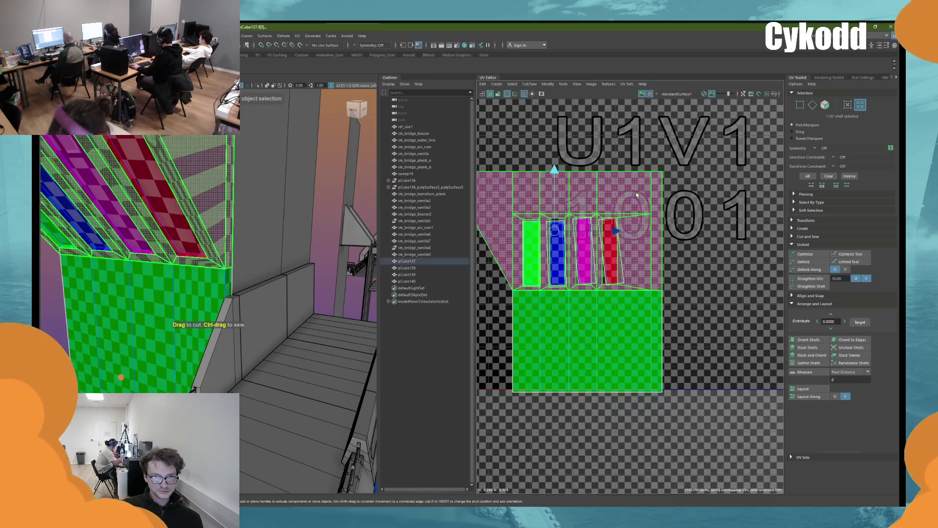
{"action": "left_click", "coordinate": [809, 262]}
{"action": "left_click", "coordinate": [806, 255]}
{"action": "left_click", "coordinate": [809, 339]}
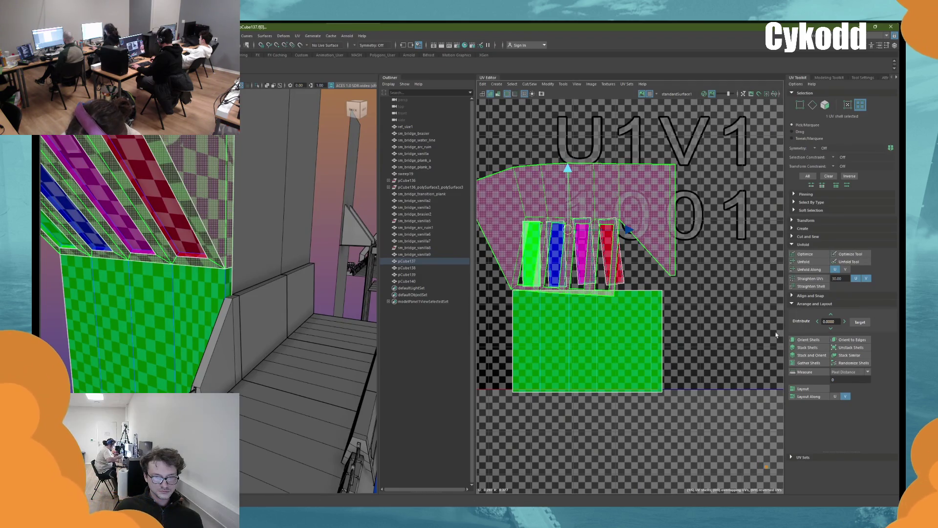
{"action": "scroll", "coordinate": [681, 264], "scroll_direction": "down", "scroll_amount": 1}
{"action": "left_click_drag", "start_coordinate": [277, 241], "coordinate": [248, 129], "text": "alt"}
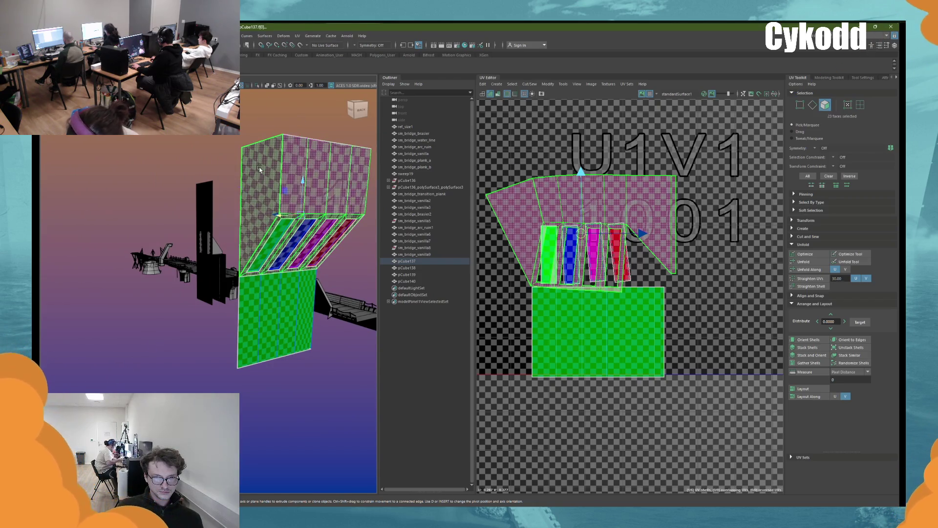
Step: Unfold, orient and optimize the sloped piece's pink shell
{"action": "key", "text": "F8"}
{"action": "mouse_move", "coordinate": [290, 159]}
{"action": "left_mouse_down", "text": "alt"}
{"action": "mouse_move", "coordinate": [320, 170]}
{"action": "mouse_move", "coordinate": [651, 182]}
{"action": "left_mouse_up", "text": "alt"}
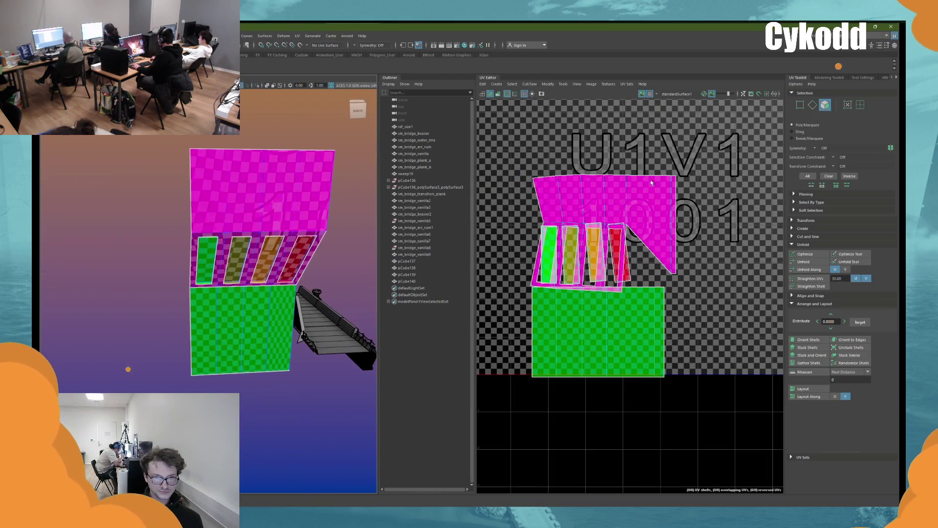
{"action": "left_click", "coordinate": [804, 261]}
{"action": "left_click", "coordinate": [809, 340]}
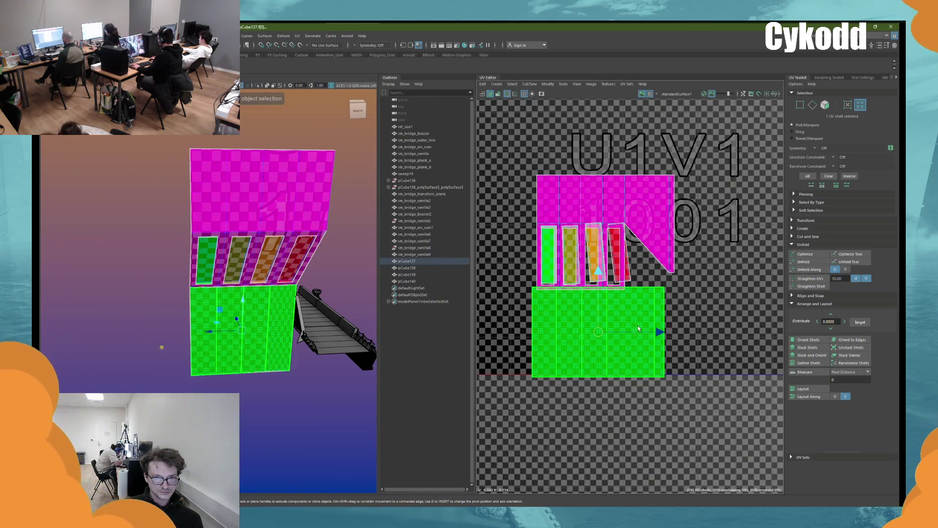
{"action": "left_click", "coordinate": [811, 253]}
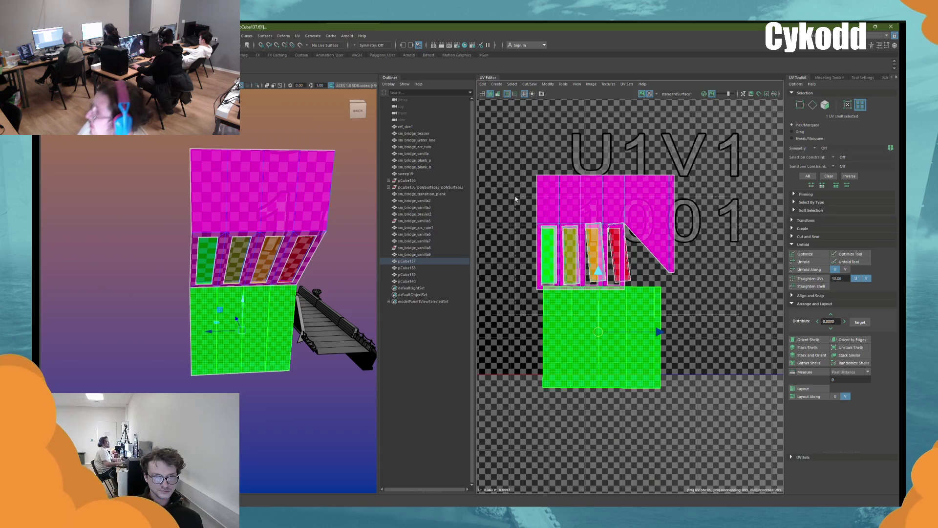
Step: Orient the six strip shells, rotate the sideways strip upright, and optimize all six
{"action": "left_click_drag", "start_coordinate": [733, 312], "coordinate": [540, 222]}
{"action": "left_click", "coordinate": [808, 339]}
{"action": "left_click", "coordinate": [628, 252]}
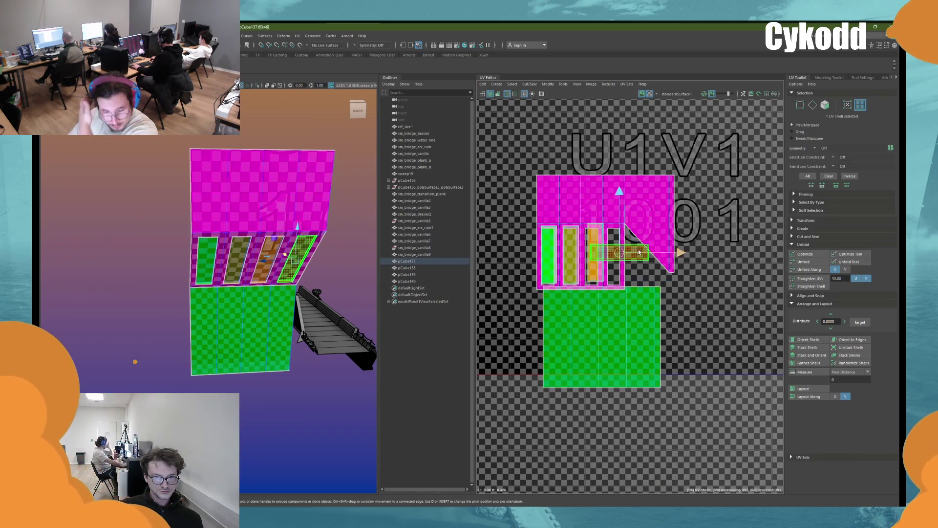
{"action": "key", "text": "e"}
{"action": "left_click_drag", "start_coordinate": [660, 273], "coordinate": [626, 295]}
{"action": "key", "text": "w"}
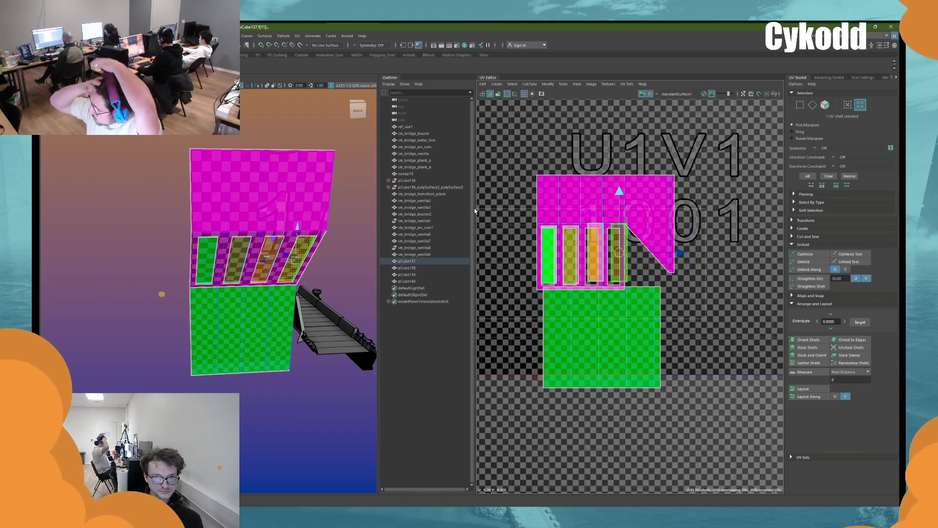
{"action": "left_click_drag", "start_coordinate": [694, 166], "coordinate": [530, 300]}
{"action": "left_click", "coordinate": [806, 254]}
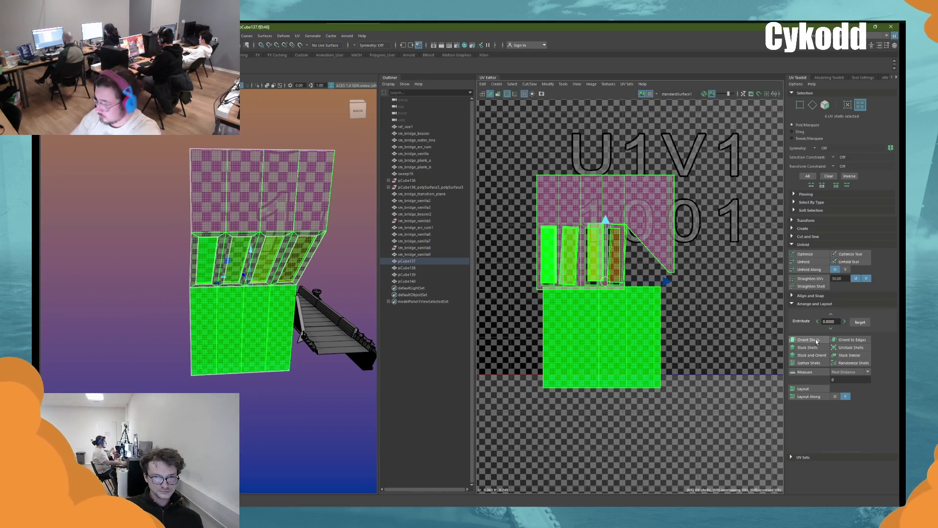
{"action": "mouse_move", "coordinate": [269, 237]}
{"action": "left_mouse_down", "text": "alt"}
{"action": "mouse_move", "coordinate": [259, 236]}
{"action": "mouse_move", "coordinate": [275, 203]}
{"action": "mouse_move", "coordinate": [269, 222]}
{"action": "left_mouse_up", "text": "alt"}
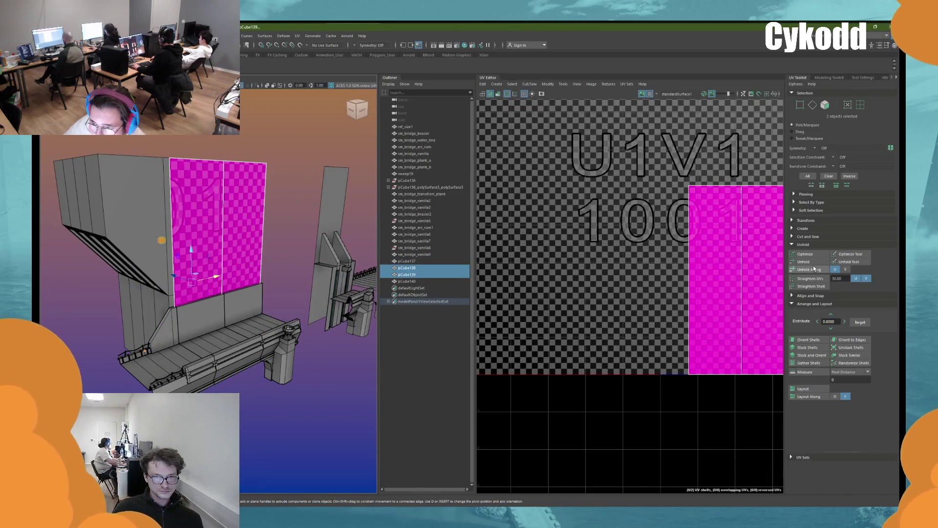
Step: Select and frame sm_bridge_vanilla3 and sm_bridge_vanilla9, then pick both bench back-panel UV shells
{"action": "left_click", "coordinate": [218, 301]}
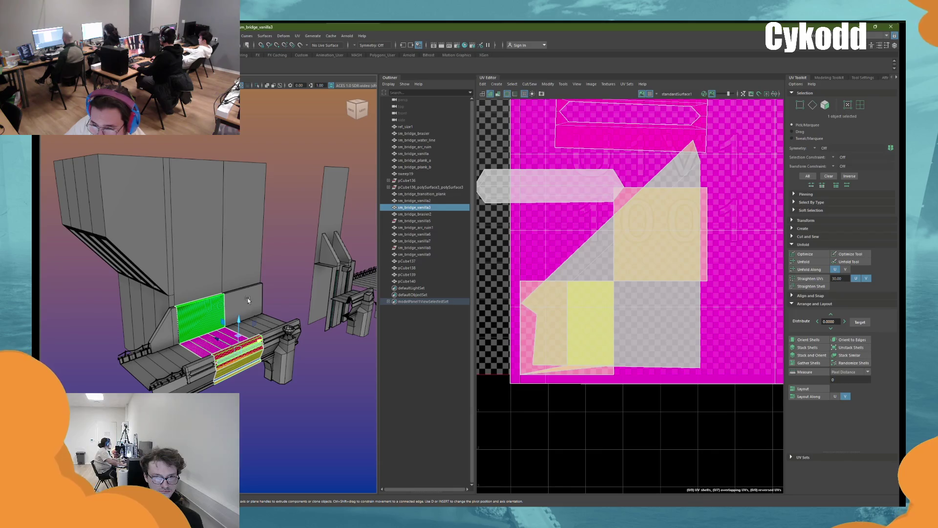
{"action": "left_click", "coordinate": [252, 304], "text": "shift"}
{"action": "key", "text": "f"}
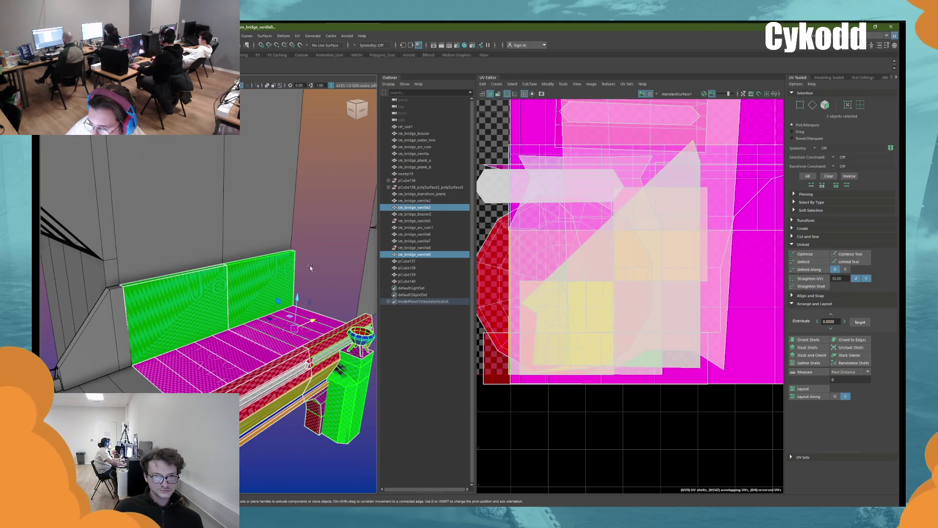
{"action": "mouse_move", "coordinate": [259, 289]}
{"action": "right_mouse_down"}
{"action": "mouse_move", "coordinate": [288, 265]}
{"action": "mouse_move", "coordinate": [272, 264]}
{"action": "right_mouse_up"}
{"action": "left_click", "coordinate": [272, 264]}
{"action": "left_click", "coordinate": [235, 293]}
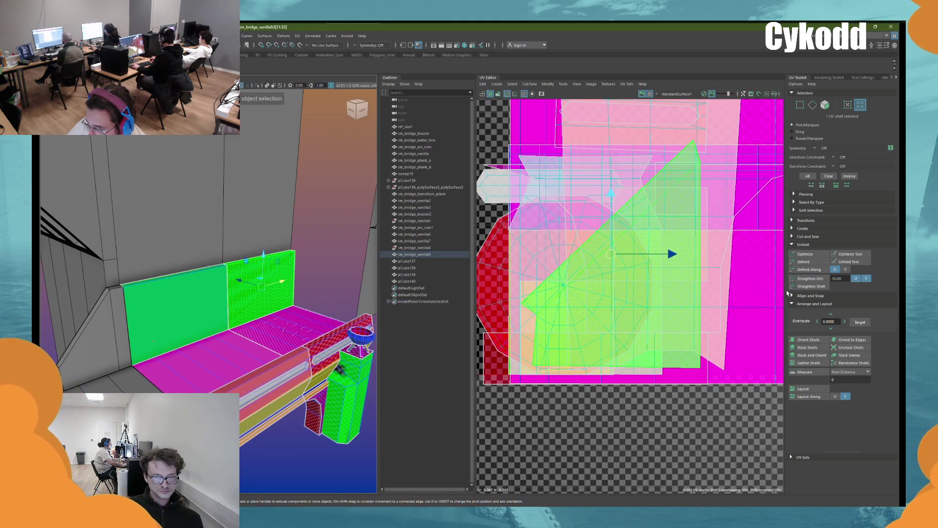
{"action": "left_click", "coordinate": [209, 303]}
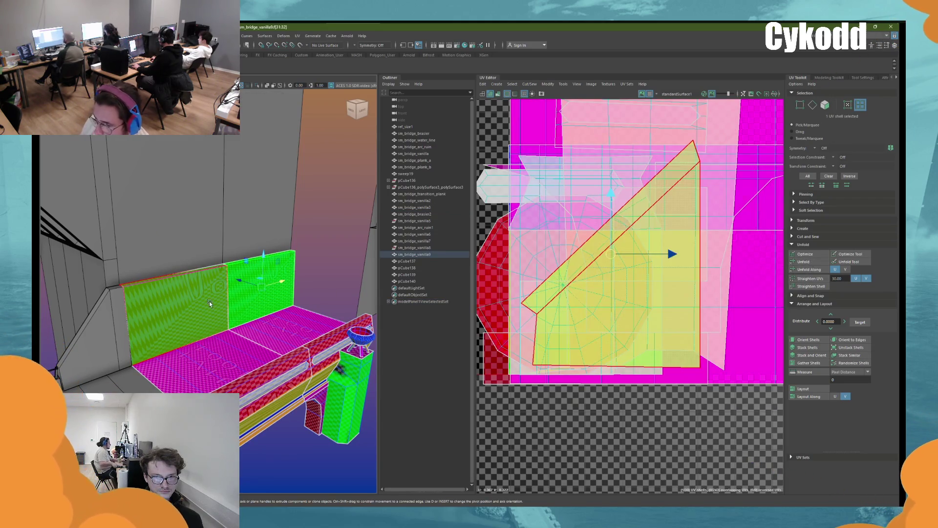
{"action": "left_click", "coordinate": [241, 287], "text": "shift"}
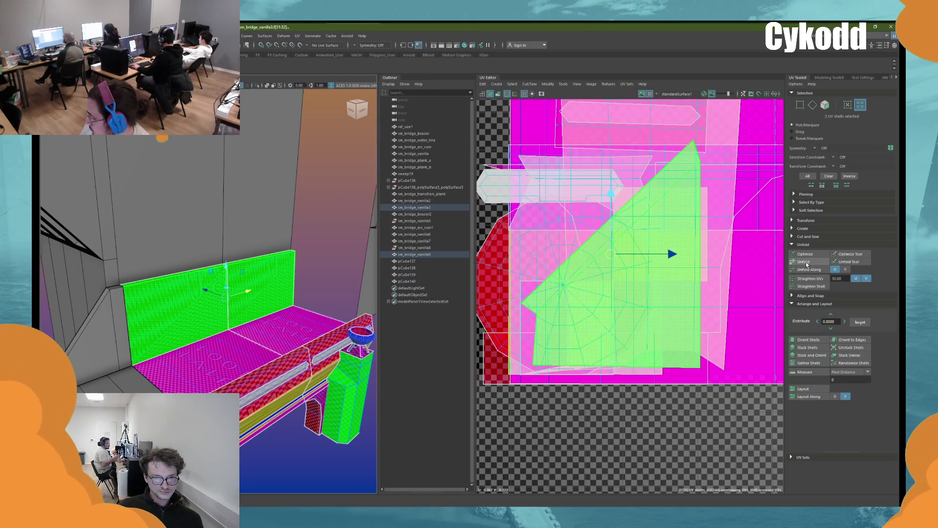
Step: Frame the scene and marquee-select every UV shell of the bench pieces
{"action": "key", "text": "a"}
{"action": "scroll", "coordinate": [753, 342], "scroll_direction": "down", "scroll_amount": 3}
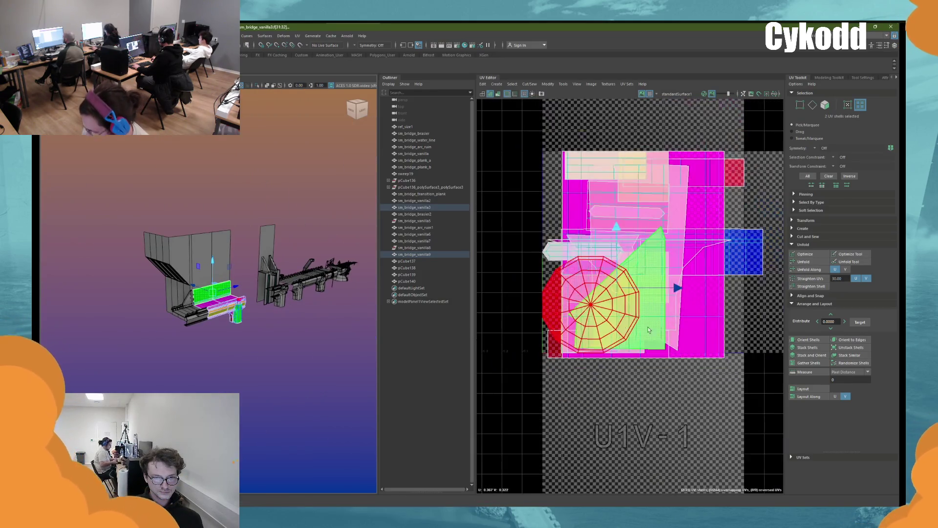
{"action": "left_click_drag", "start_coordinate": [766, 375], "coordinate": [691, 340]}
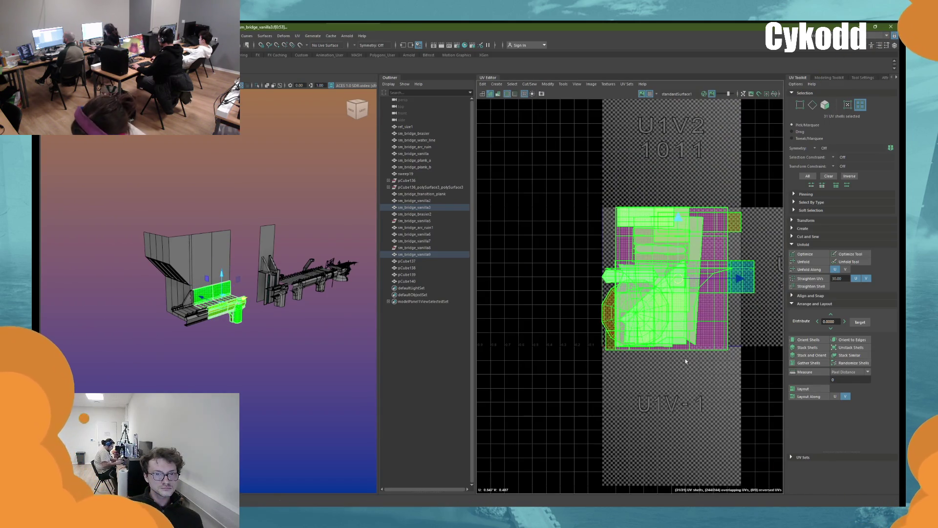
{"action": "key", "text": "f"}
{"action": "right_click_drag", "start_coordinate": [246, 218], "coordinate": [286, 231]}
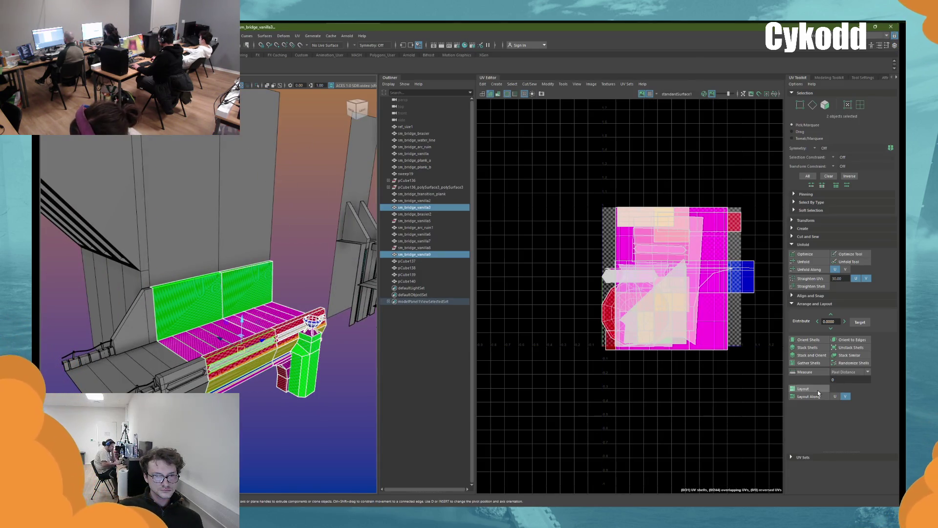
{"action": "left_click", "coordinate": [345, 326]}
Step: Select all 21 UV shells of sm_bridge_vanilla9, then clear the selection
{"action": "left_click", "coordinate": [314, 330]}
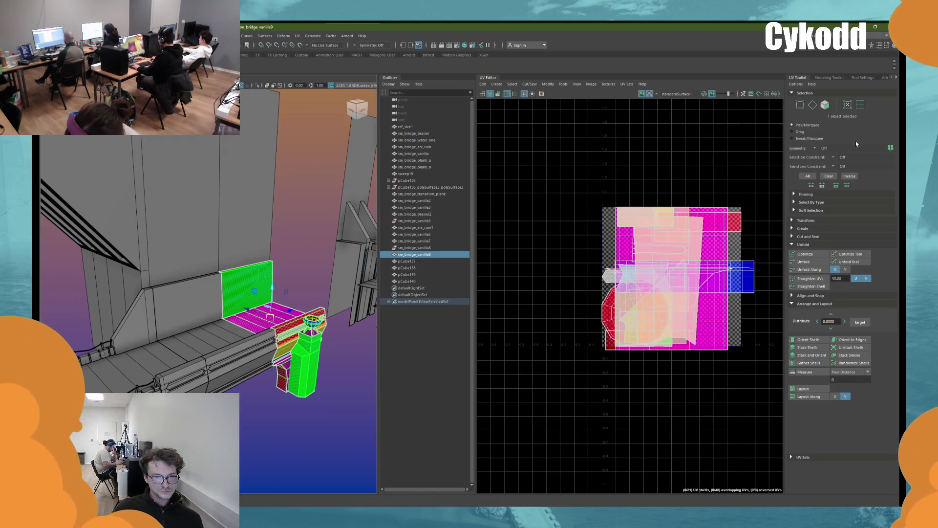
{"action": "key", "text": "F8"}
{"action": "left_click", "coordinate": [860, 104]}
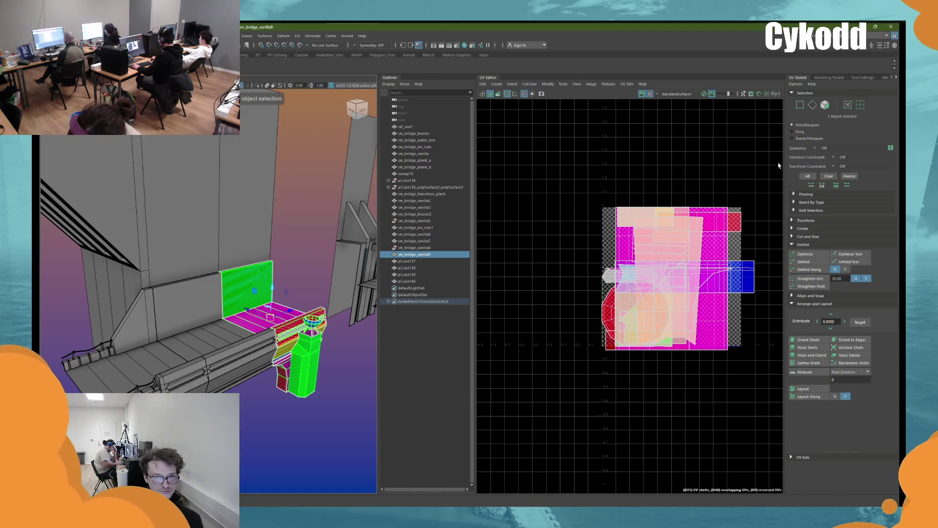
{"action": "left_click_drag", "start_coordinate": [582, 184], "coordinate": [763, 359]}
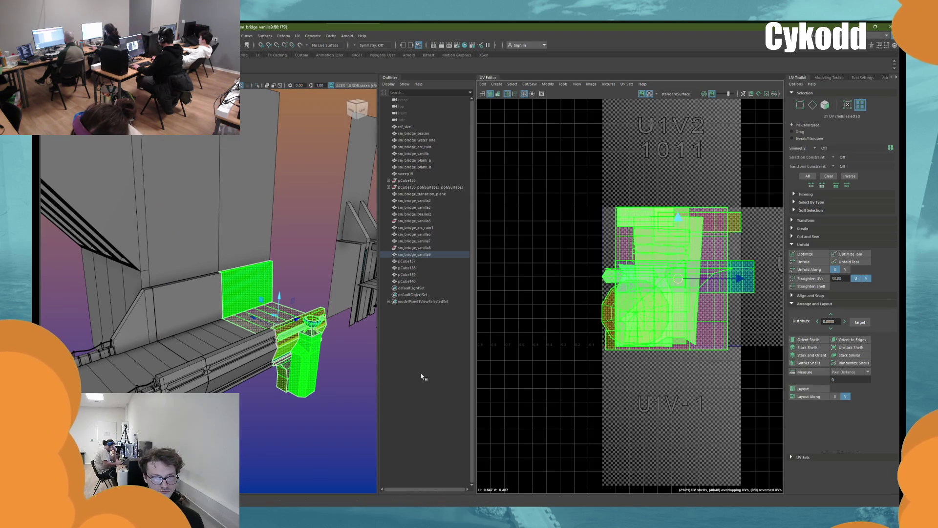
{"action": "left_click", "coordinate": [297, 196]}
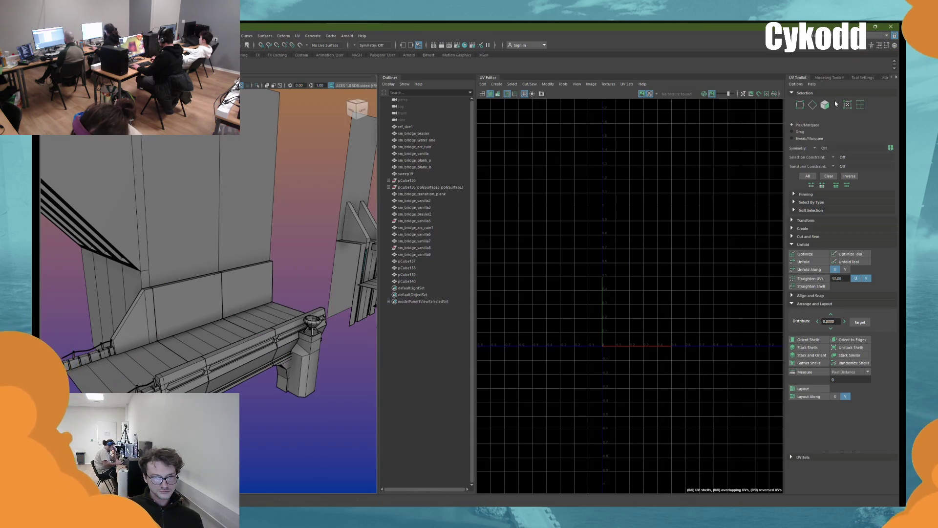
Step: Close the Maya window, then select the tall wall piece to inspect its UVs
{"action": "mouse_move", "coordinate": [894, 26]}
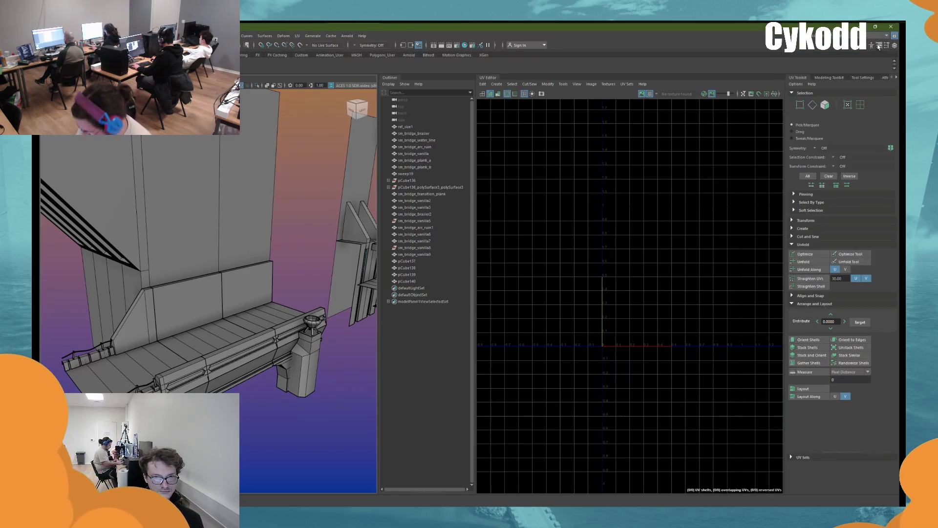
{"action": "left_click", "coordinate": [887, 27]}
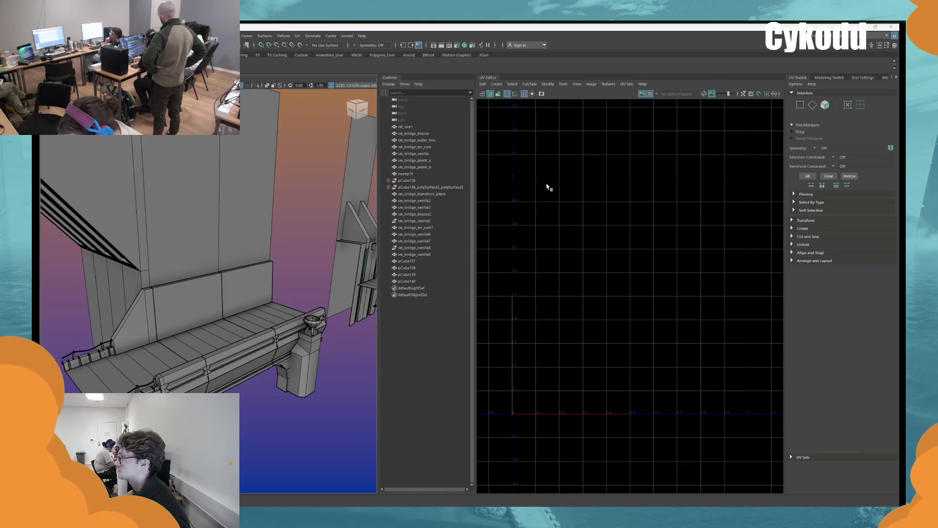
{"action": "left_click", "coordinate": [210, 225]}
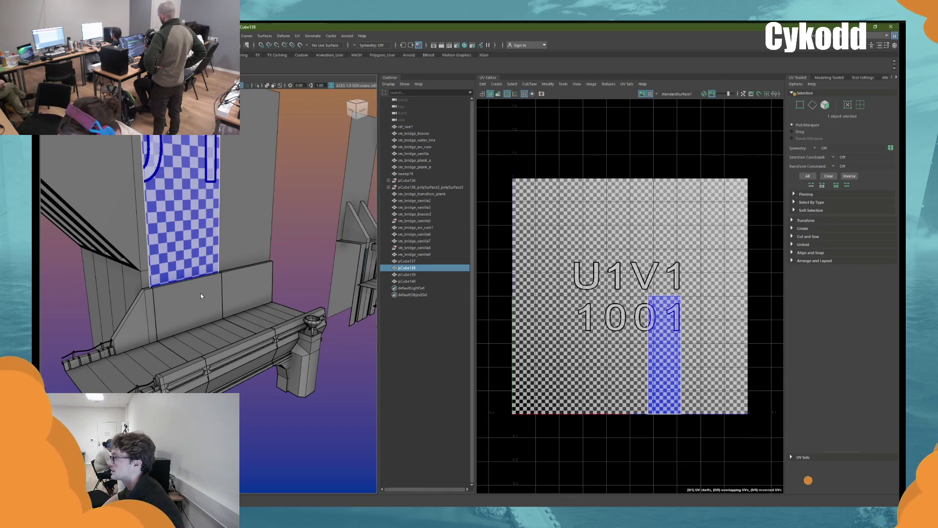
Step: Select sm_bridge_vanilla3 and sm_bridge_vanilla9 and pack their UV shells into the 0–1 tile with Layout
{"action": "left_click", "coordinate": [221, 295]}
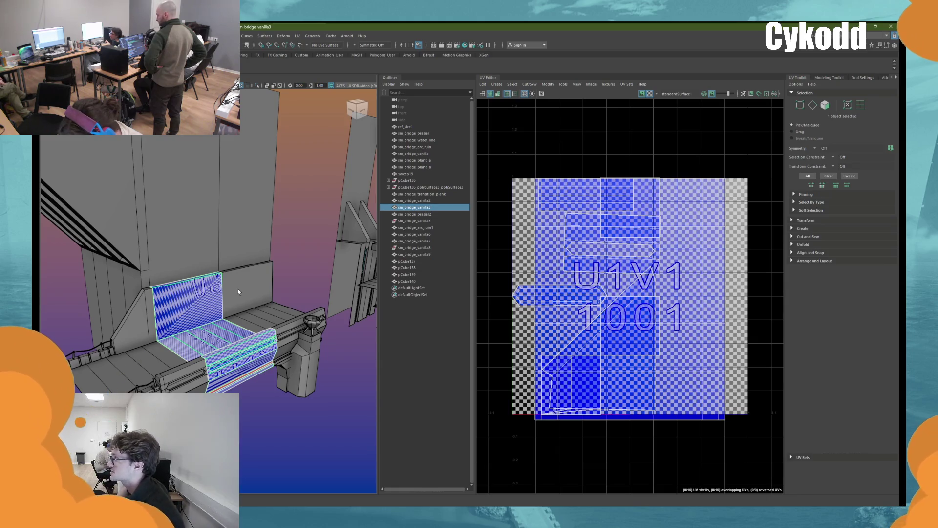
{"action": "left_click", "coordinate": [232, 311], "text": "shift"}
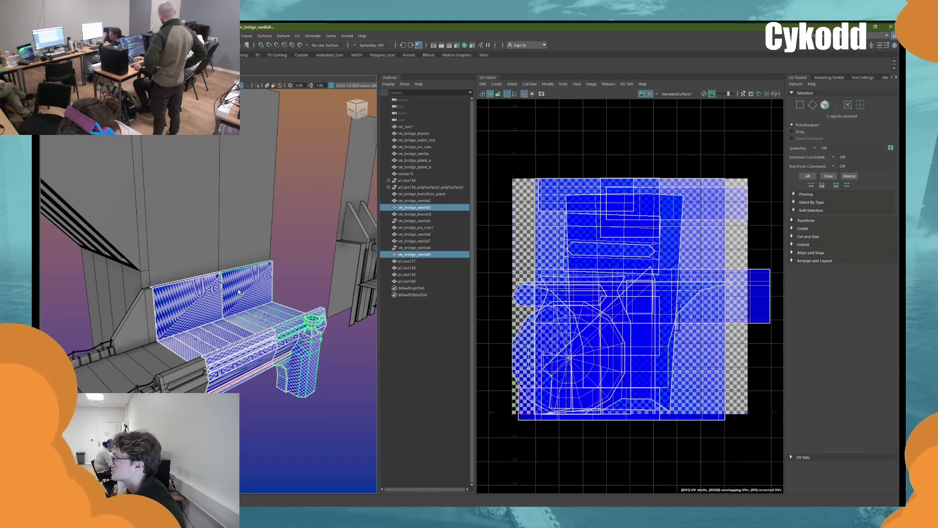
{"action": "left_click", "coordinate": [231, 312]}
{"action": "left_click", "coordinate": [196, 313], "text": "shift"}
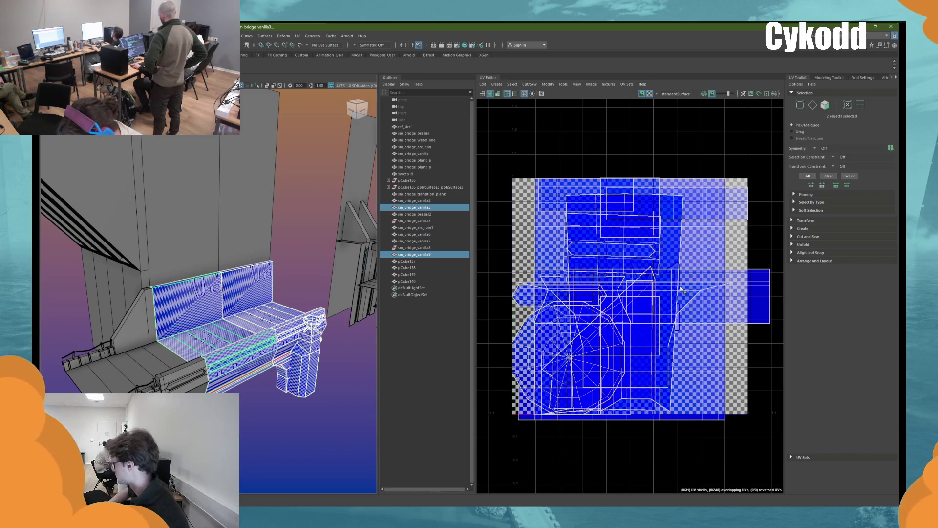
{"action": "left_click", "coordinate": [830, 262]}
{"action": "left_click", "coordinate": [817, 245]}
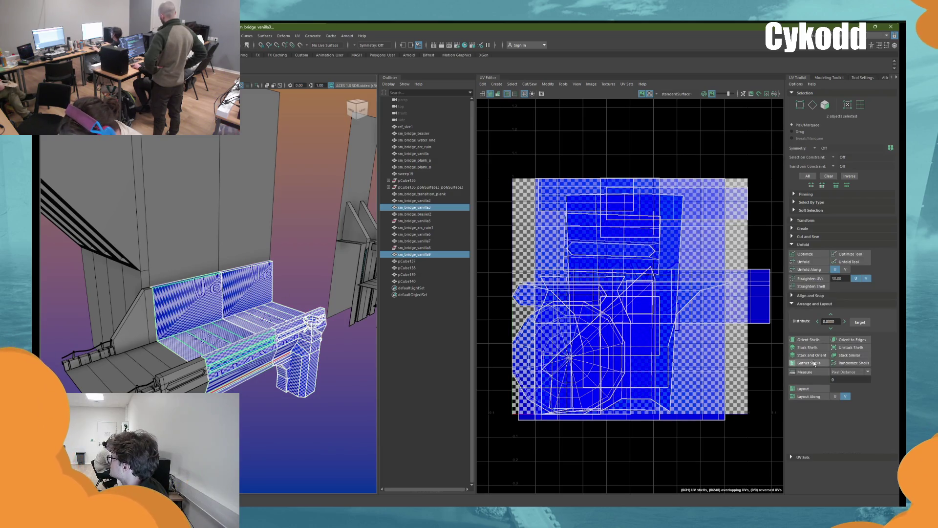
{"action": "left_click", "coordinate": [809, 387]}
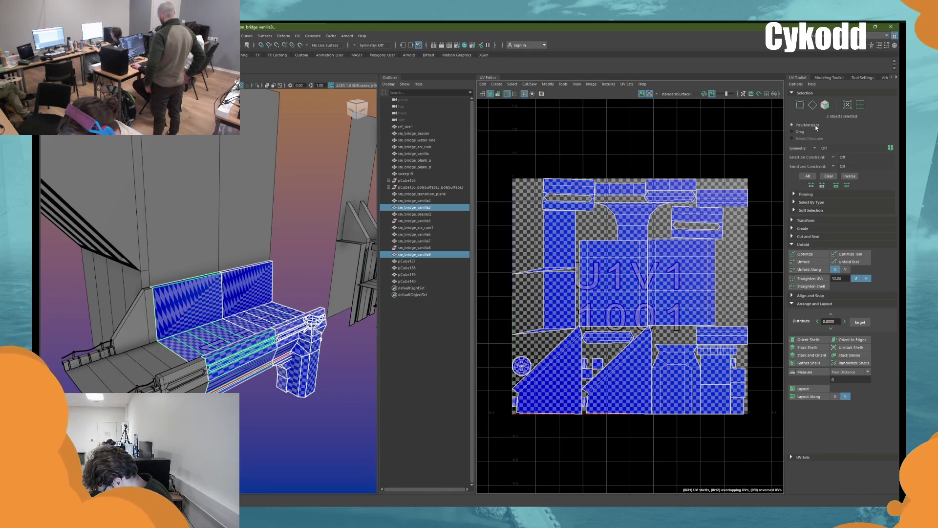
Step: Unfold the two seat-back panel shells and orient them upright
{"action": "key", "text": "F8"}
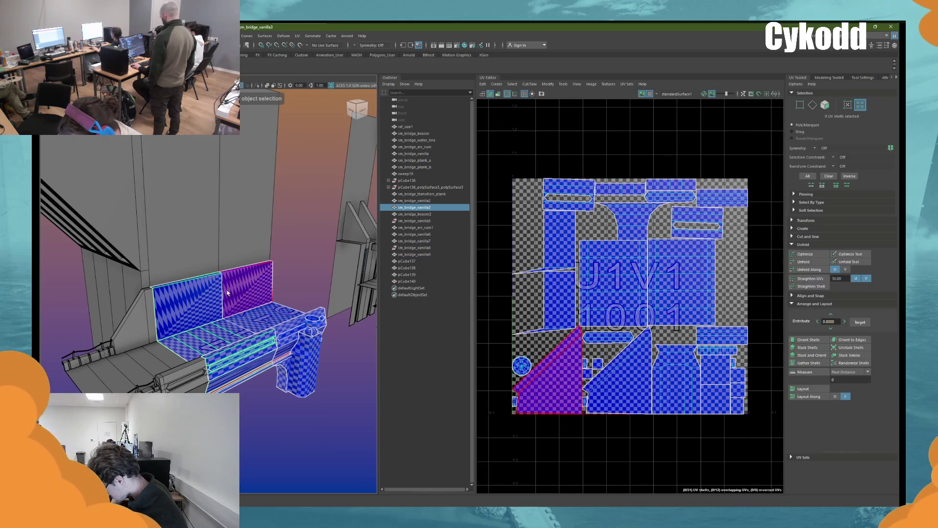
{"action": "left_click", "coordinate": [224, 300]}
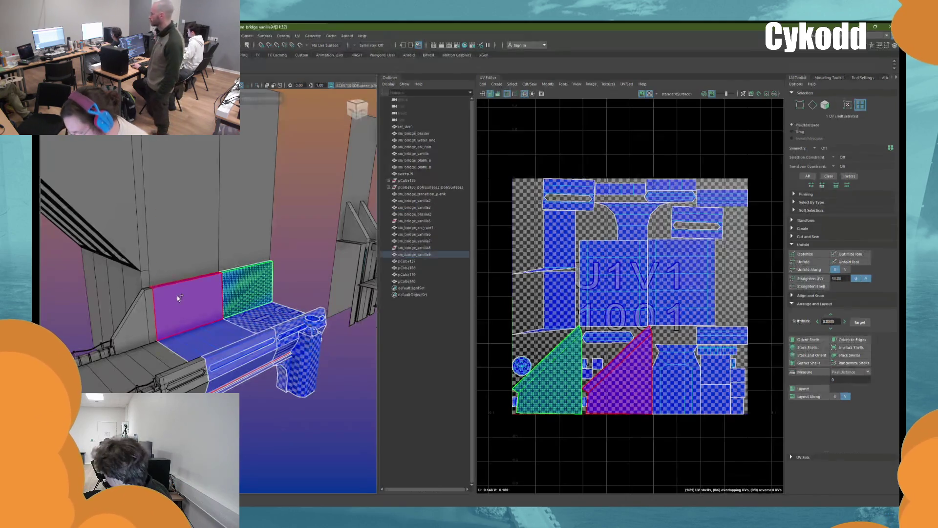
{"action": "left_click", "coordinate": [177, 295], "text": "shift"}
{"action": "left_click", "coordinate": [809, 262]}
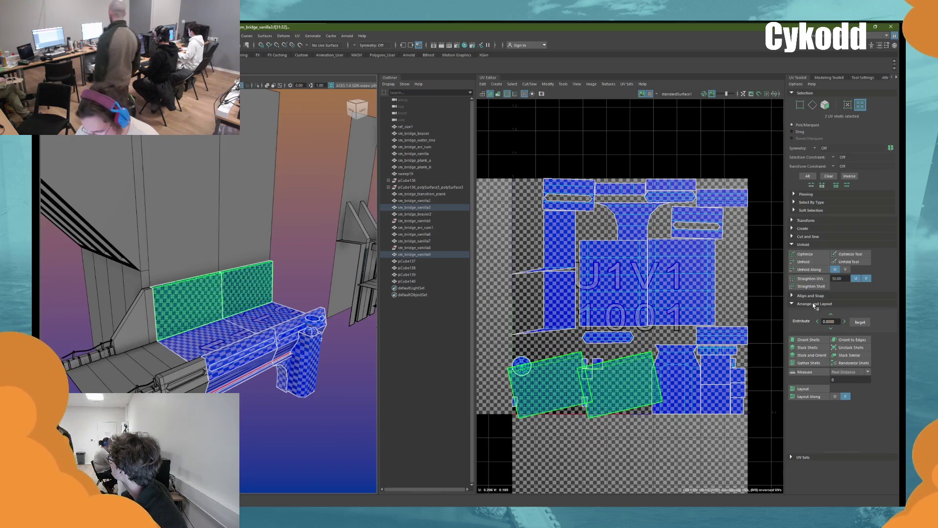
{"action": "left_click", "coordinate": [808, 340]}
{"action": "key", "text": "e"}
{"action": "left_click_drag", "start_coordinate": [635, 386], "coordinate": [655, 421]}
{"action": "key", "text": "ctrl+z"}
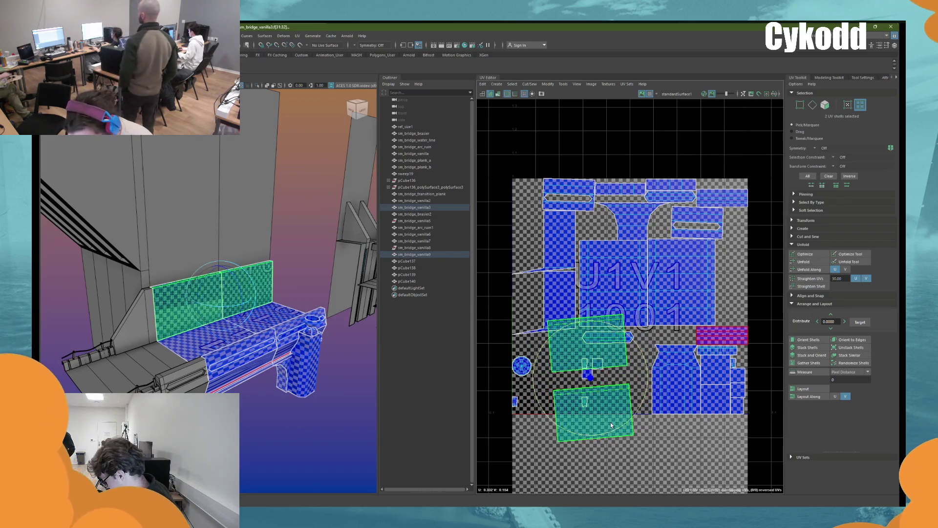
{"action": "key", "text": "w"}
Step: Select two of the bench's side strip shells and convert the selection to faces
{"action": "left_click_drag", "start_coordinate": [263, 327], "coordinate": [220, 324], "text": "alt"}
{"action": "scroll", "coordinate": [220, 323], "scroll_direction": "up", "scroll_amount": 3}
{"action": "left_click", "coordinate": [218, 325]}
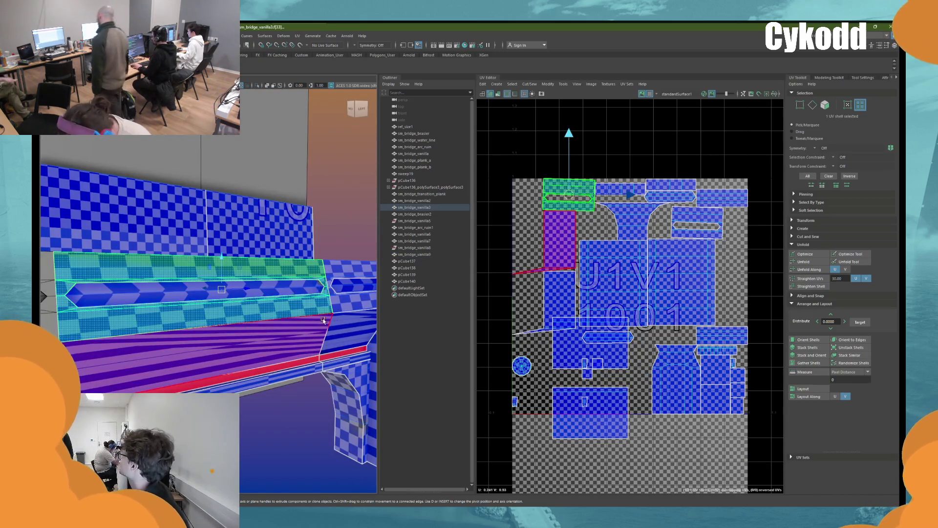
{"action": "left_click", "coordinate": [325, 326]}
{"action": "left_click", "coordinate": [282, 350], "text": "shift"}
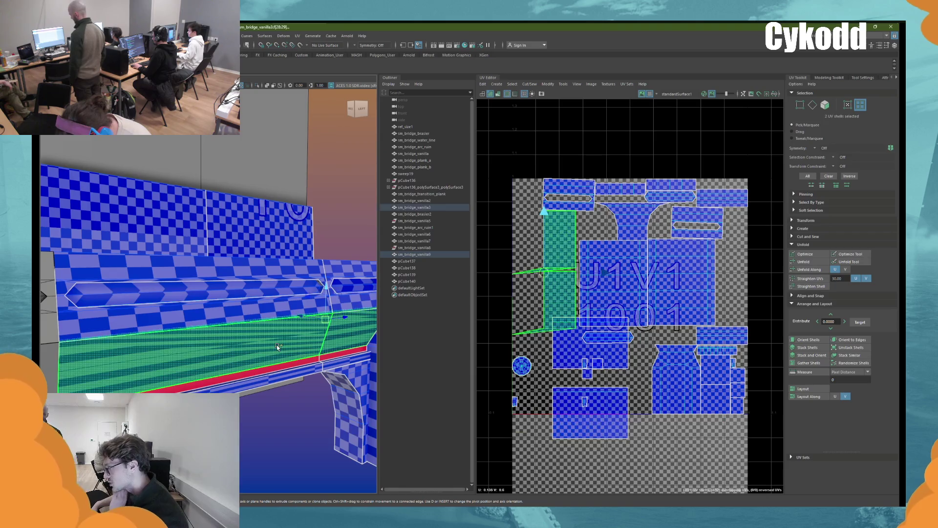
{"action": "key", "text": "f"}
{"action": "right_click", "coordinate": [287, 233]}
{"action": "right_click_drag", "start_coordinate": [288, 238], "coordinate": [287, 251]}
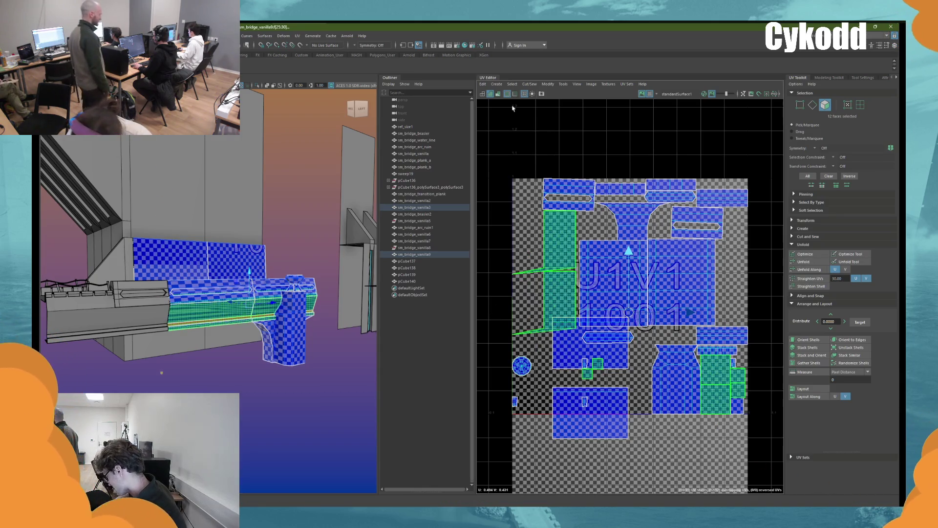
Step: Planar-project the side strip faces, then straighten, unfold and orient the strip shells upright
{"action": "left_click", "coordinate": [497, 84]}
{"action": "left_click", "coordinate": [507, 138]}
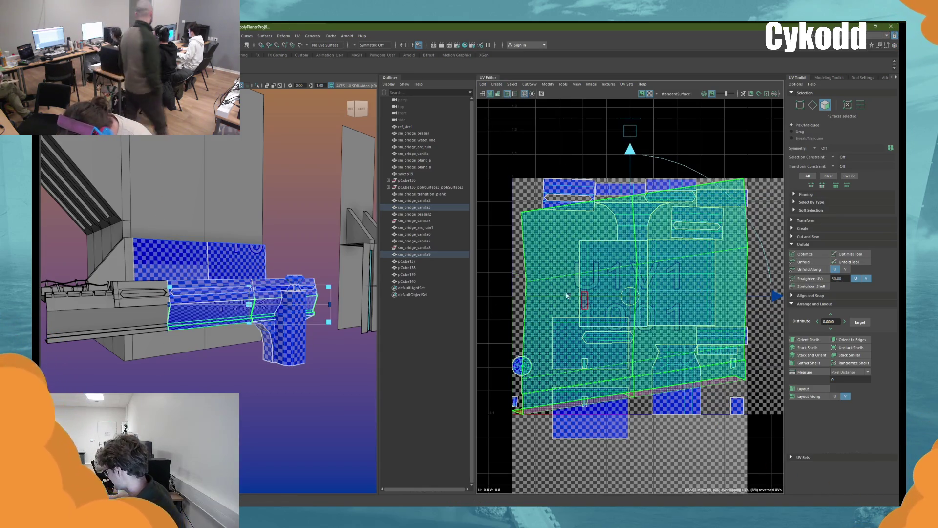
{"action": "key", "text": "f"}
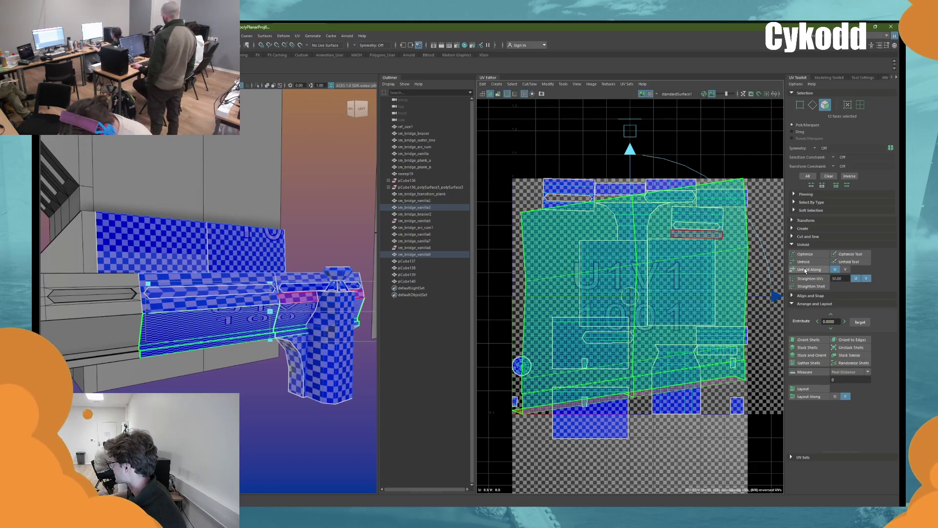
{"action": "left_click", "coordinate": [806, 269]}
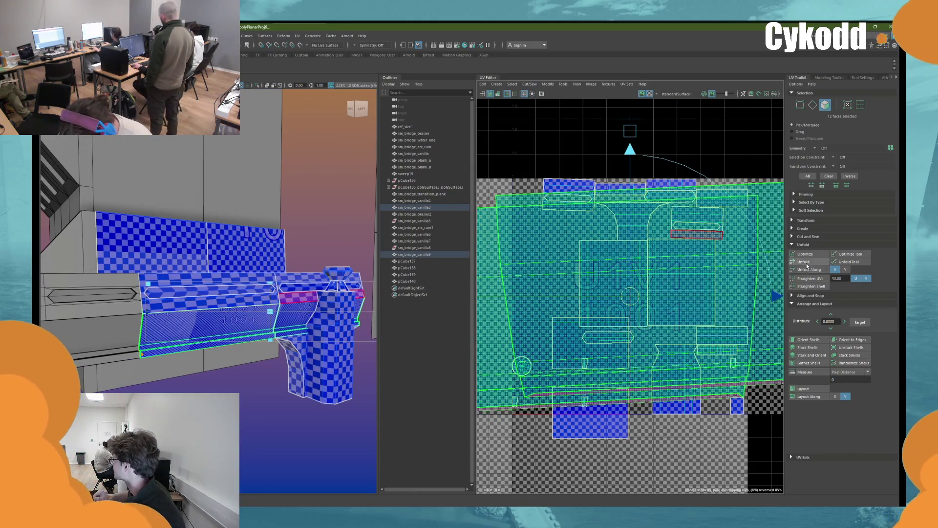
{"action": "key", "text": "e"}
{"action": "key", "text": "w"}
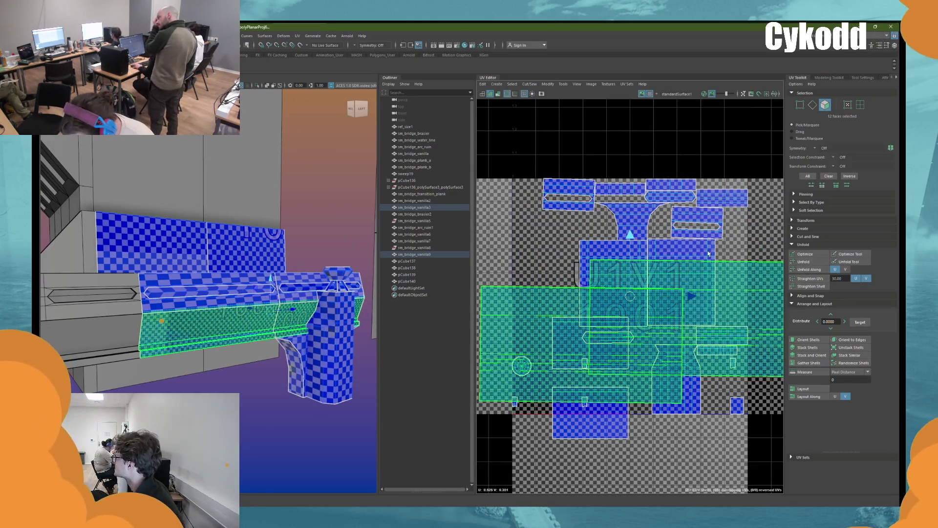
{"action": "left_click", "coordinate": [303, 296]}
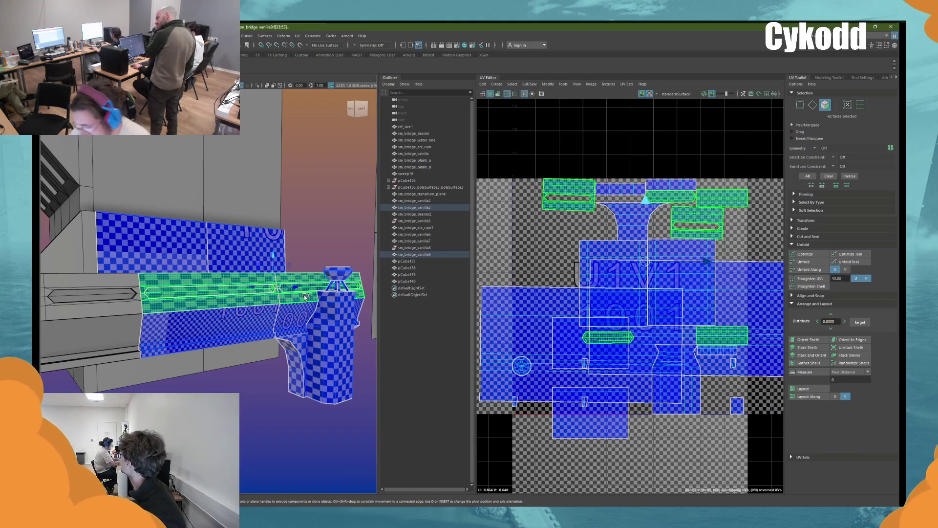
{"action": "left_click", "coordinate": [806, 264]}
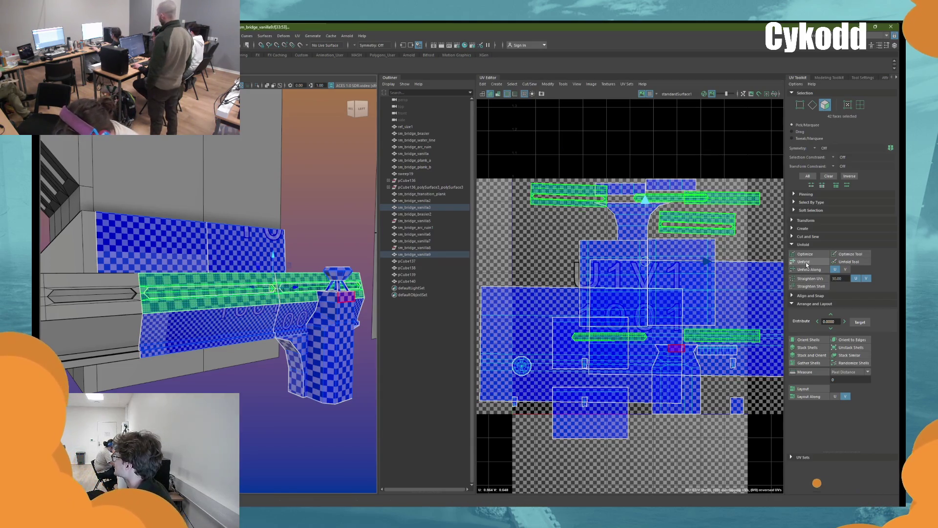
{"action": "left_click", "coordinate": [802, 340]}
Step: Repack all the piece's UV shells into the 0–1 tile and return to the Modeling workspace
{"action": "key", "text": "a"}
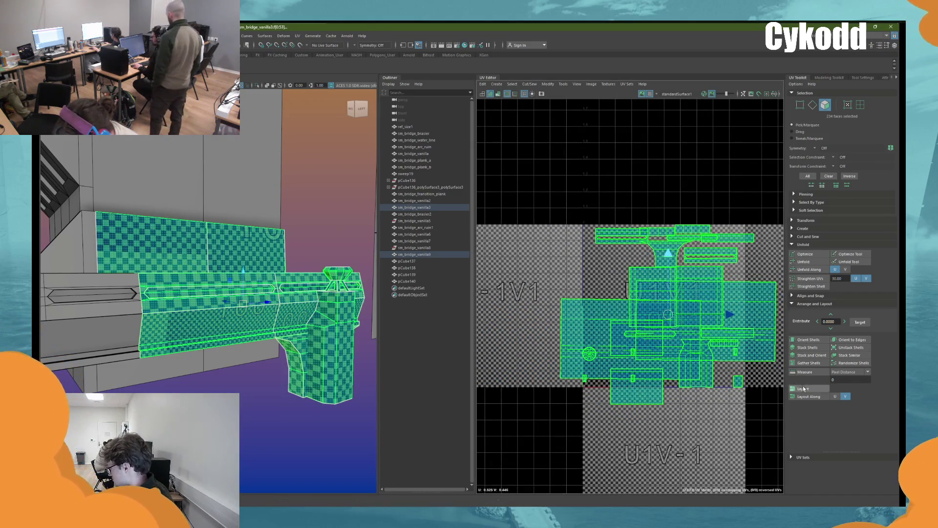
{"action": "left_click", "coordinate": [800, 388]}
{"action": "scroll", "coordinate": [719, 337], "scroll_direction": "up", "scroll_amount": 5}
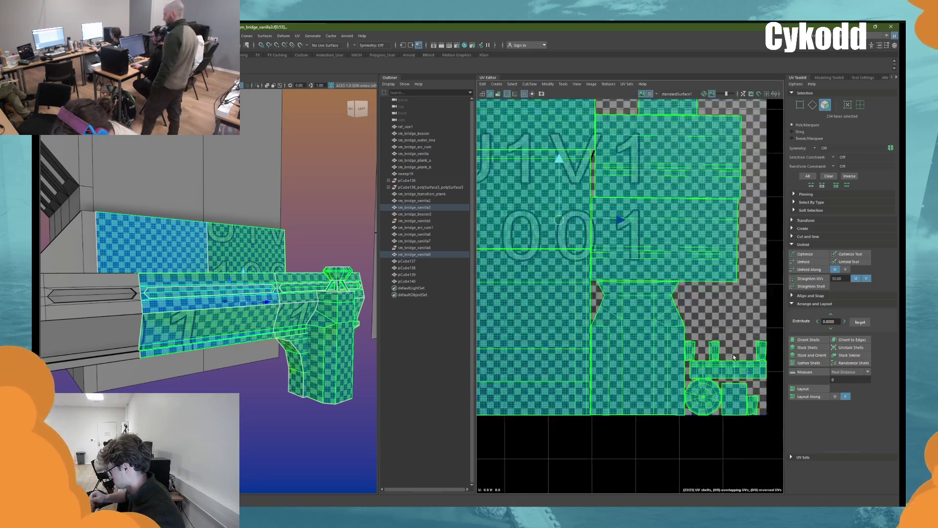
{"action": "left_click", "coordinate": [715, 344]}
{"action": "left_click", "coordinate": [886, 35]}
{"action": "left_click", "coordinate": [851, 68]}
{"action": "right_click_drag", "start_coordinate": [636, 161], "coordinate": [661, 154]}
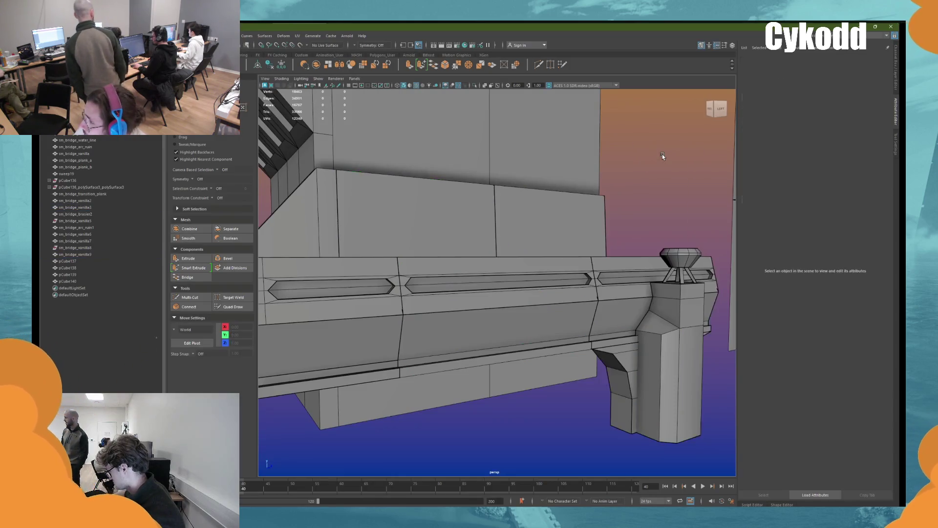
Step: Inspect sm_bridge_vanilla9 and sm_bridge_vanilla3 from several angles
{"action": "mouse_move", "coordinate": [662, 154]}
{"action": "left_mouse_down", "text": "alt"}
{"action": "mouse_move", "coordinate": [591, 274]}
{"action": "mouse_move", "coordinate": [509, 276]}
{"action": "mouse_move", "coordinate": [465, 265]}
{"action": "left_mouse_up", "text": "alt"}
{"action": "left_click", "coordinate": [553, 257]}
{"action": "mouse_move", "coordinate": [452, 313]}
{"action": "left_mouse_down", "text": "alt"}
{"action": "mouse_move", "coordinate": [468, 278]}
{"action": "mouse_move", "coordinate": [541, 218]}
{"action": "mouse_move", "coordinate": [538, 248]}
{"action": "mouse_move", "coordinate": [555, 280]}
{"action": "left_mouse_up", "text": "alt"}
{"action": "left_click", "coordinate": [469, 277]}
{"action": "key", "text": "f"}
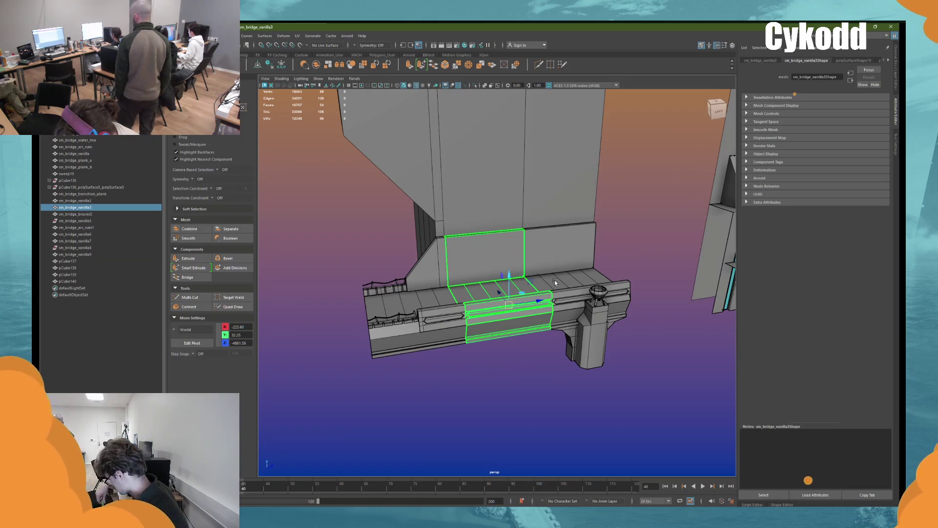
{"action": "mouse_move", "coordinate": [555, 280]}
{"action": "left_mouse_down", "text": "alt"}
{"action": "mouse_move", "coordinate": [591, 241]}
{"action": "mouse_move", "coordinate": [494, 221]}
{"action": "mouse_move", "coordinate": [506, 259]}
{"action": "mouse_move", "coordinate": [484, 230]}
{"action": "left_mouse_up", "text": "alt"}
Step: Select pCube138, pCube139 and pCube141 in turn, ending with pCube137 selected
{"action": "left_click", "coordinate": [450, 186]}
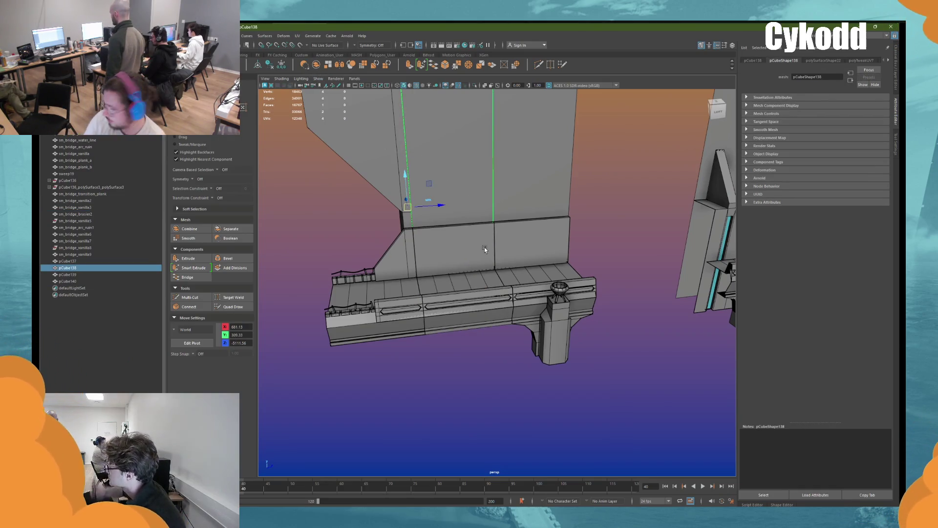
{"action": "left_click", "coordinate": [375, 119], "text": "shift"}
{"action": "left_click", "coordinate": [557, 298]}
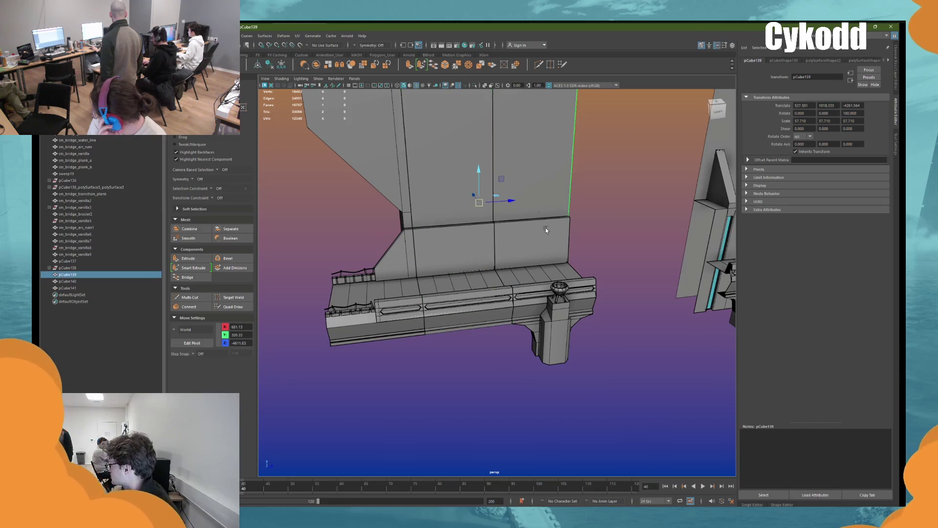
{"action": "left_click", "coordinate": [548, 253], "text": "shift"}
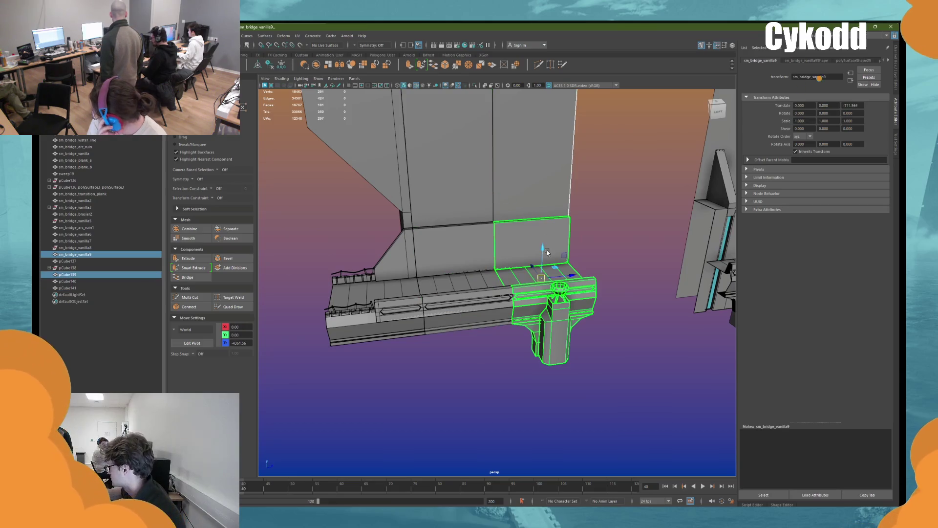
{"action": "left_click", "coordinate": [317, 65]}
{"action": "key", "text": "f"}
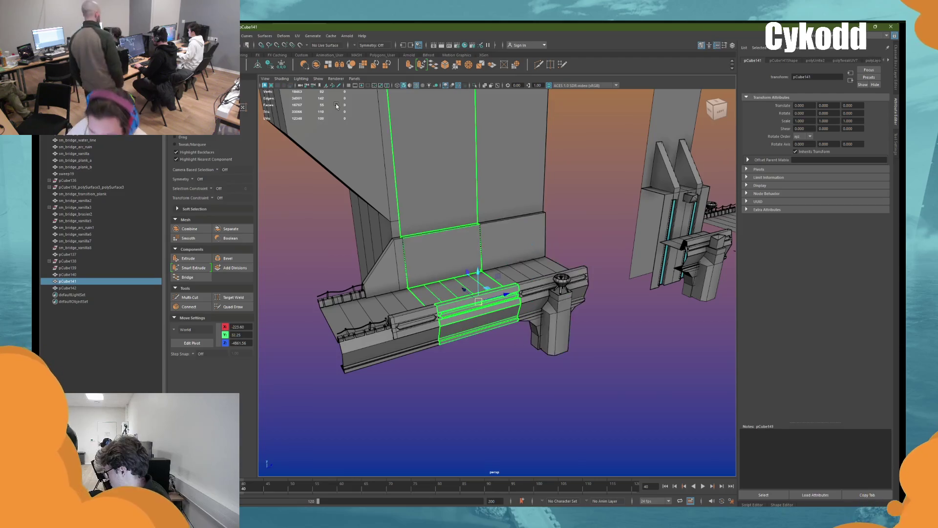
{"action": "left_click", "coordinate": [324, 218]}
{"action": "mouse_move", "coordinate": [325, 218]}
{"action": "left_mouse_down", "text": "alt"}
{"action": "mouse_move", "coordinate": [423, 240]}
{"action": "mouse_move", "coordinate": [416, 232]}
{"action": "left_mouse_up", "text": "alt"}
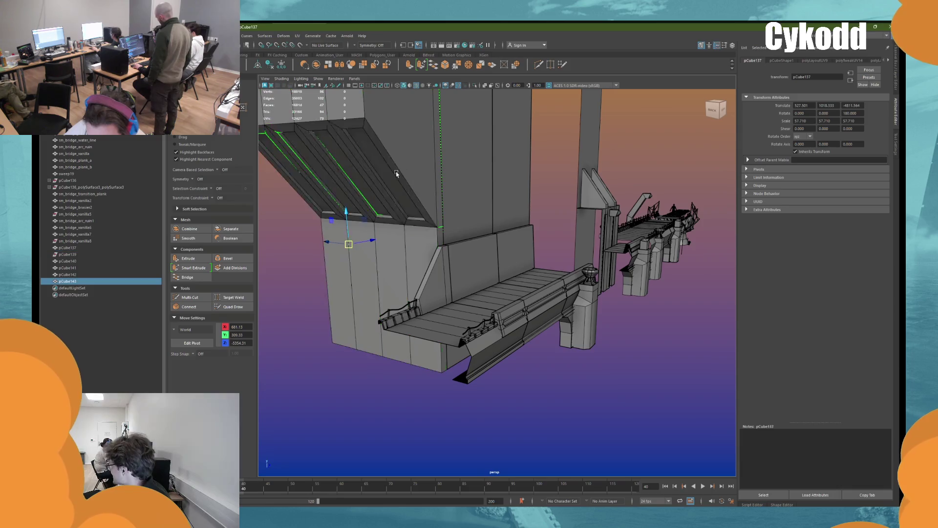
Step: Duplicate pCube137 as pCube143 and extrude edges from four of its faces
{"action": "key", "text": "ctrl+d"}
{"action": "key", "text": "F11"}
{"action": "left_click", "coordinate": [395, 188]}
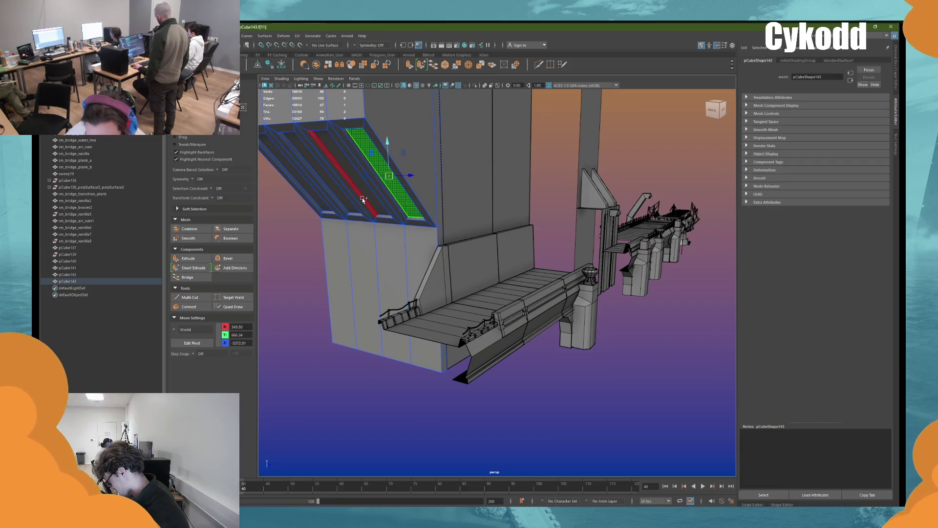
{"action": "left_click", "coordinate": [366, 198], "text": "shift"}
{"action": "left_click", "coordinate": [351, 201], "text": "shift"}
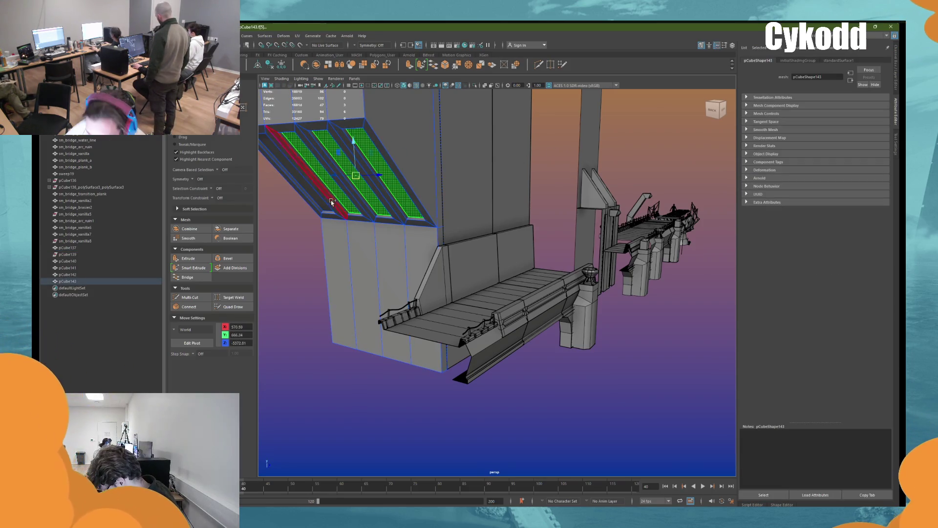
{"action": "left_click", "coordinate": [323, 202], "text": "shift"}
{"action": "right_click", "coordinate": [546, 152]}
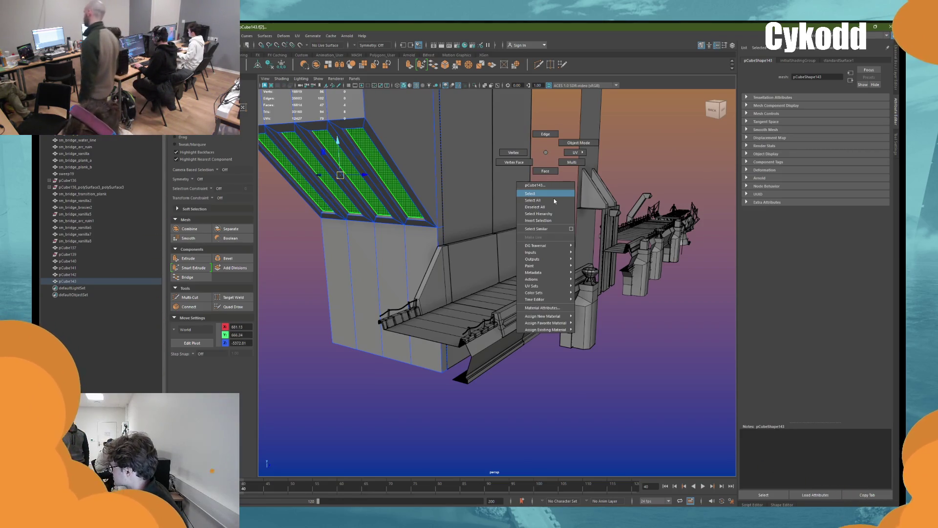
{"action": "left_click", "coordinate": [354, 216]}
Step: Drag the extruded edges downward and assign the t_water material to the panels
{"action": "mouse_move", "coordinate": [327, 213]}
{"action": "left_mouse_down", "text": "alt"}
{"action": "mouse_move", "coordinate": [469, 224]}
{"action": "mouse_move", "coordinate": [415, 150]}
{"action": "left_mouse_up", "text": "alt"}
{"action": "mouse_move", "coordinate": [399, 242]}
{"action": "left_mouse_down", "text": "alt"}
{"action": "mouse_move", "coordinate": [419, 256]}
{"action": "mouse_move", "coordinate": [420, 199]}
{"action": "mouse_move", "coordinate": [493, 329]}
{"action": "mouse_move", "coordinate": [479, 337]}
{"action": "left_mouse_up", "text": "alt"}
{"action": "mouse_move", "coordinate": [341, 210]}
{"action": "right_mouse_down"}
{"action": "mouse_move", "coordinate": [373, 197]}
{"action": "mouse_move", "coordinate": [354, 377]}
{"action": "mouse_move", "coordinate": [397, 416]}
{"action": "right_mouse_up"}
{"action": "left_click", "coordinate": [421, 373]}
{"action": "left_click_drag", "start_coordinate": [421, 373], "coordinate": [425, 291], "text": "alt"}
Step: Pull the four bottom edges of pCube143 out into wide hanging sheets
{"action": "left_click", "coordinate": [418, 289]}
{"action": "mouse_move", "coordinate": [435, 229]}
{"action": "left_mouse_down"}
{"action": "mouse_move", "coordinate": [461, 215]}
{"action": "mouse_move", "coordinate": [442, 219]}
{"action": "mouse_move", "coordinate": [439, 258]}
{"action": "left_mouse_up"}
{"action": "key", "text": "ctrl+z"}
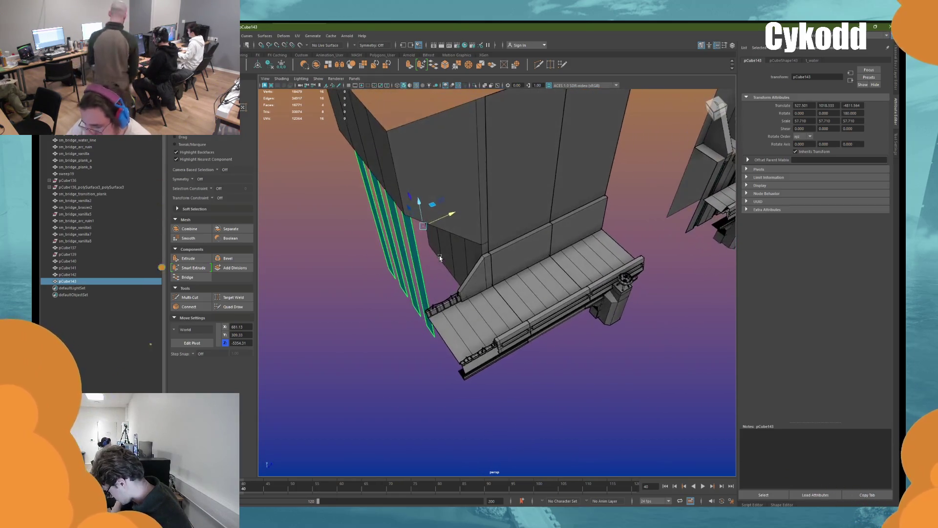
{"action": "mouse_move", "coordinate": [438, 258]}
{"action": "right_mouse_down"}
{"action": "mouse_move", "coordinate": [338, 236]}
{"action": "mouse_move", "coordinate": [414, 251]}
{"action": "right_mouse_up"}
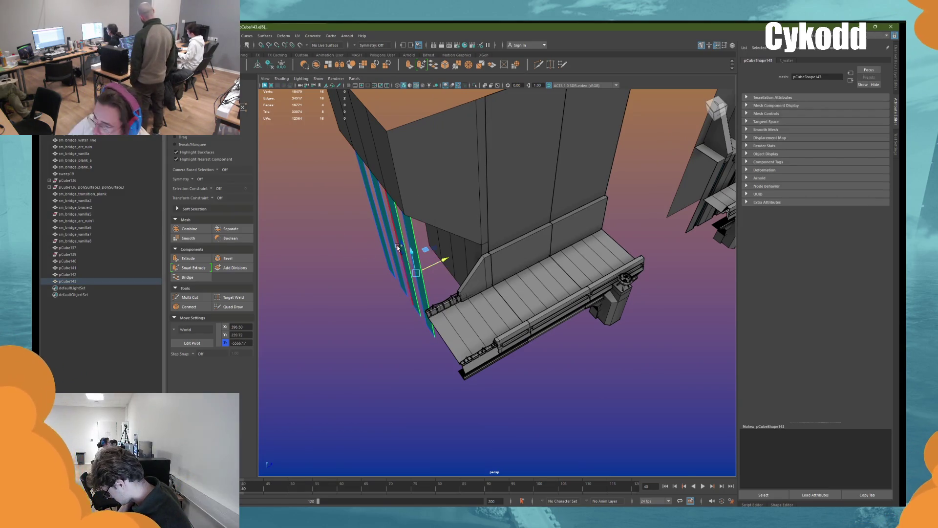
{"action": "middle_click_drag", "start_coordinate": [386, 242], "coordinate": [470, 272]}
{"action": "left_click_drag", "start_coordinate": [469, 272], "coordinate": [342, 229], "text": "alt"}
{"action": "right_click_drag", "start_coordinate": [315, 210], "coordinate": [374, 223]}
{"action": "mouse_move", "coordinate": [374, 222]}
{"action": "left_mouse_down", "text": "alt"}
{"action": "mouse_move", "coordinate": [453, 226]}
{"action": "mouse_move", "coordinate": [472, 215]}
{"action": "mouse_move", "coordinate": [368, 211]}
{"action": "left_mouse_up", "text": "alt"}
{"action": "key", "text": "F11"}
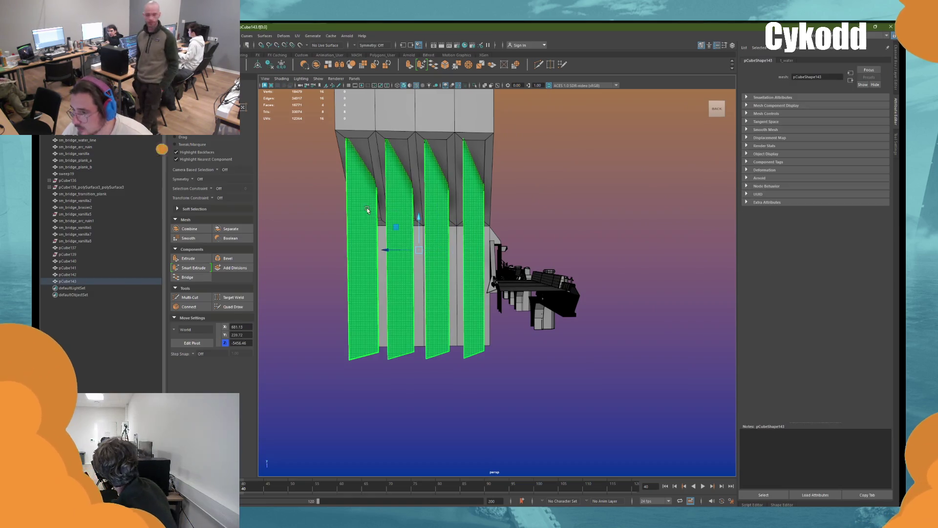
{"action": "left_click", "coordinate": [173, 331]}
{"action": "left_click", "coordinate": [196, 348]}
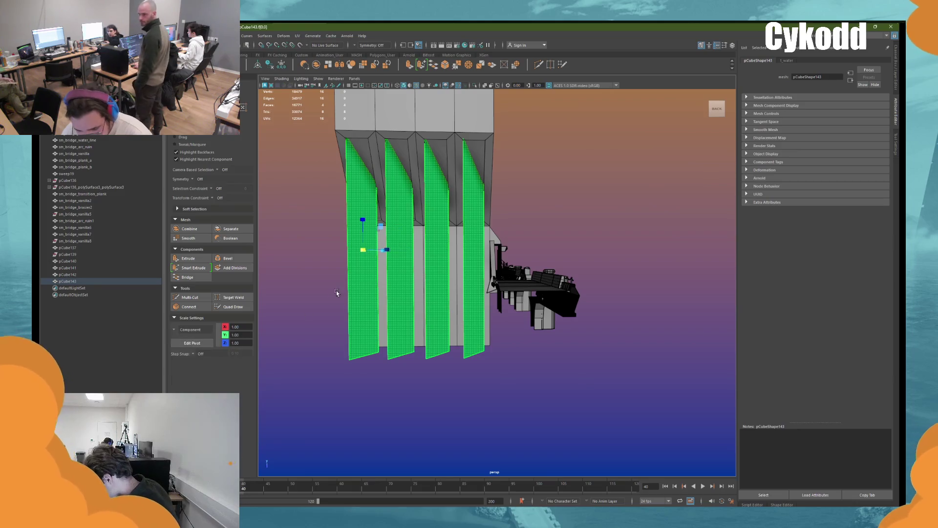
{"action": "left_click_drag", "start_coordinate": [389, 255], "coordinate": [365, 299], "text": "alt"}
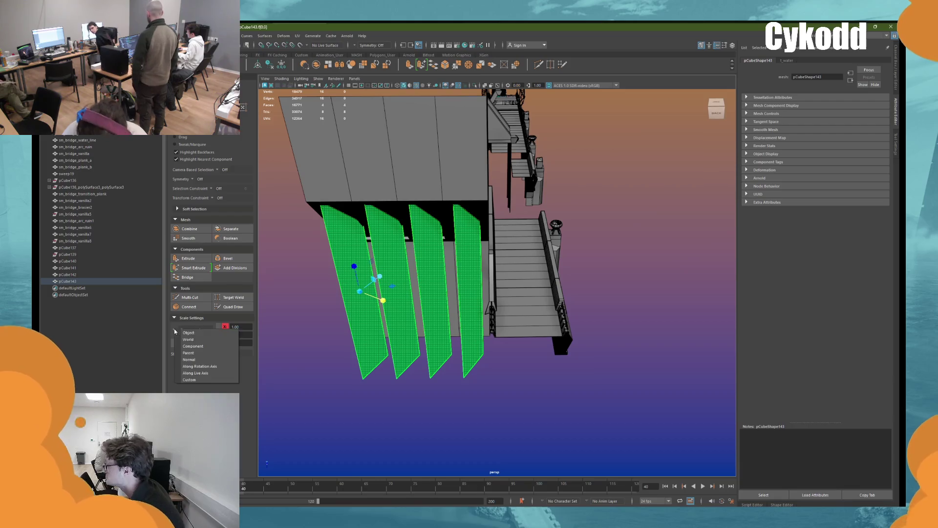
{"action": "key", "text": "w"}
{"action": "left_click_drag", "start_coordinate": [415, 283], "coordinate": [398, 282], "text": "alt"}
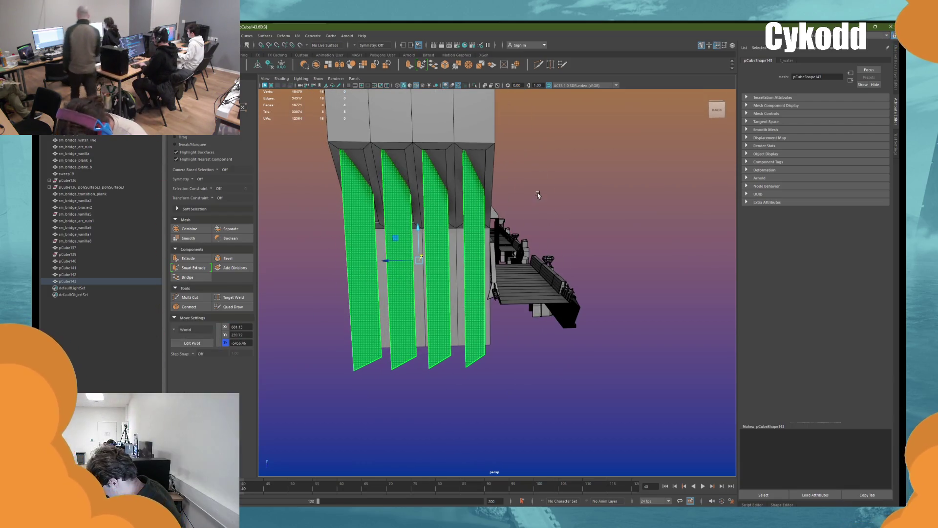
{"action": "left_click", "coordinate": [472, 259]}
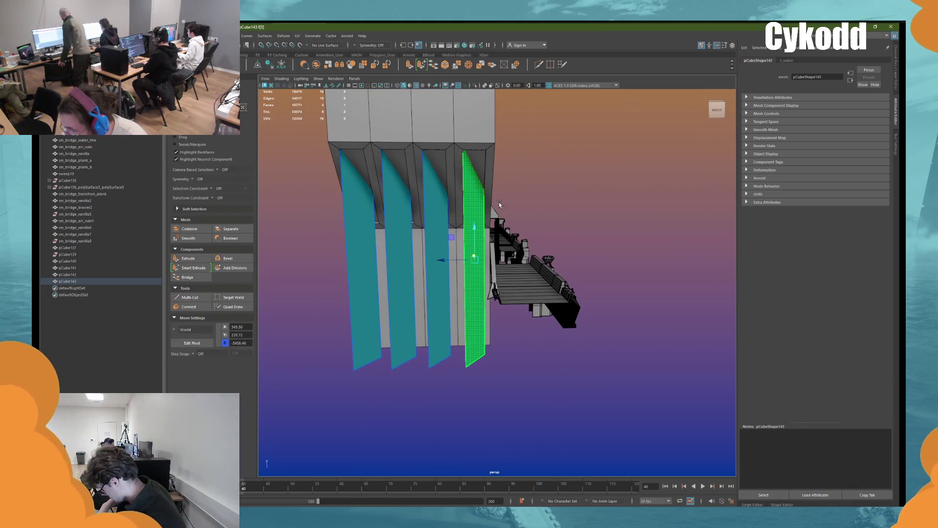
{"action": "left_click", "coordinate": [440, 264]}
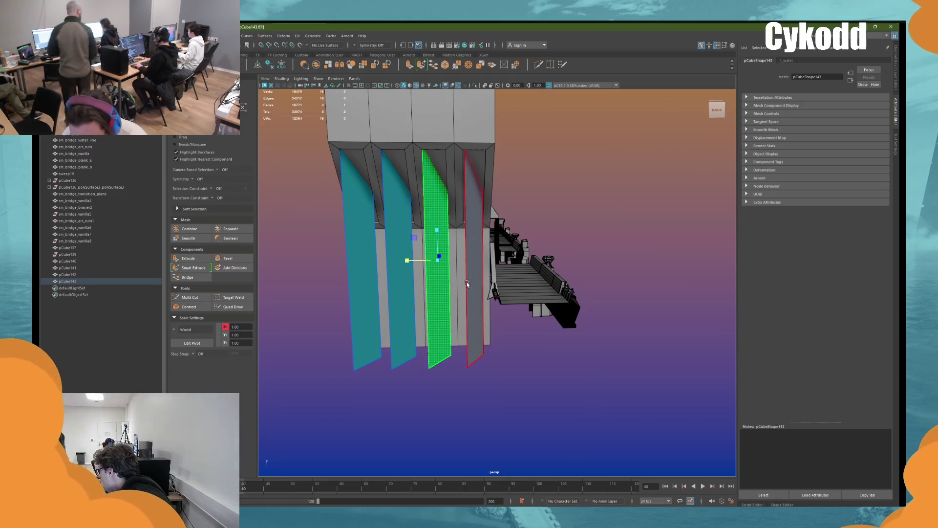
{"action": "left_click", "coordinate": [406, 261]}
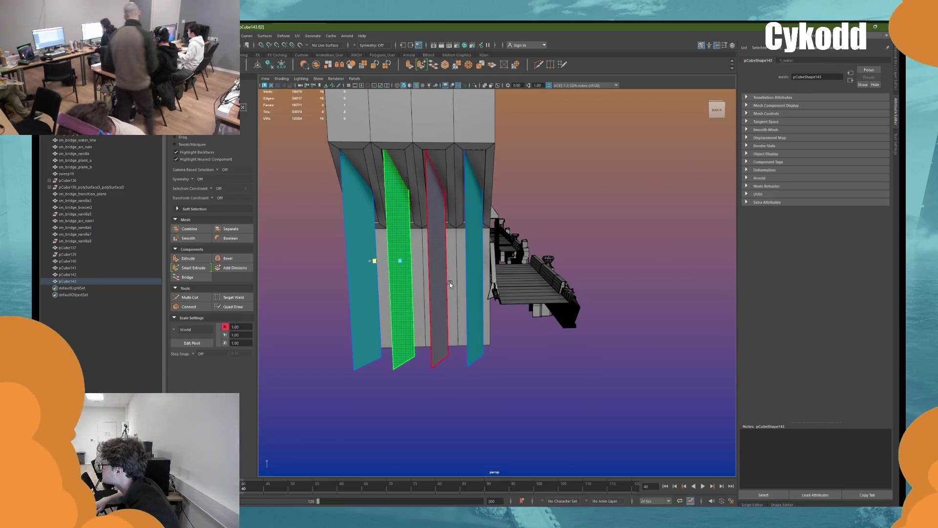
{"action": "left_click", "coordinate": [364, 267]}
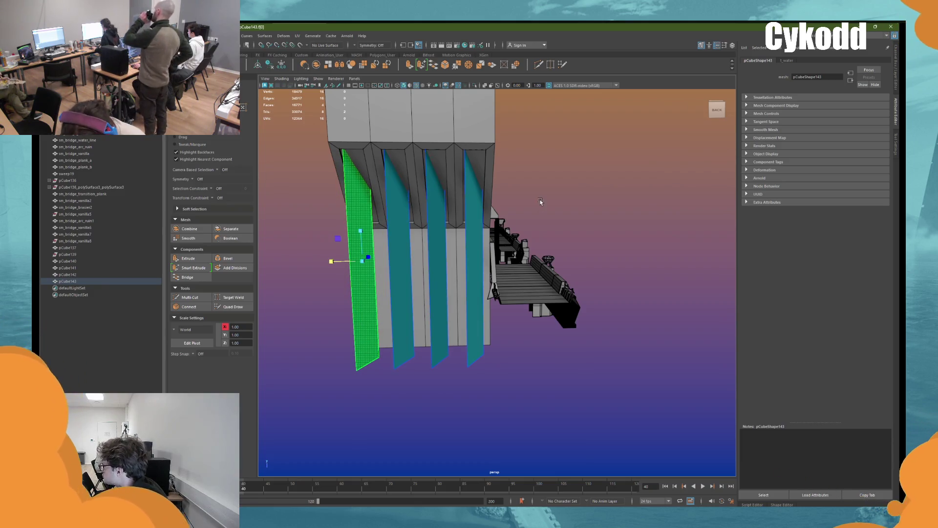
{"action": "key", "text": "F8"}
{"action": "left_click_drag", "start_coordinate": [561, 195], "coordinate": [434, 214], "text": "alt"}
{"action": "left_click", "coordinate": [665, 182]}
{"action": "mouse_move", "coordinate": [665, 182]}
{"action": "left_mouse_down", "text": "alt"}
{"action": "mouse_move", "coordinate": [624, 218]}
{"action": "mouse_move", "coordinate": [512, 257]}
{"action": "mouse_move", "coordinate": [466, 248]}
{"action": "mouse_move", "coordinate": [465, 258]}
{"action": "mouse_move", "coordinate": [502, 258]}
{"action": "mouse_move", "coordinate": [465, 257]}
{"action": "mouse_move", "coordinate": [456, 276]}
{"action": "mouse_move", "coordinate": [539, 246]}
{"action": "mouse_move", "coordinate": [469, 263]}
{"action": "mouse_move", "coordinate": [462, 236]}
{"action": "mouse_move", "coordinate": [455, 266]}
{"action": "mouse_move", "coordinate": [470, 268]}
{"action": "mouse_move", "coordinate": [429, 289]}
{"action": "mouse_move", "coordinate": [483, 245]}
{"action": "mouse_move", "coordinate": [531, 274]}
{"action": "mouse_move", "coordinate": [483, 279]}
{"action": "mouse_move", "coordinate": [503, 272]}
{"action": "mouse_move", "coordinate": [473, 290]}
{"action": "left_mouse_up", "text": "alt"}
{"action": "scroll", "coordinate": [509, 266], "scroll_direction": "up", "scroll_amount": 3}
Step: Select board pCube140 and the tower, then switch to the UV Editing workspace
{"action": "left_click", "coordinate": [430, 289]}
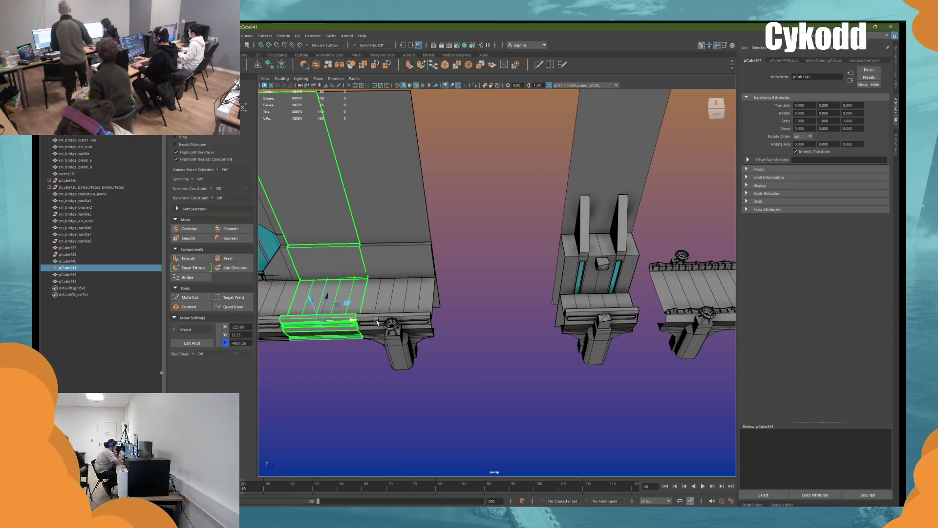
{"action": "left_click", "coordinate": [608, 189]}
{"action": "left_click", "coordinate": [620, 230]}
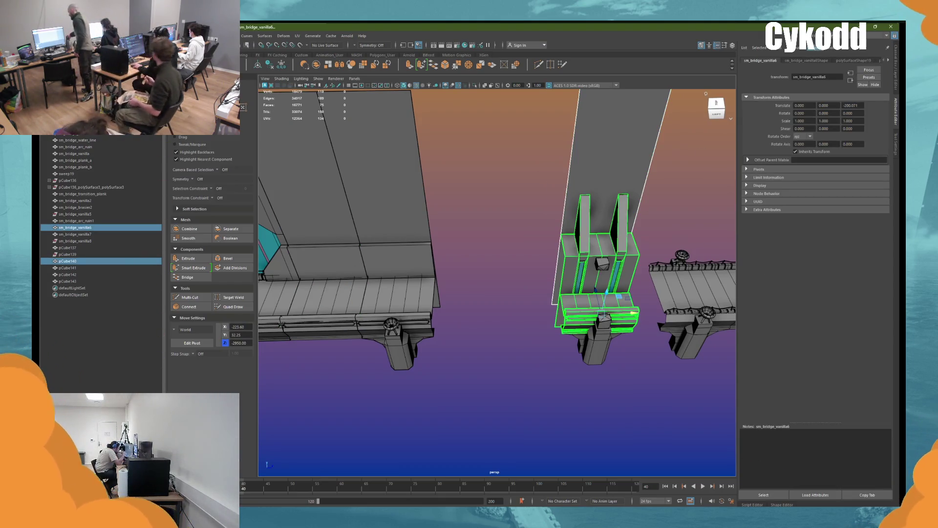
{"action": "left_click", "coordinate": [874, 36]}
{"action": "left_click", "coordinate": [858, 79]}
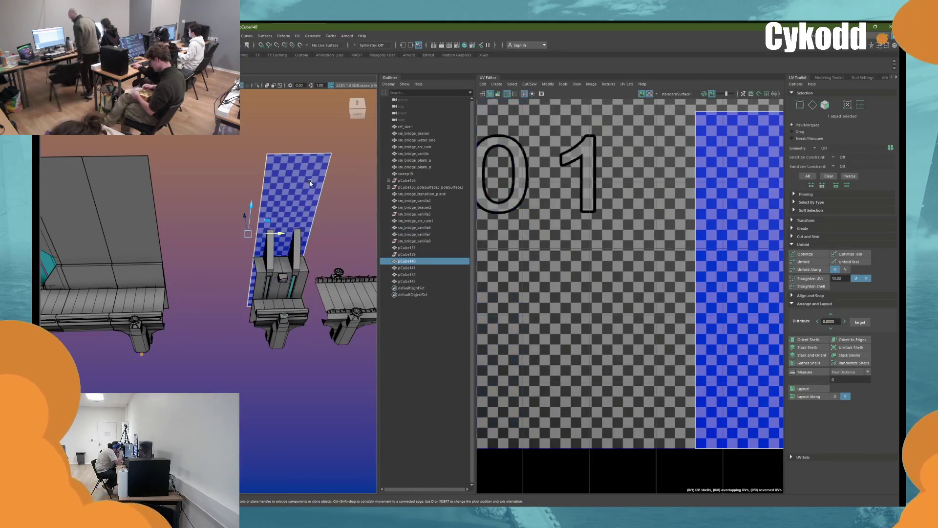
{"action": "key", "text": "f"}
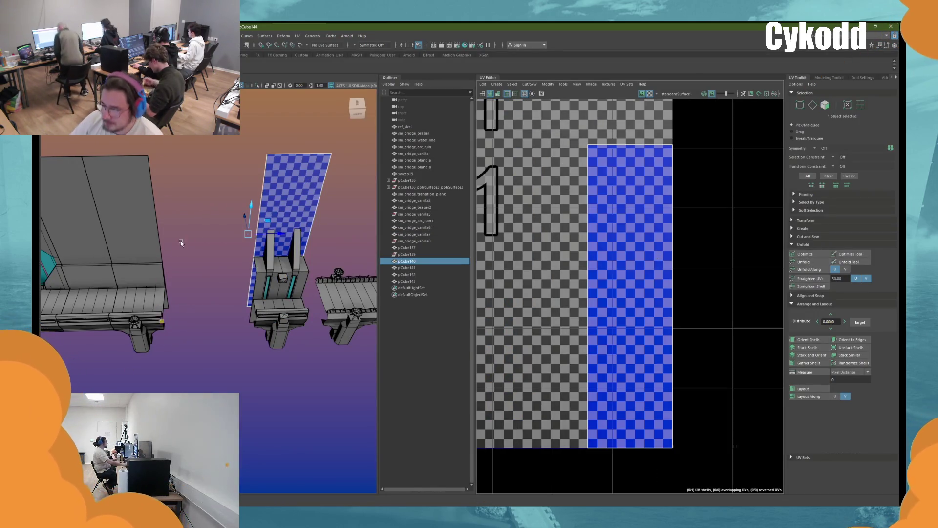
Step: Try face-loop selections on the sm_bridge_vanilla6 tower, then clear them and return to object mode
{"action": "left_click", "coordinate": [264, 255]}
{"action": "mouse_move", "coordinate": [264, 255]}
{"action": "left_mouse_down", "text": "alt"}
{"action": "mouse_move", "coordinate": [294, 260]}
{"action": "mouse_move", "coordinate": [195, 271]}
{"action": "left_mouse_up", "text": "alt"}
{"action": "scroll", "coordinate": [189, 273], "scroll_direction": "down", "scroll_amount": 3}
{"action": "right_click_drag", "start_coordinate": [215, 266], "coordinate": [218, 298]}
{"action": "double_click", "coordinate": [231, 315]}
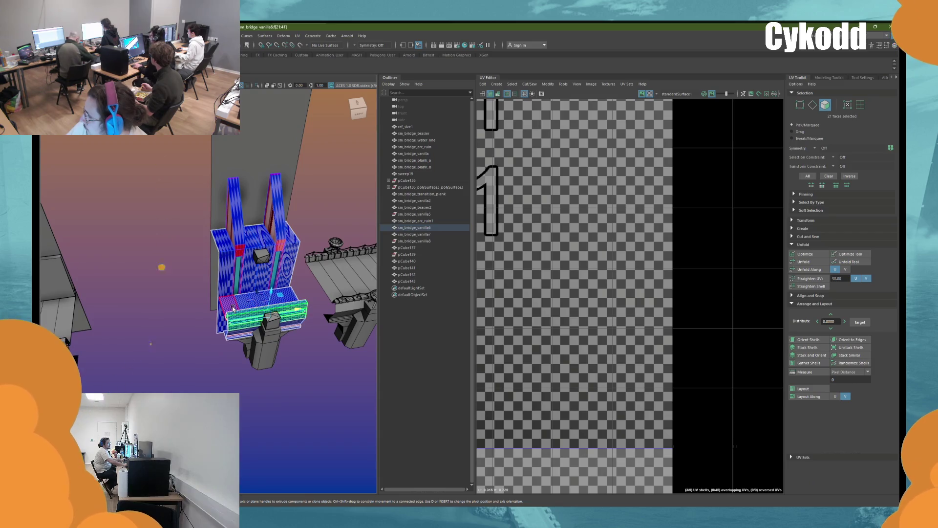
{"action": "double_click", "coordinate": [239, 334], "text": "shift"}
{"action": "double_click", "coordinate": [233, 303], "text": "shift"}
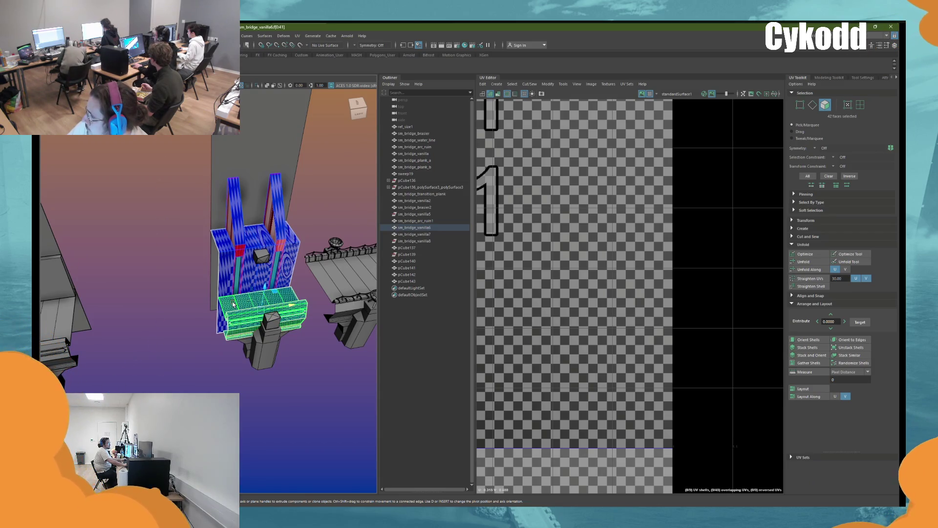
{"action": "key", "text": "ctrl+z"}
{"action": "left_click", "coordinate": [190, 292]}
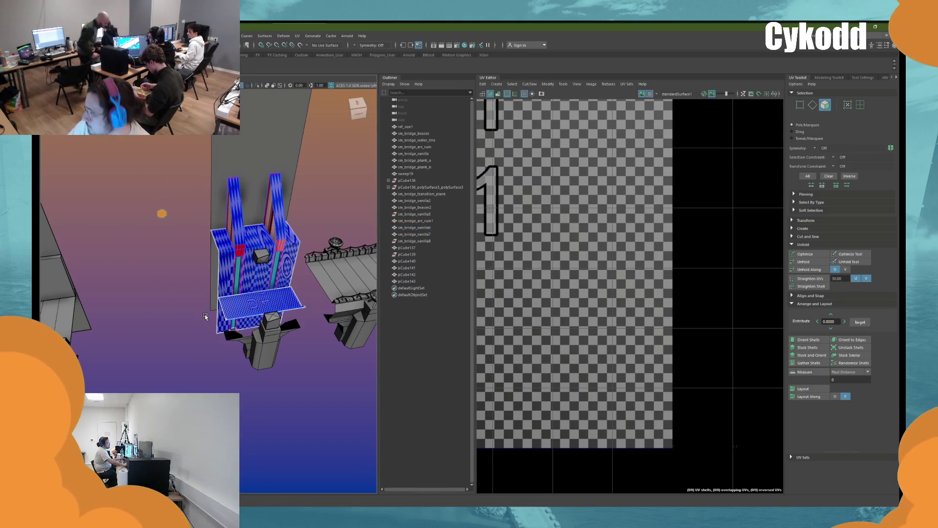
{"action": "right_click_drag", "start_coordinate": [201, 315], "coordinate": [215, 305]}
{"action": "left_click", "coordinate": [187, 311]}
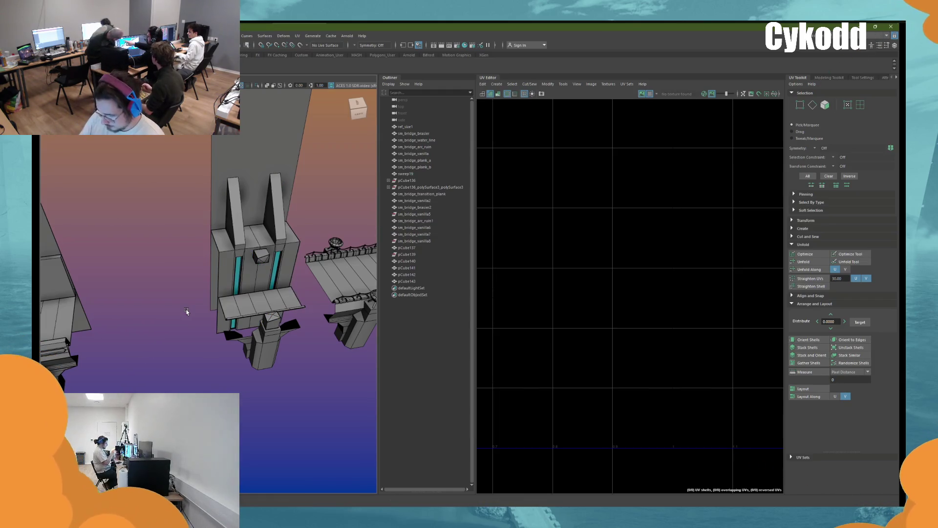
Step: Select bridge piece pCube144 and frame it in the view
{"action": "mouse_move", "coordinate": [179, 316]}
{"action": "left_mouse_down", "text": "alt"}
{"action": "mouse_move", "coordinate": [213, 312]}
{"action": "mouse_move", "coordinate": [172, 312]}
{"action": "left_mouse_up", "text": "alt"}
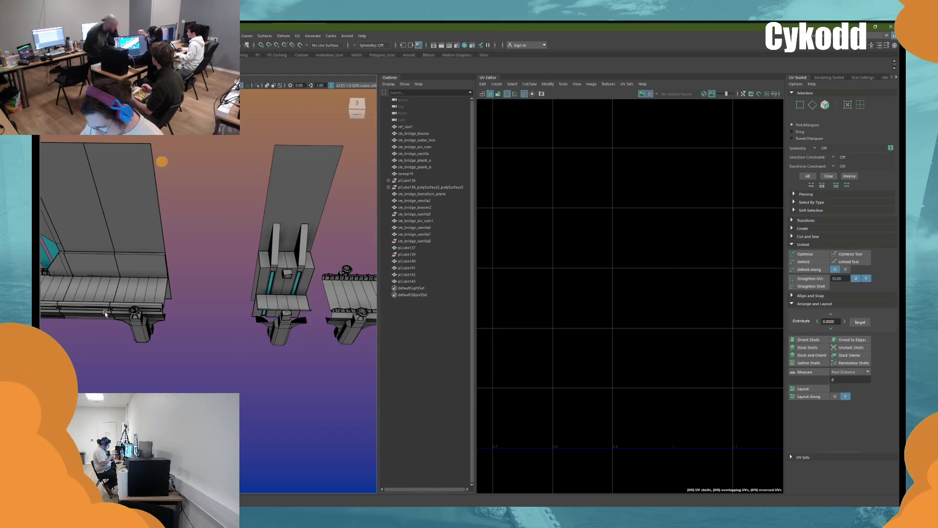
{"action": "left_click", "coordinate": [106, 314]}
{"action": "key", "text": "f"}
{"action": "mouse_move", "coordinate": [230, 312]}
{"action": "left_mouse_down", "text": "alt"}
{"action": "mouse_move", "coordinate": [180, 340]}
{"action": "mouse_move", "coordinate": [245, 334]}
{"action": "mouse_move", "coordinate": [215, 318]}
{"action": "left_mouse_up", "text": "alt"}
Step: Select a six-face horizontal loop on pCube142 and delete it
{"action": "left_click", "coordinate": [215, 319]}
{"action": "key", "text": "f"}
{"action": "right_click", "coordinate": [268, 257]}
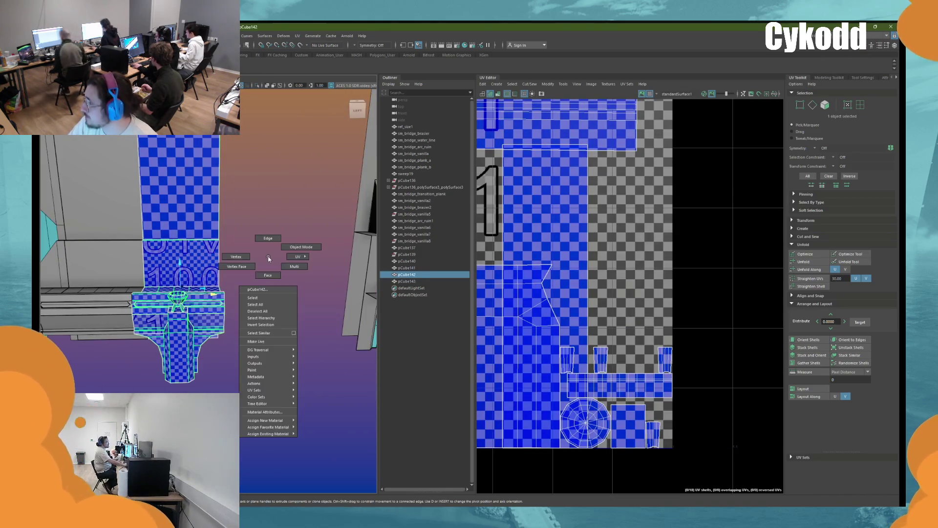
{"action": "right_click_drag", "start_coordinate": [270, 263], "coordinate": [268, 274]}
{"action": "left_click", "coordinate": [178, 302]}
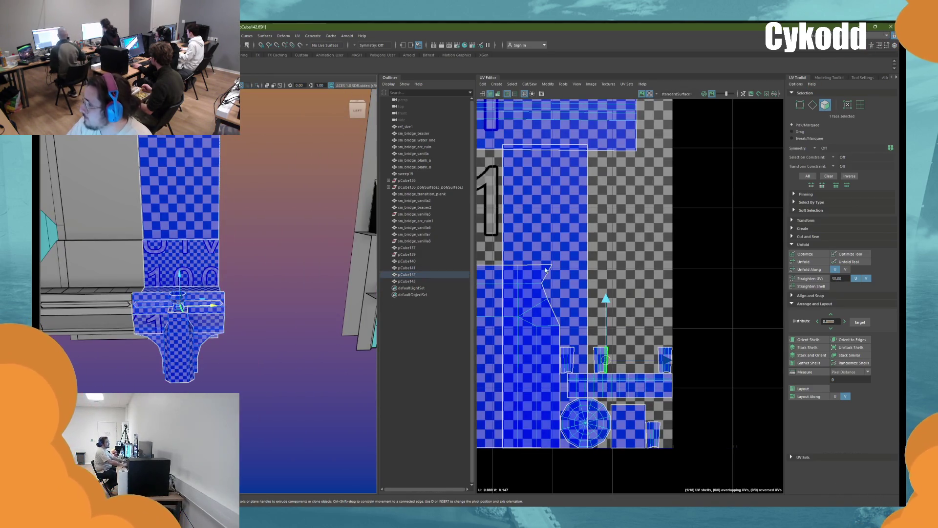
{"action": "key", "text": "f"}
{"action": "scroll", "coordinate": [551, 270], "scroll_direction": "down", "scroll_amount": 5}
{"action": "left_click", "coordinate": [649, 254]}
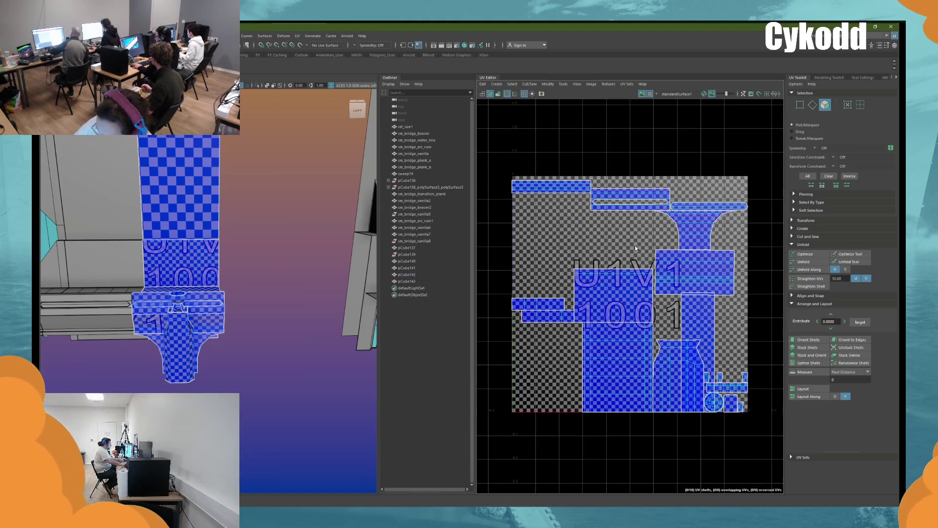
{"action": "double_click", "coordinate": [179, 313]}
{"action": "double_click", "coordinate": [220, 303]}
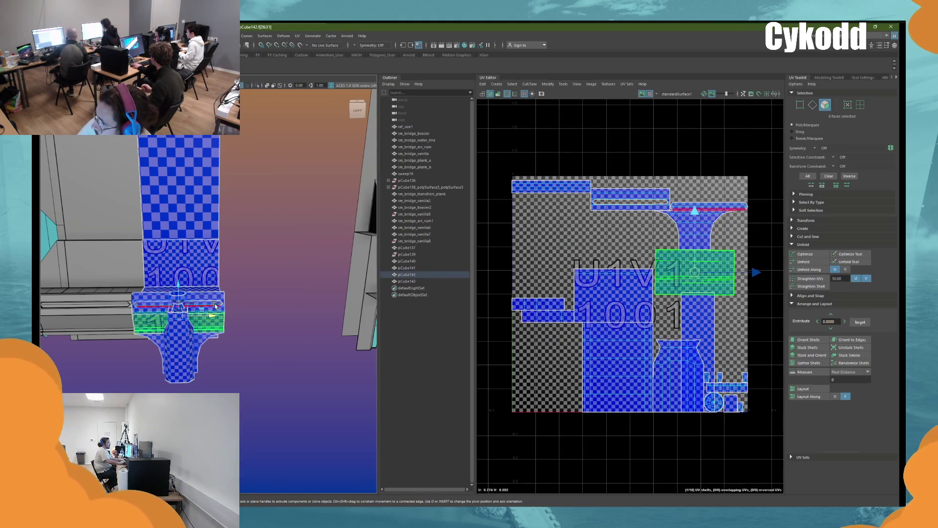
{"action": "key", "text": "Delete"}
Step: Duplicate pCube141 and move the copy left onto the brazier pedestal
{"action": "mouse_move", "coordinate": [243, 293]}
{"action": "left_mouse_down", "text": "alt"}
{"action": "mouse_move", "coordinate": [289, 287]}
{"action": "mouse_move", "coordinate": [285, 296]}
{"action": "left_mouse_up", "text": "alt"}
{"action": "mouse_move", "coordinate": [308, 255]}
{"action": "left_mouse_down", "text": "alt"}
{"action": "mouse_move", "coordinate": [161, 299]}
{"action": "mouse_move", "coordinate": [307, 315]}
{"action": "left_mouse_up", "text": "alt"}
{"action": "left_click", "coordinate": [160, 302]}
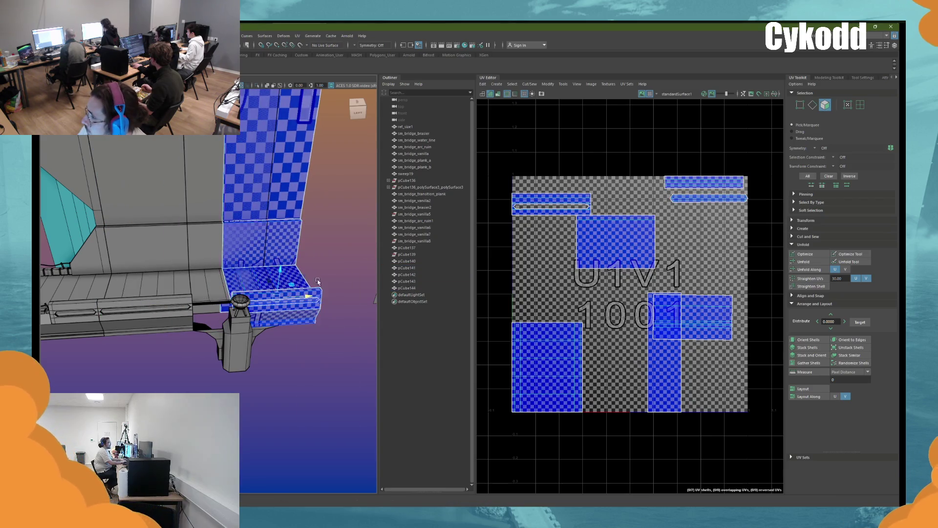
{"action": "double_click", "coordinate": [307, 315]}
{"action": "right_click_drag", "start_coordinate": [307, 315], "coordinate": [324, 241]}
{"action": "left_click", "coordinate": [317, 291]}
{"action": "mouse_move", "coordinate": [302, 295]}
{"action": "left_mouse_down"}
{"action": "mouse_move", "coordinate": [180, 289]}
{"action": "mouse_move", "coordinate": [230, 288]}
{"action": "mouse_move", "coordinate": [141, 311]}
{"action": "mouse_move", "coordinate": [307, 304]}
{"action": "mouse_move", "coordinate": [259, 317]}
{"action": "left_mouse_up"}
Step: Unfold the sm_bridge_vanilla6 tower's UVs and rotate the small shell nearly upright
{"action": "left_click", "coordinate": [293, 220]}
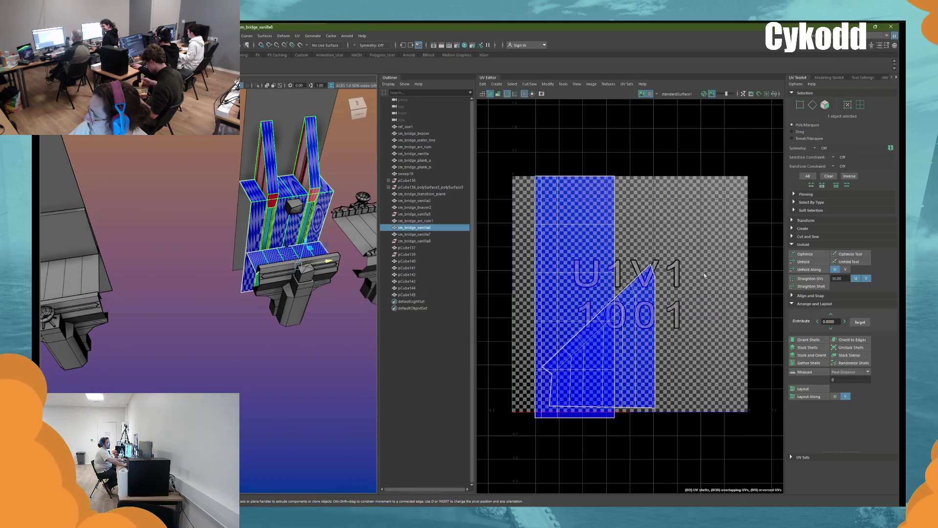
{"action": "left_click", "coordinate": [804, 262]}
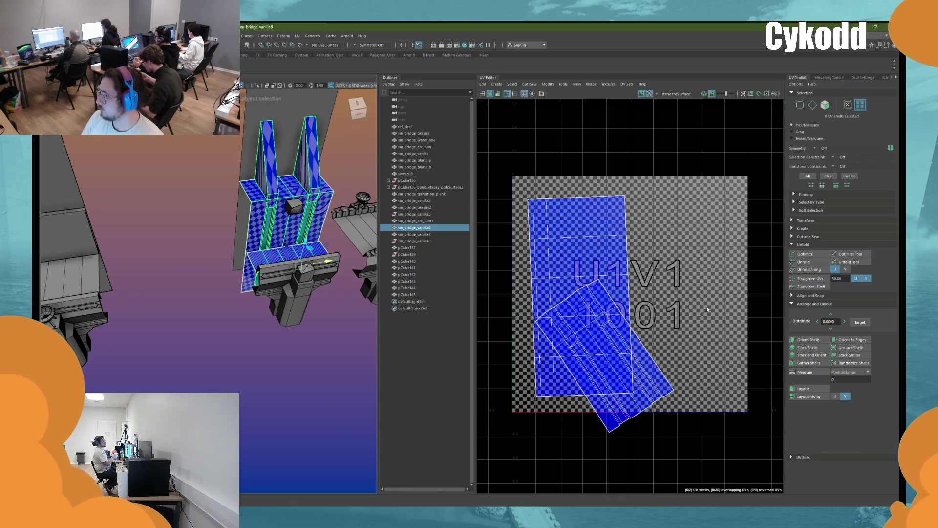
{"action": "mouse_move", "coordinate": [708, 310]}
{"action": "left_mouse_down"}
{"action": "mouse_move", "coordinate": [645, 352]}
{"action": "mouse_move", "coordinate": [708, 356]}
{"action": "mouse_move", "coordinate": [685, 379]}
{"action": "left_mouse_up"}
{"action": "key", "text": "w"}
{"action": "left_click", "coordinate": [577, 235]}
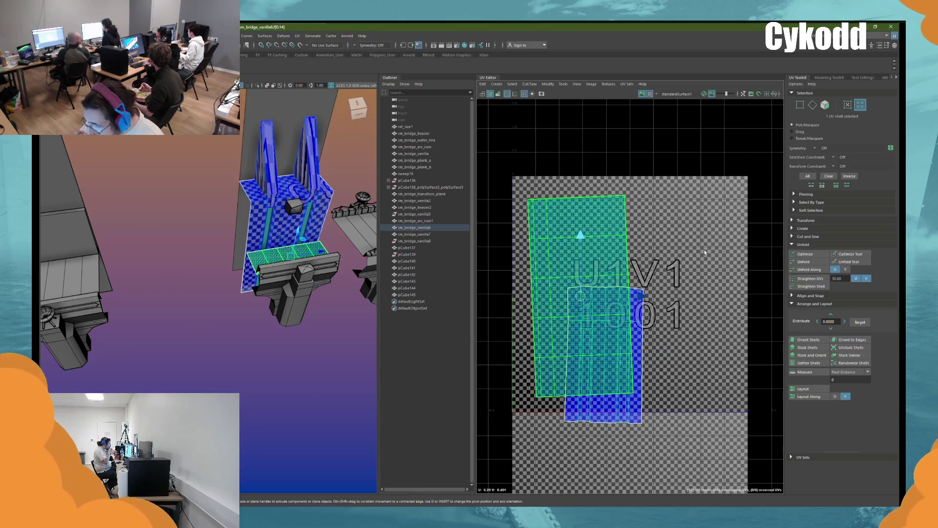
{"action": "middle_click_drag", "start_coordinate": [276, 176], "coordinate": [244, 264], "text": "alt"}
Step: Turn on 3D Cut and Sew and pick edges on the pillar front
{"action": "left_click", "coordinate": [812, 104]}
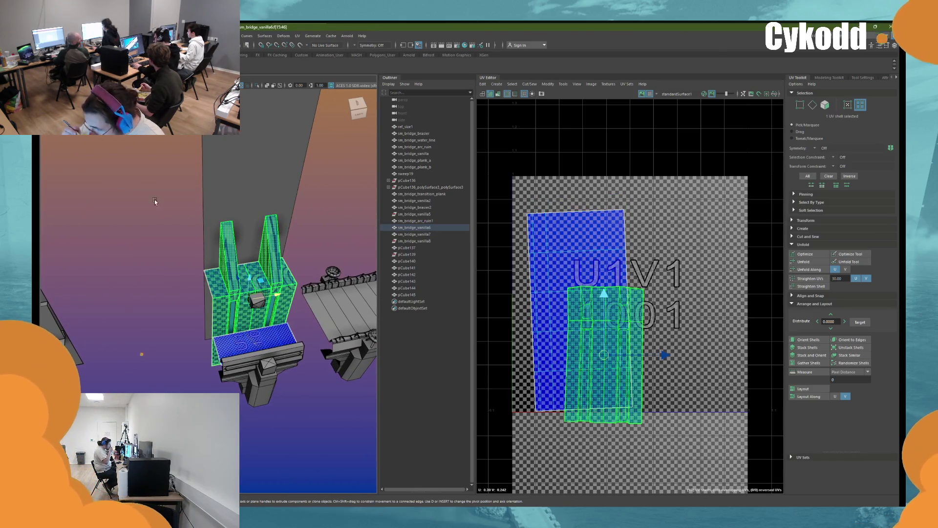
{"action": "key", "text": "ctrl+shift+x"}
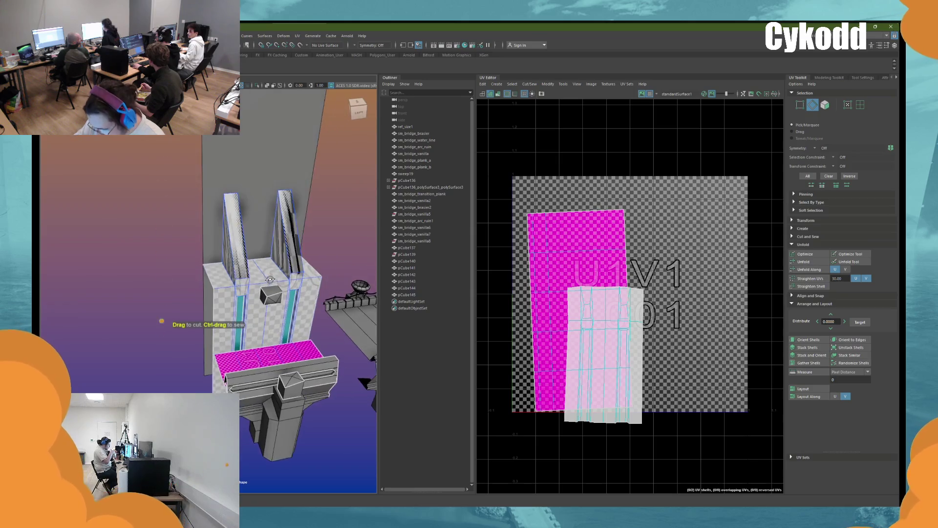
{"action": "left_click_drag", "start_coordinate": [254, 303], "coordinate": [270, 280], "text": "alt"}
{"action": "scroll", "coordinate": [270, 278], "scroll_direction": "up", "scroll_amount": 2}
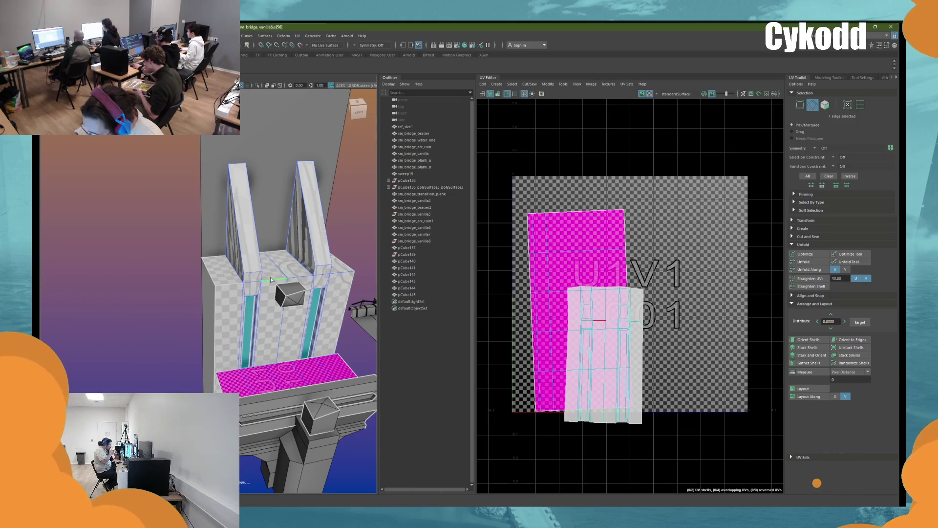
{"action": "left_click", "coordinate": [253, 273]}
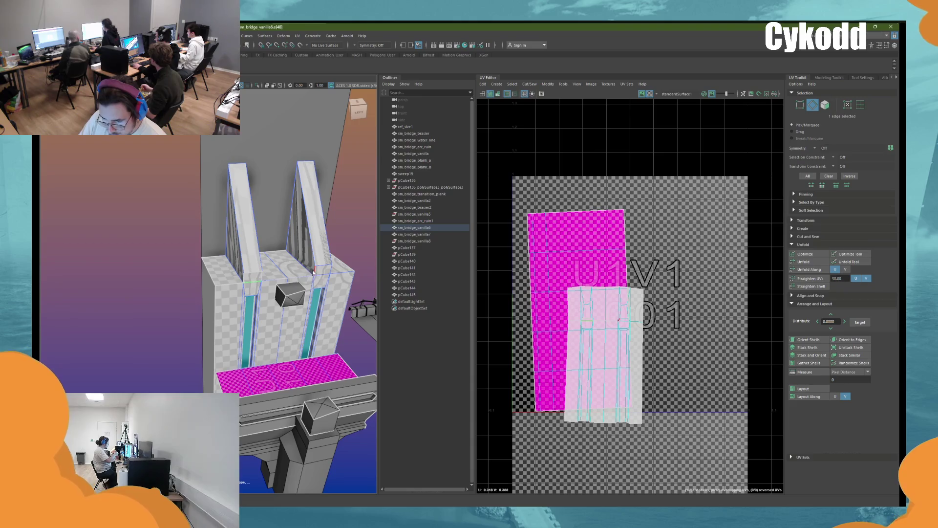
{"action": "left_click", "coordinate": [331, 269]}
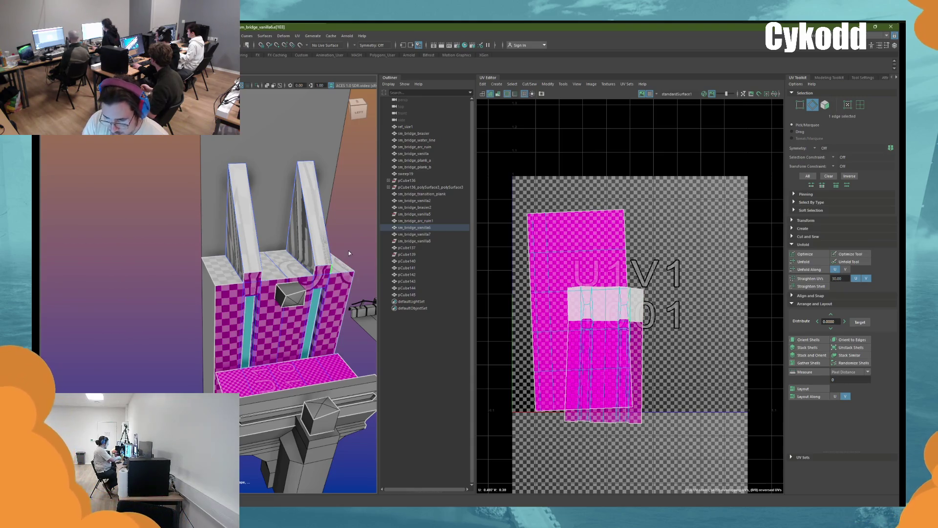
{"action": "key", "text": "w"}
{"action": "left_click_drag", "start_coordinate": [337, 266], "coordinate": [298, 276], "text": "alt"}
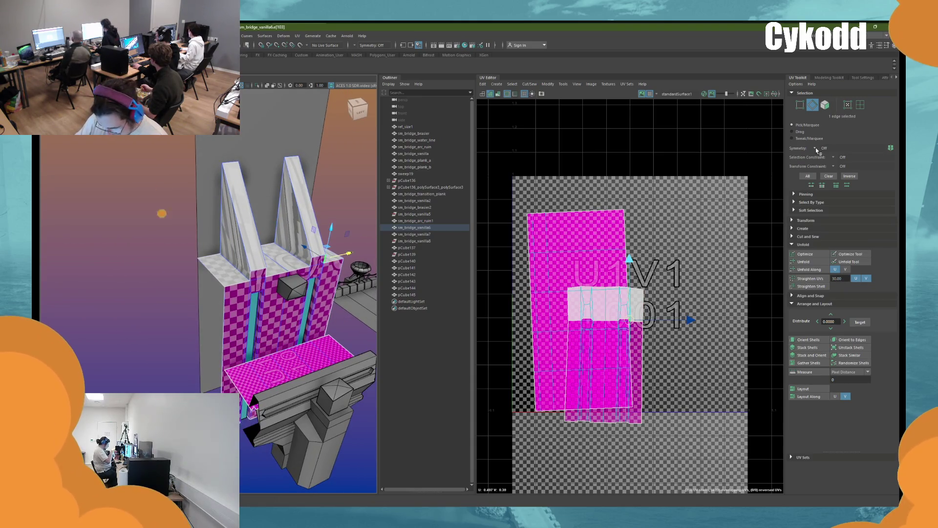
Step: Orient the tower's shells, then optimize and unfold the lighter UV shell
{"action": "left_click", "coordinate": [861, 105]}
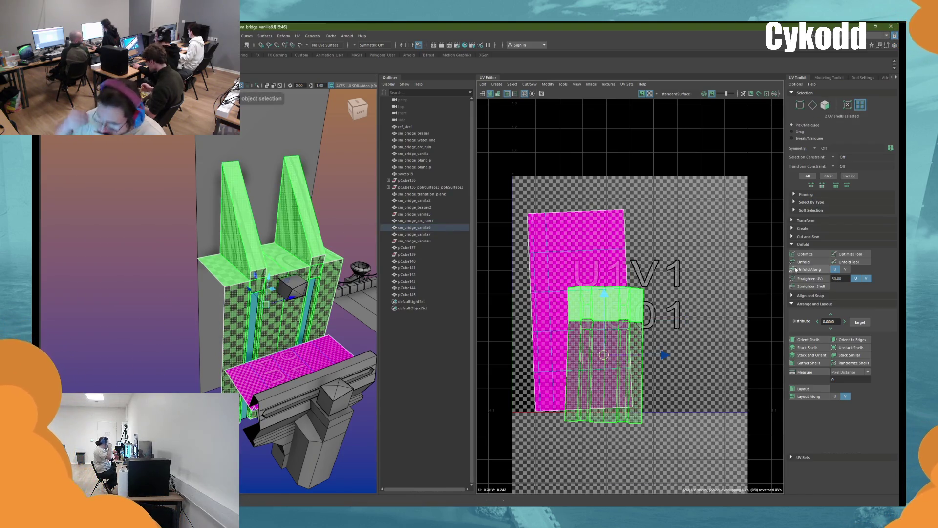
{"action": "left_click", "coordinate": [808, 340]}
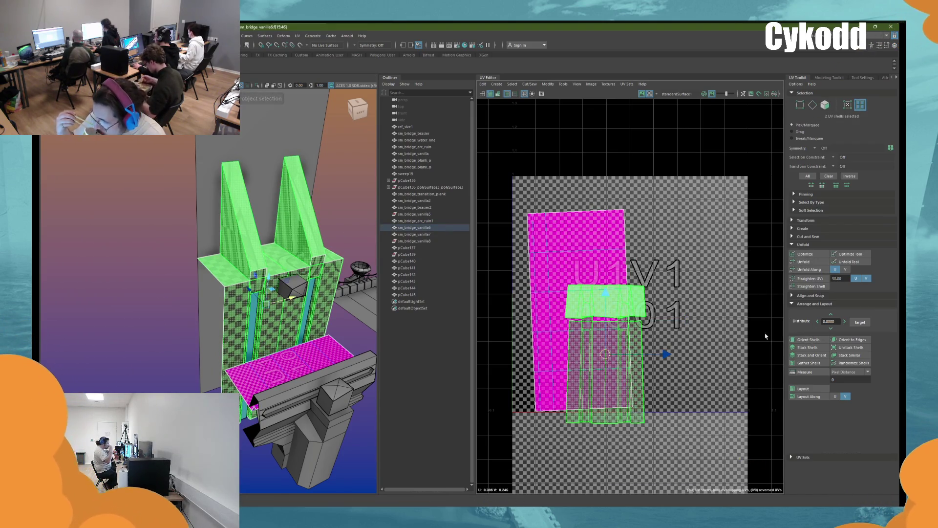
{"action": "left_click", "coordinate": [140, 231]}
{"action": "right_click_drag", "start_coordinate": [172, 210], "coordinate": [145, 170], "text": "shift"}
{"action": "key", "text": "w"}
{"action": "left_click", "coordinate": [244, 241]}
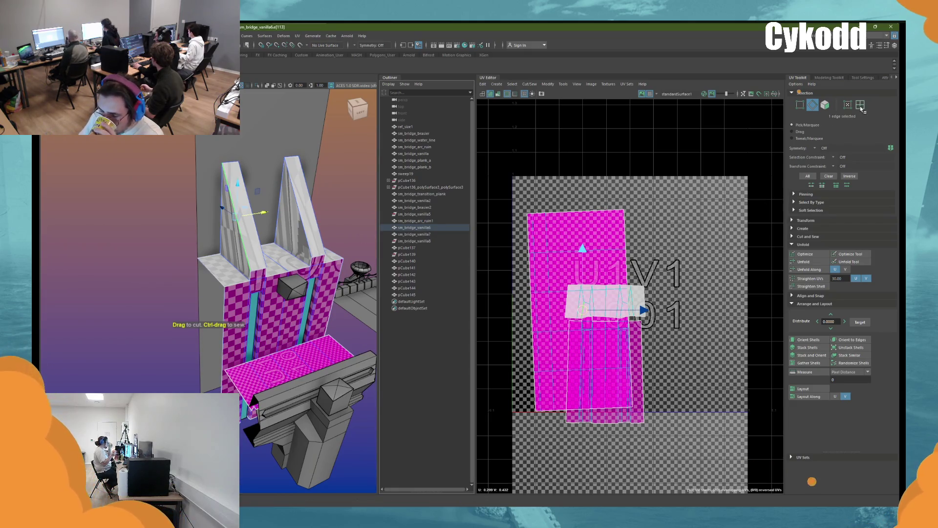
{"action": "left_click", "coordinate": [646, 294]}
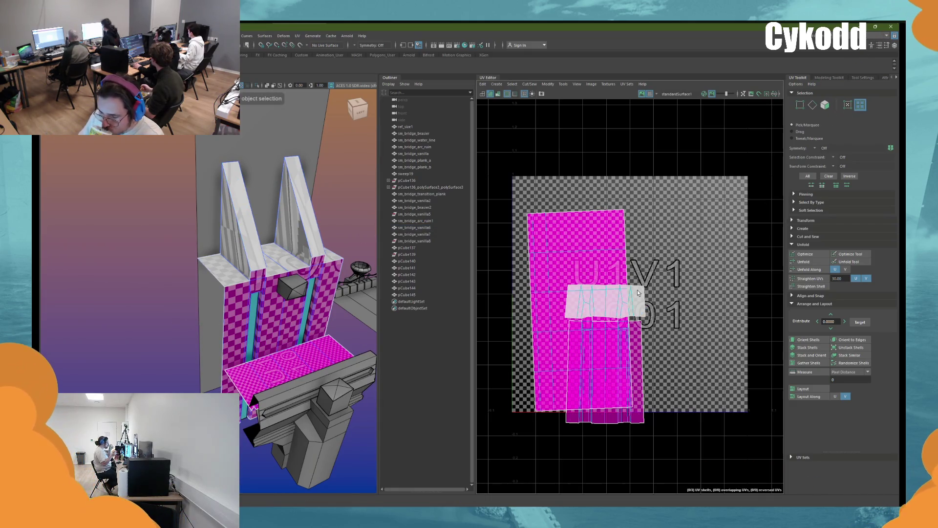
{"action": "left_click", "coordinate": [806, 254]}
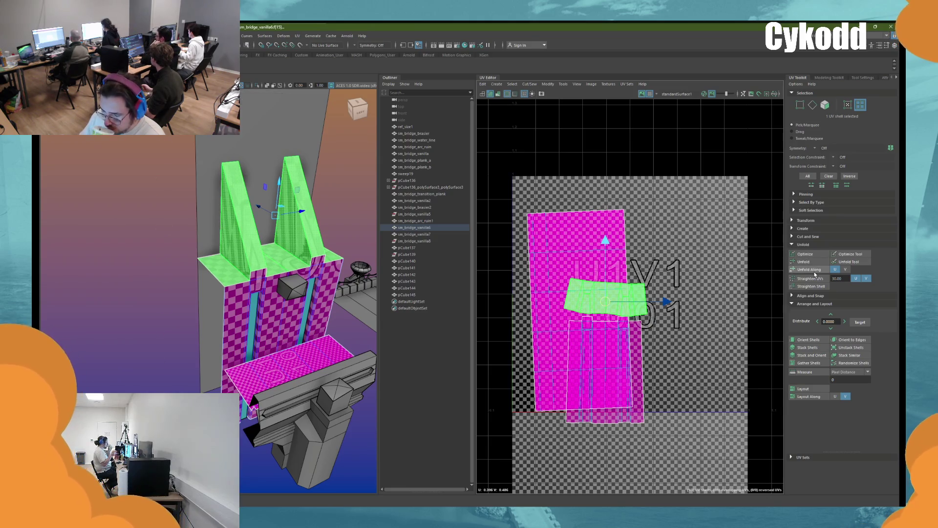
{"action": "left_click", "coordinate": [806, 262]}
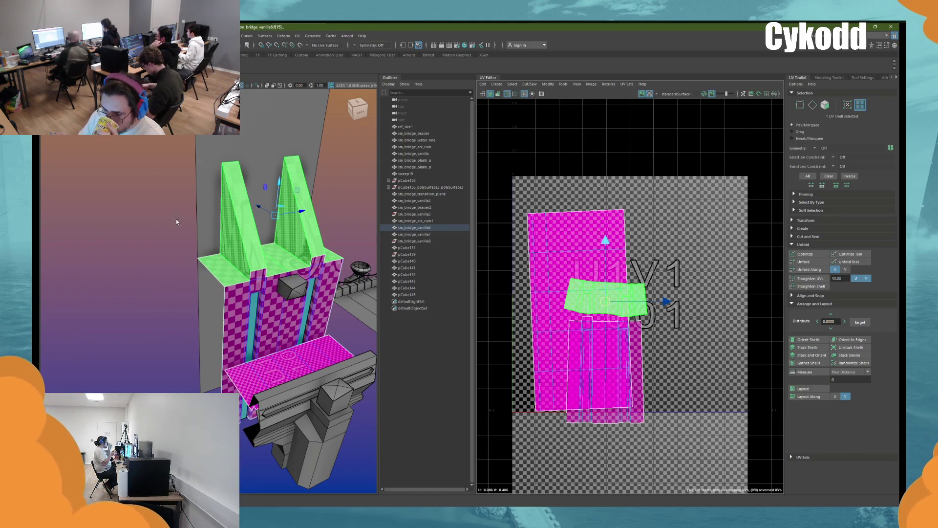
Step: Cut seams on the pillar tops, splitting two top faces into their own shells
{"action": "key", "text": "F10"}
{"action": "mouse_move", "coordinate": [141, 204]}
{"action": "left_mouse_down", "text": "alt"}
{"action": "mouse_move", "coordinate": [160, 202]}
{"action": "mouse_move", "coordinate": [178, 174]}
{"action": "mouse_move", "coordinate": [134, 213]}
{"action": "mouse_move", "coordinate": [139, 199]}
{"action": "mouse_move", "coordinate": [150, 214]}
{"action": "left_mouse_up", "text": "alt"}
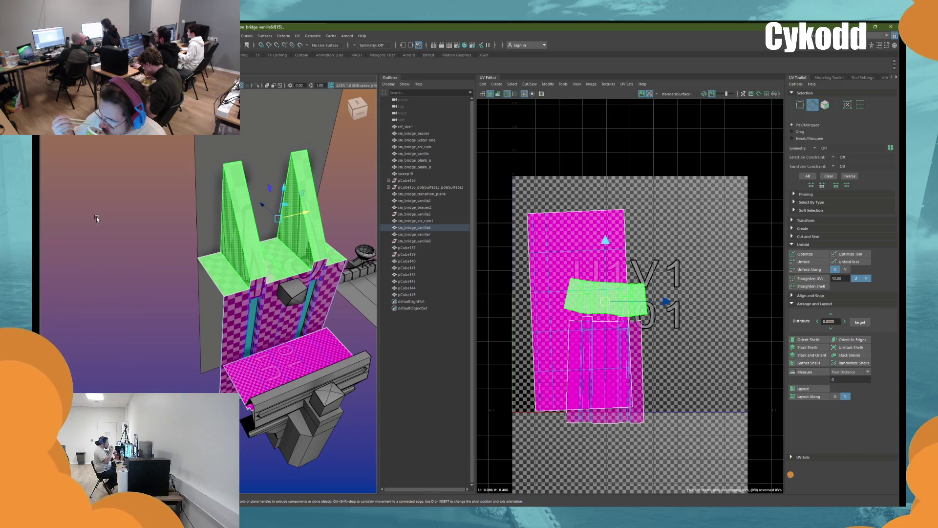
{"action": "left_click", "coordinate": [272, 257]}
{"action": "left_click", "coordinate": [280, 257]}
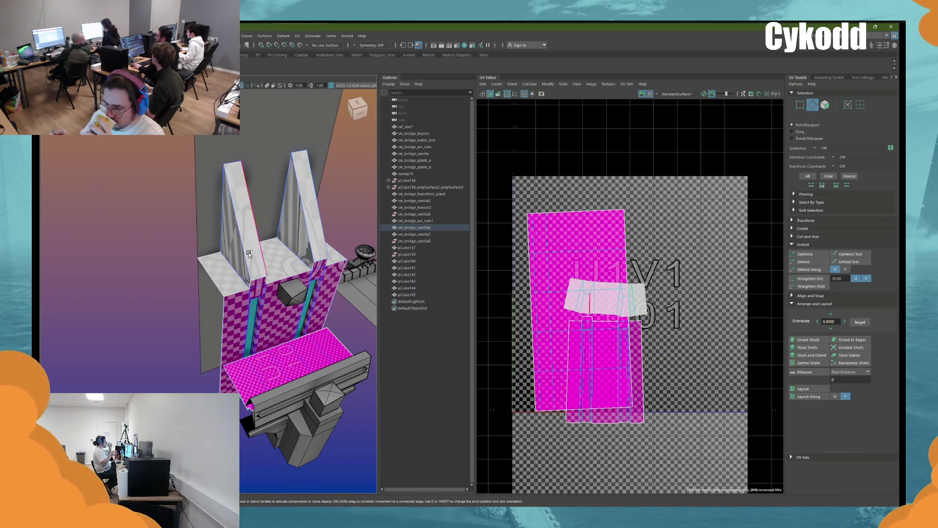
{"action": "right_click", "coordinate": [158, 225]}
{"action": "right_click", "coordinate": [154, 223]}
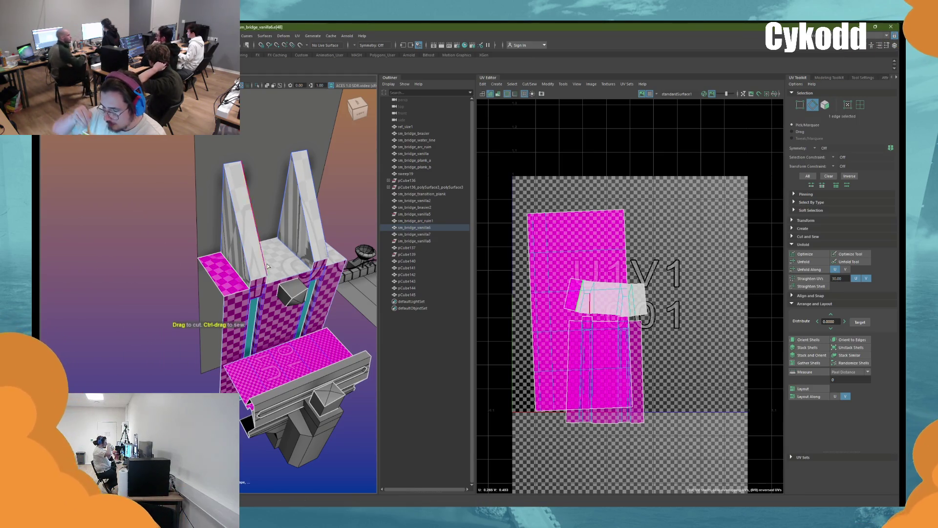
{"action": "left_click", "coordinate": [238, 286]}
{"action": "key", "text": "f"}
{"action": "left_click", "coordinate": [237, 286]}
{"action": "left_click", "coordinate": [327, 324]}
{"action": "left_click_drag", "start_coordinate": [327, 324], "coordinate": [283, 310], "text": "alt"}
Step: Orient all seven shells, rotate the small green one, and run Layout
{"action": "key", "text": "w"}
{"action": "left_click", "coordinate": [860, 104]}
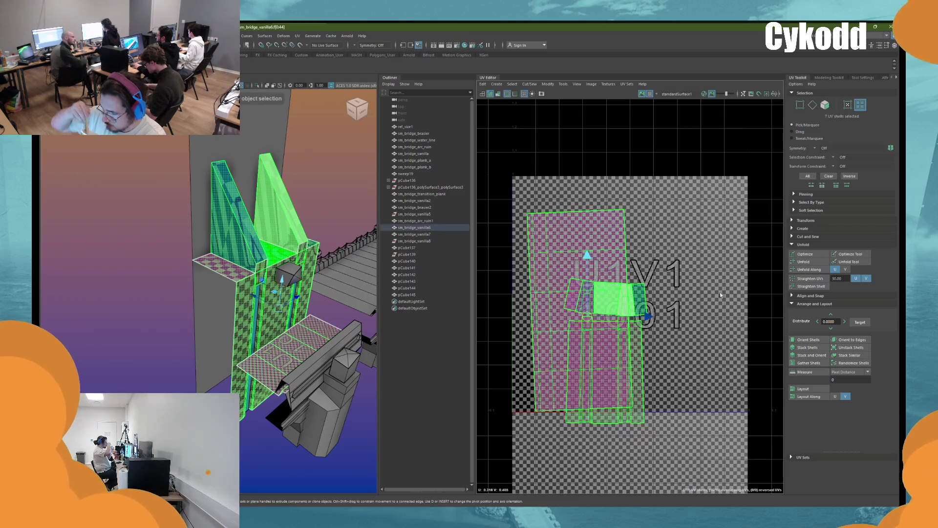
{"action": "left_click", "coordinate": [801, 340]}
{"action": "left_click", "coordinate": [644, 294]}
{"action": "key", "text": "e"}
{"action": "mouse_move", "coordinate": [657, 340]}
{"action": "left_mouse_down"}
{"action": "mouse_move", "coordinate": [643, 344]}
{"action": "mouse_move", "coordinate": [523, 278]}
{"action": "left_mouse_up"}
{"action": "left_click", "coordinate": [803, 388]}
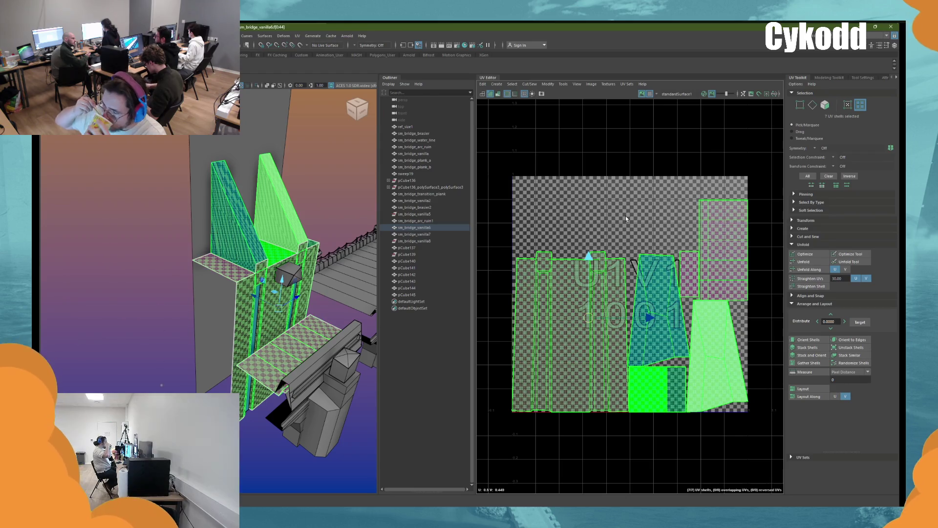
Step: Sew the green and blue pillar-top shells back onto the main shell along the top edges
{"action": "left_click", "coordinate": [626, 218]}
{"action": "right_click_drag", "start_coordinate": [314, 210], "coordinate": [322, 190]}
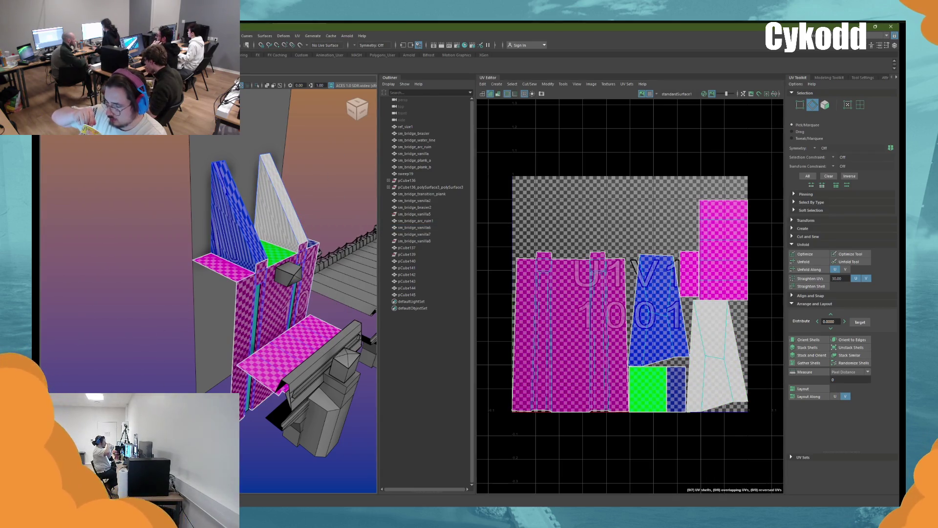
{"action": "left_click", "coordinate": [269, 220]}
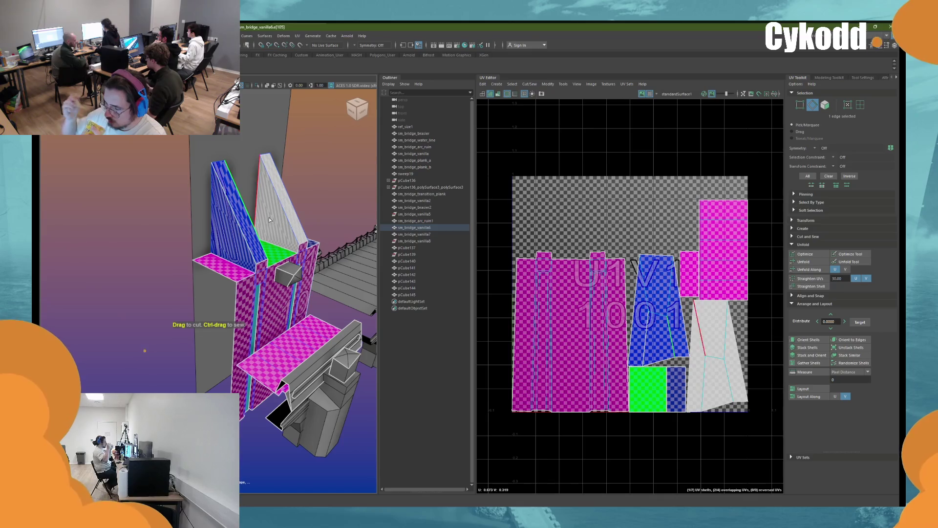
{"action": "left_click", "coordinate": [295, 217]}
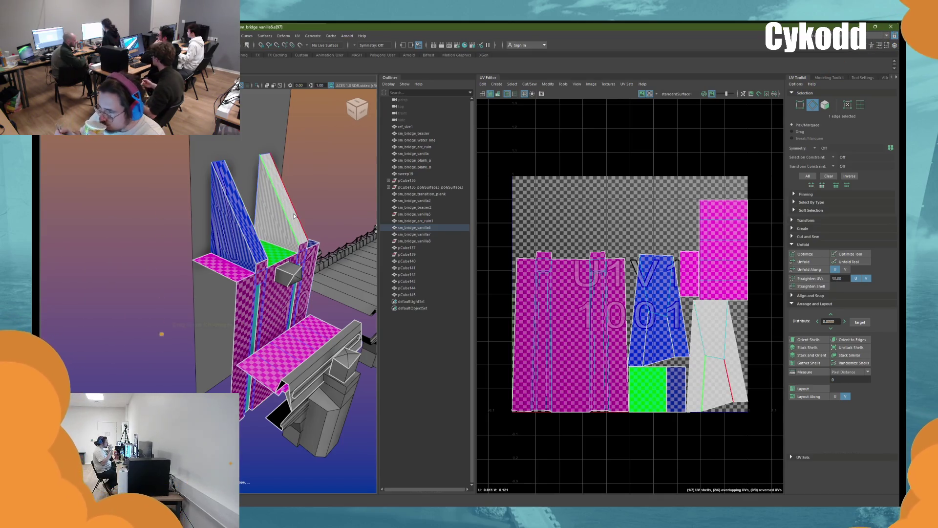
{"action": "left_click", "coordinate": [300, 247]}
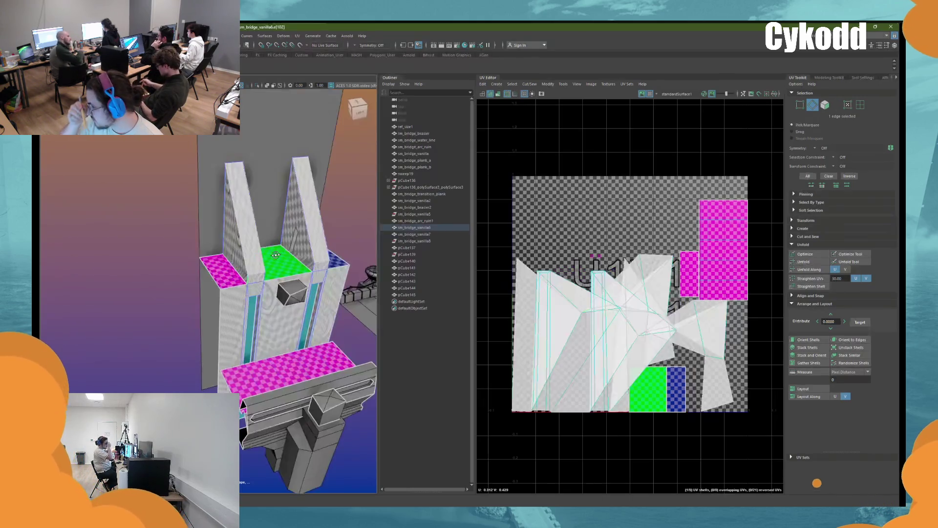
{"action": "mouse_move", "coordinate": [275, 254]}
{"action": "left_mouse_down", "text": "alt"}
{"action": "mouse_move", "coordinate": [247, 256]}
{"action": "mouse_move", "coordinate": [308, 283]}
{"action": "left_mouse_up", "text": "alt"}
{"action": "left_click", "coordinate": [308, 283]}
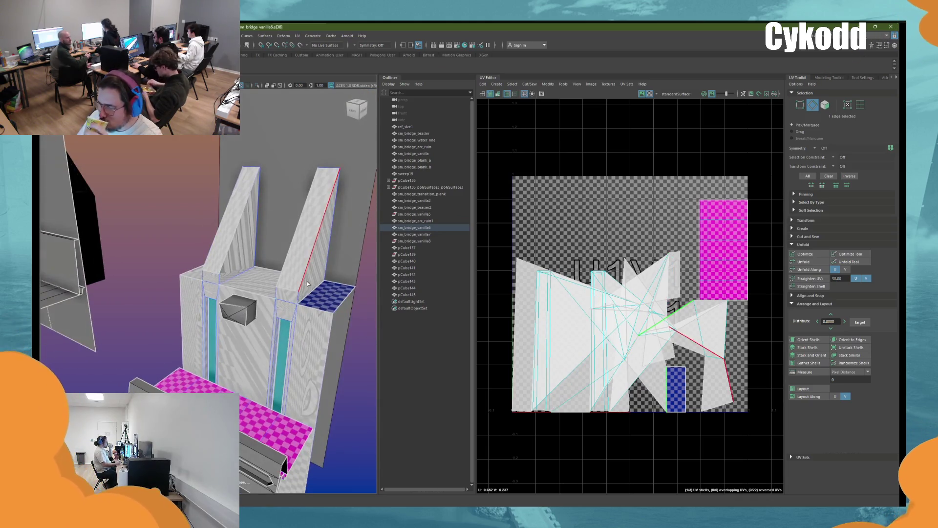
{"action": "key", "text": "F8"}
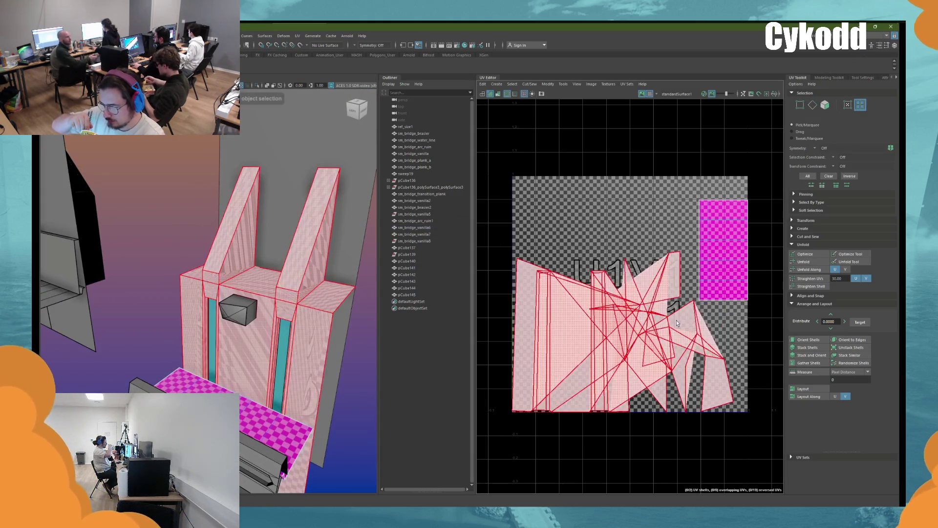
Step: Unfold the whole pillar mesh, then cut new seams along the pillar top edges
{"action": "left_click", "coordinate": [677, 322]}
{"action": "left_click", "coordinate": [803, 261]}
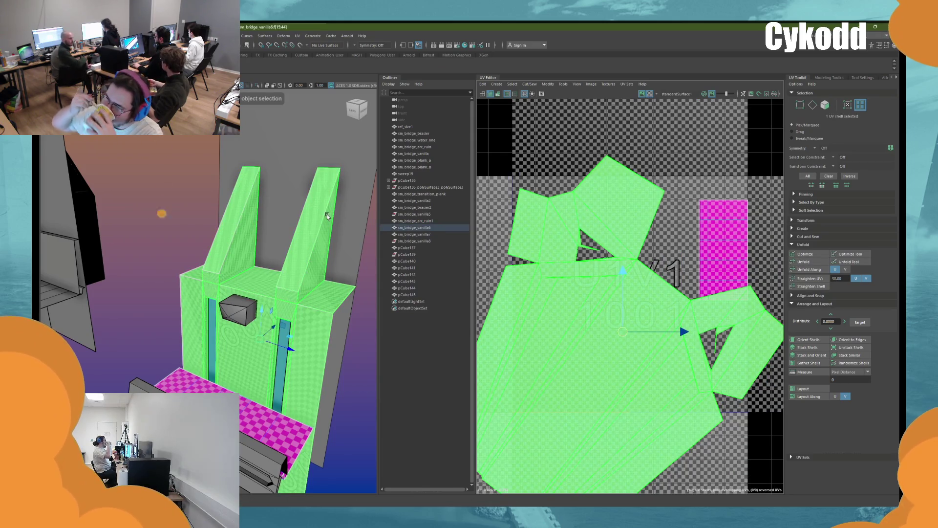
{"action": "left_click_drag", "start_coordinate": [327, 214], "coordinate": [273, 229], "text": "alt"}
{"action": "right_click_drag", "start_coordinate": [124, 235], "coordinate": [107, 215]}
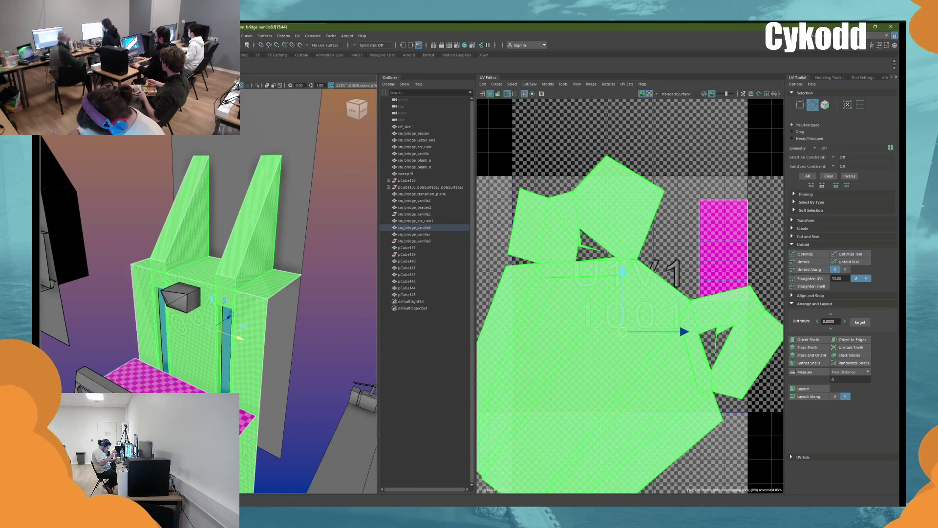
{"action": "scroll", "coordinate": [262, 251], "scroll_direction": "up", "scroll_amount": 5}
{"action": "left_click", "coordinate": [250, 280]}
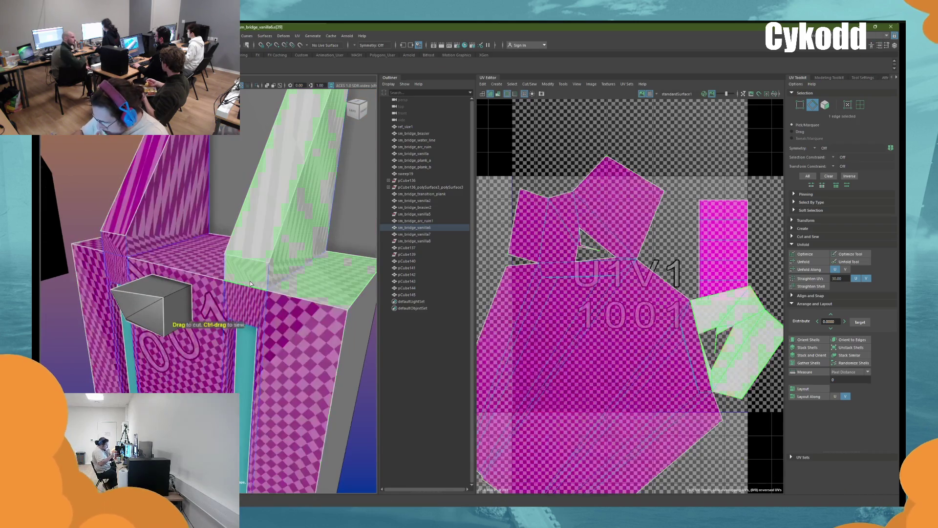
{"action": "left_click", "coordinate": [118, 254]}
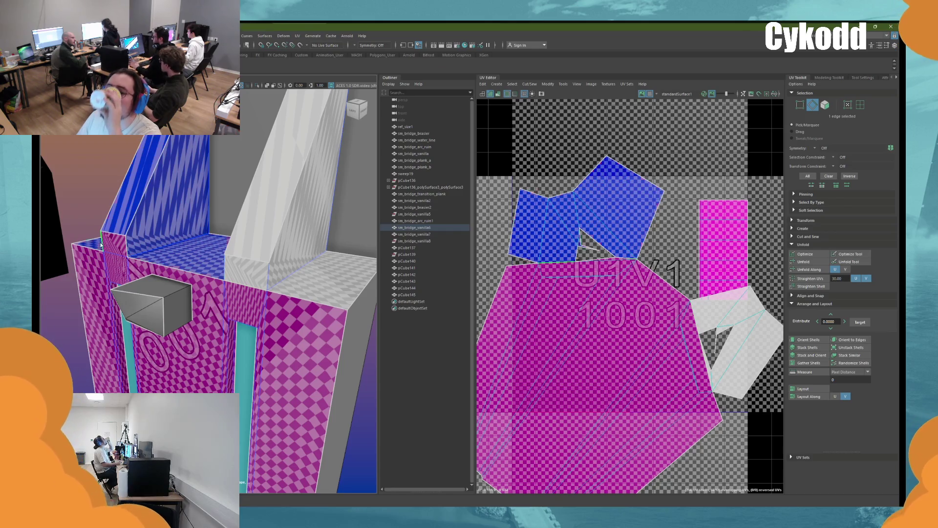
{"action": "left_click", "coordinate": [252, 280]}
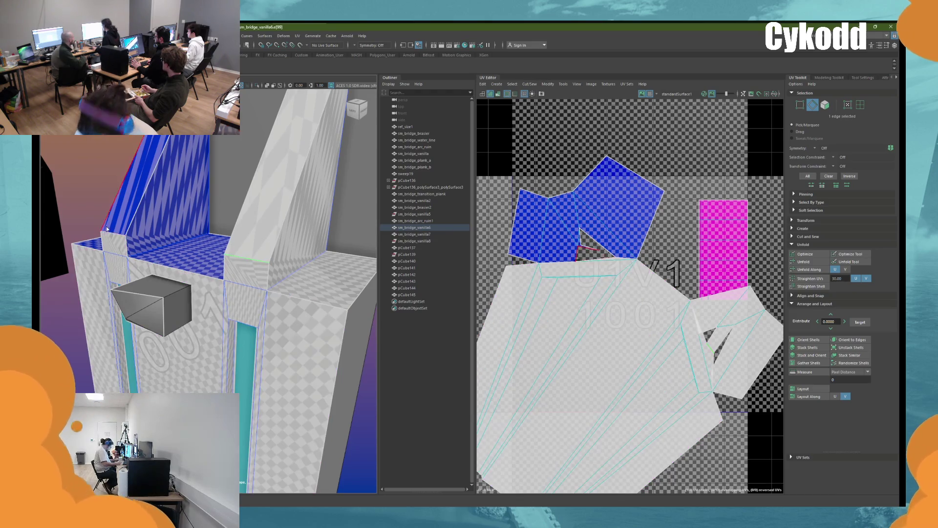
Step: Select the pillar's main UV shell and unfold it again
{"action": "left_click", "coordinate": [813, 105]}
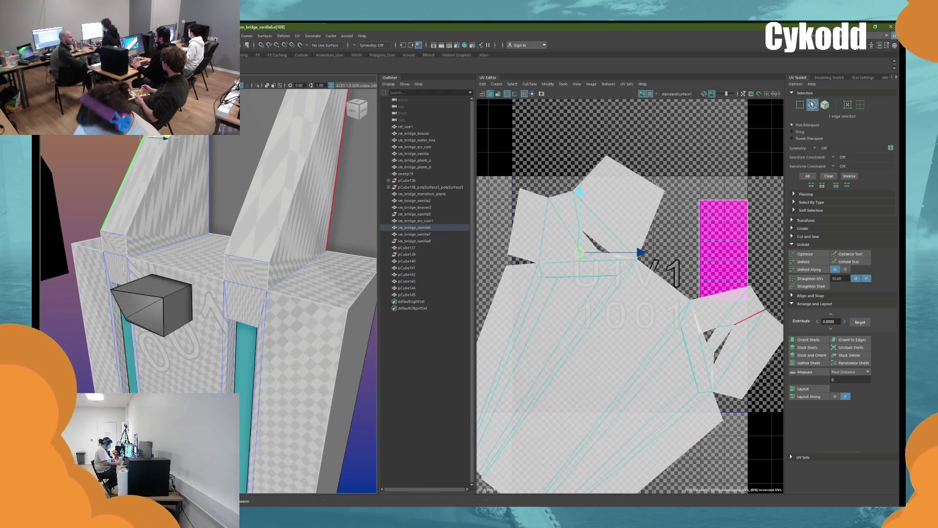
{"action": "left_click", "coordinate": [860, 104]}
{"action": "left_click", "coordinate": [666, 265]}
{"action": "left_click", "coordinate": [810, 262]}
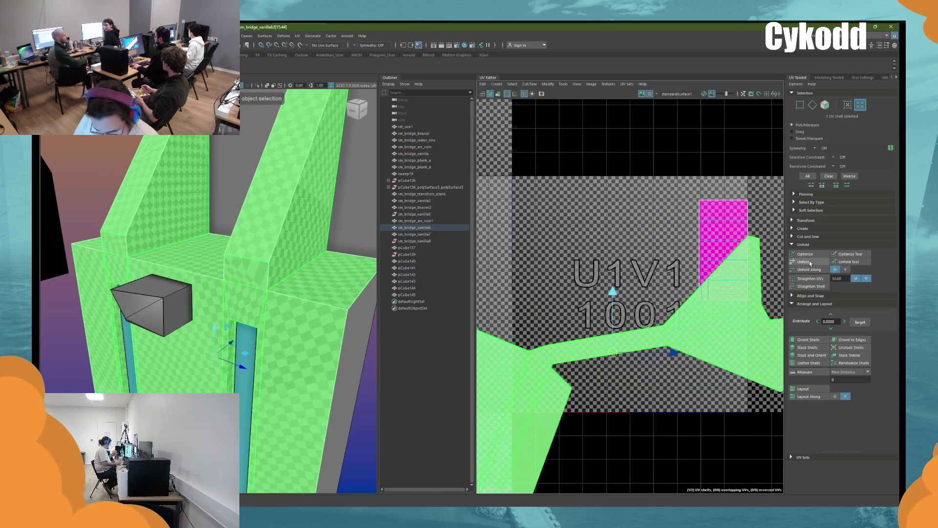
{"action": "scroll", "coordinate": [718, 306], "scroll_direction": "down", "scroll_amount": 5}
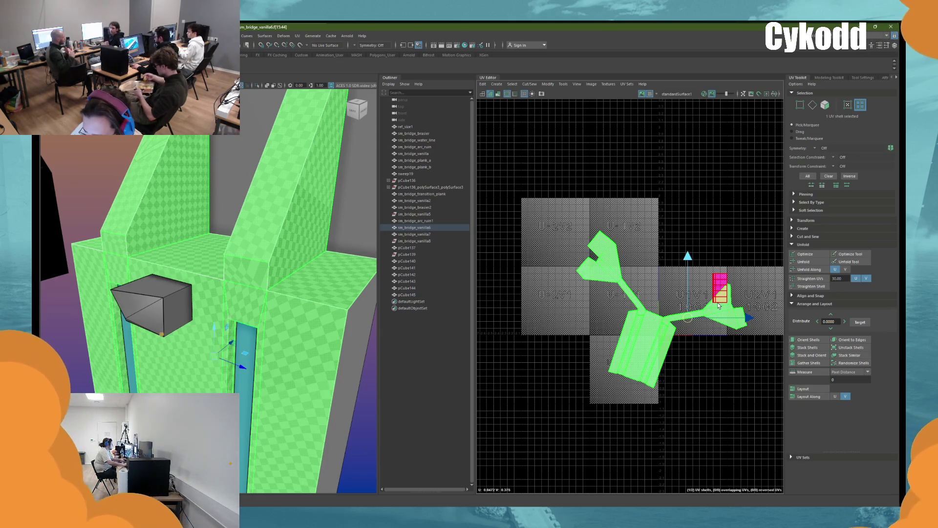
Step: Orient the unfolded shell upright and check the pillar faces in the viewport
{"action": "left_click", "coordinate": [806, 339]}
{"action": "scroll", "coordinate": [310, 277], "scroll_direction": "down", "scroll_amount": 3}
{"action": "left_click_drag", "start_coordinate": [310, 277], "coordinate": [215, 189], "text": "alt"}
{"action": "key", "text": "F11"}
{"action": "left_click", "coordinate": [211, 210]}
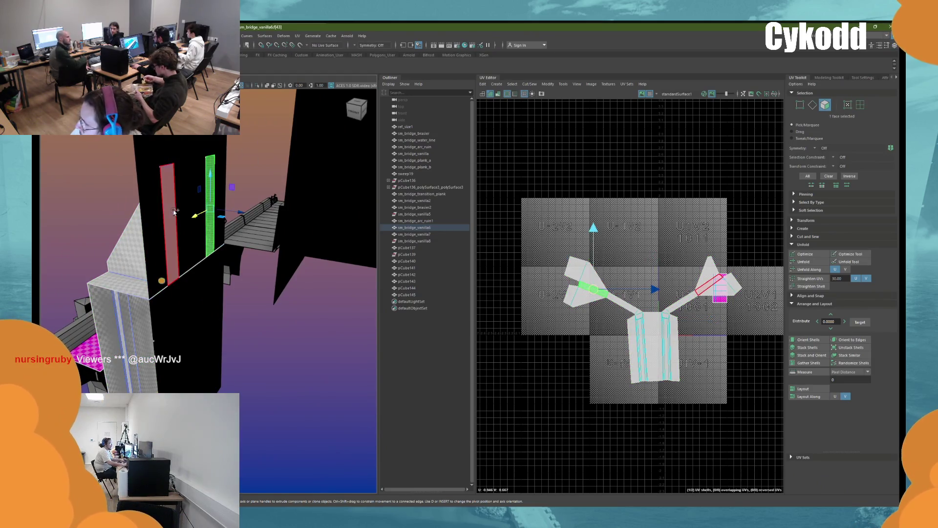
{"action": "left_click", "coordinate": [168, 220], "text": "shift"}
{"action": "left_click", "coordinate": [237, 190]}
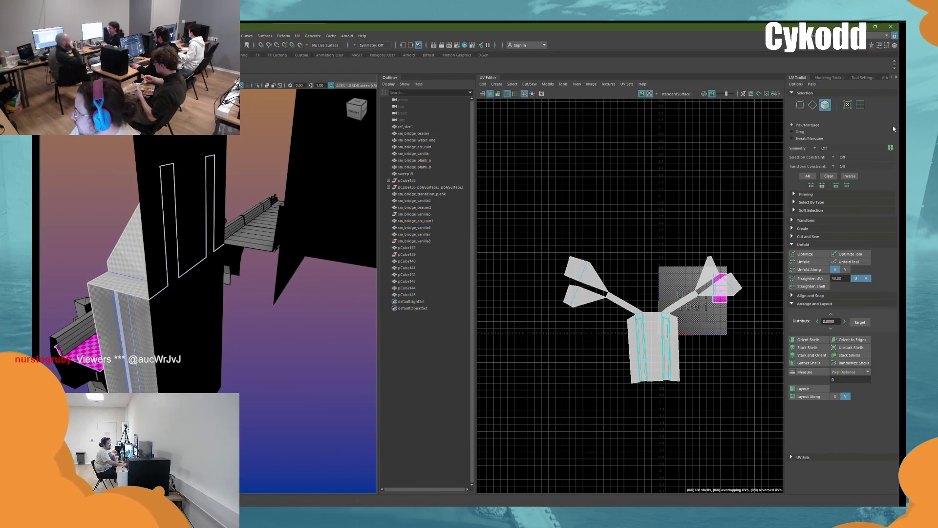
Step: Rotate the right-hand side UV shell to stand upright, keeping the left shell unchanged
{"action": "left_click", "coordinate": [860, 105]}
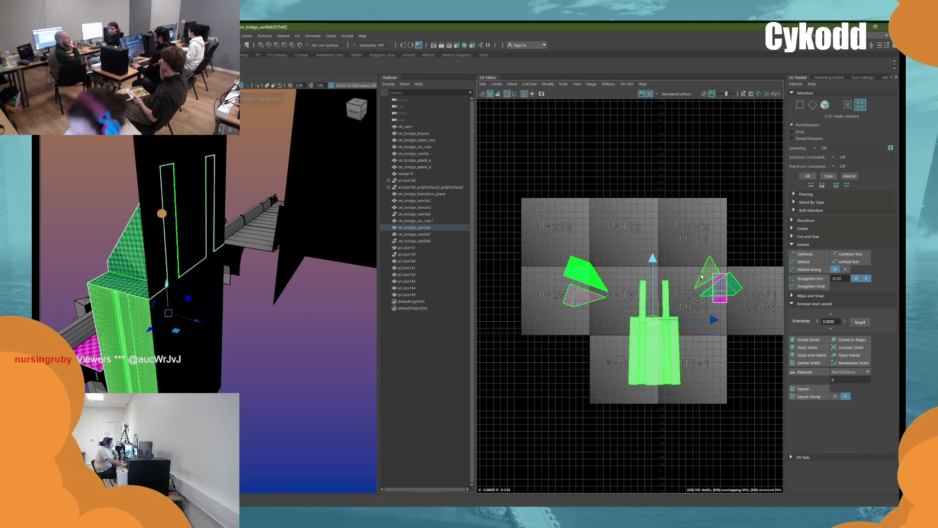
{"action": "left_click", "coordinate": [653, 342], "text": "ctrl"}
{"action": "left_click", "coordinate": [575, 305], "text": "shift"}
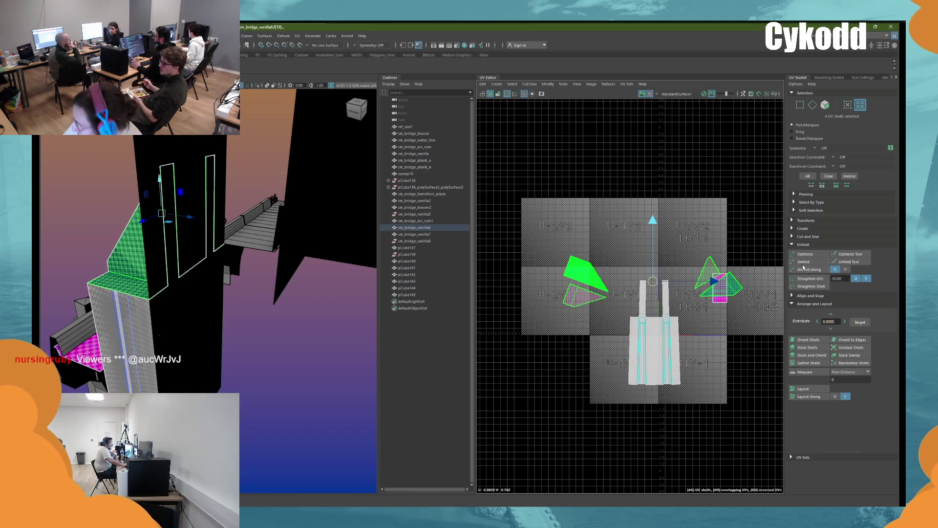
{"action": "left_click", "coordinate": [709, 266]}
{"action": "key", "text": "f"}
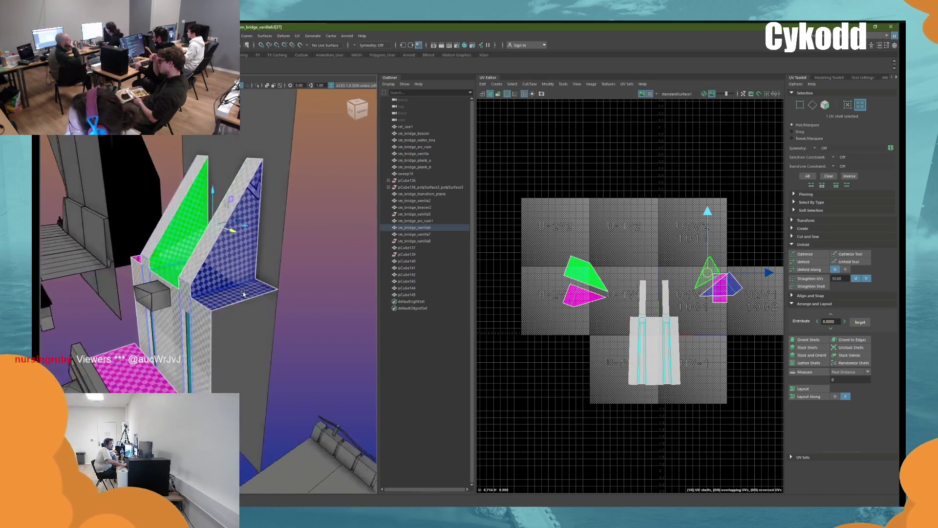
{"action": "key", "text": "e"}
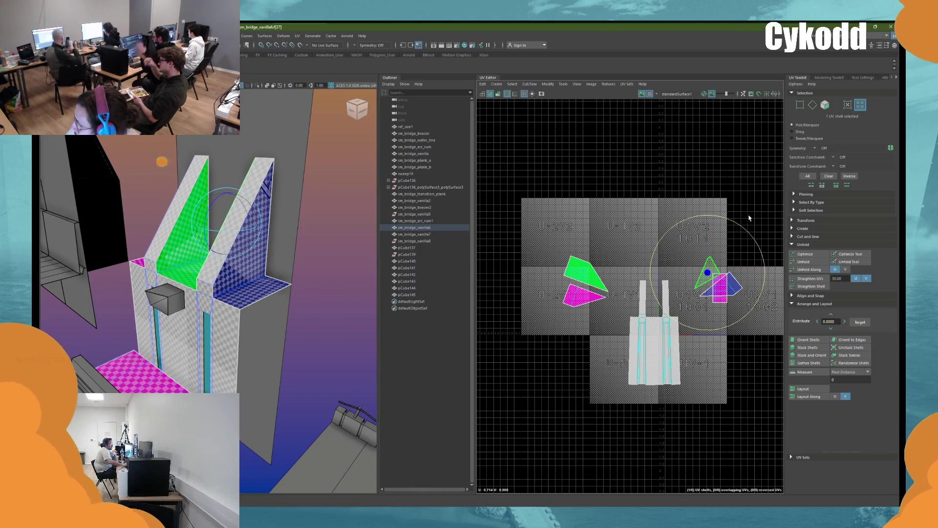
{"action": "mouse_move", "coordinate": [721, 314]}
{"action": "left_mouse_down"}
{"action": "mouse_move", "coordinate": [620, 255]}
{"action": "mouse_move", "coordinate": [634, 219]}
{"action": "mouse_move", "coordinate": [605, 214]}
{"action": "left_mouse_up"}
{"action": "left_click", "coordinate": [584, 278]}
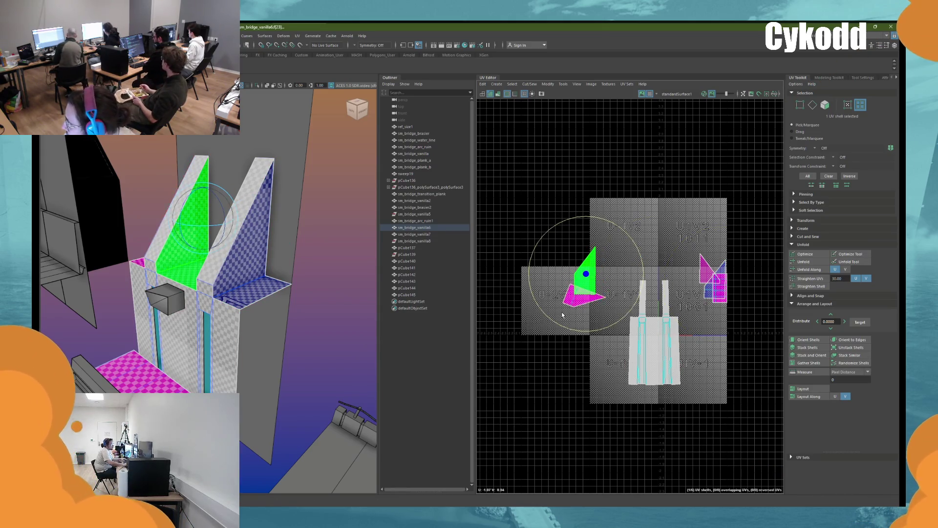
{"action": "key", "text": "ctrl+z"}
Step: Optimize the middle pillar UV shell to reduce its stretching
{"action": "left_click", "coordinate": [678, 333]}
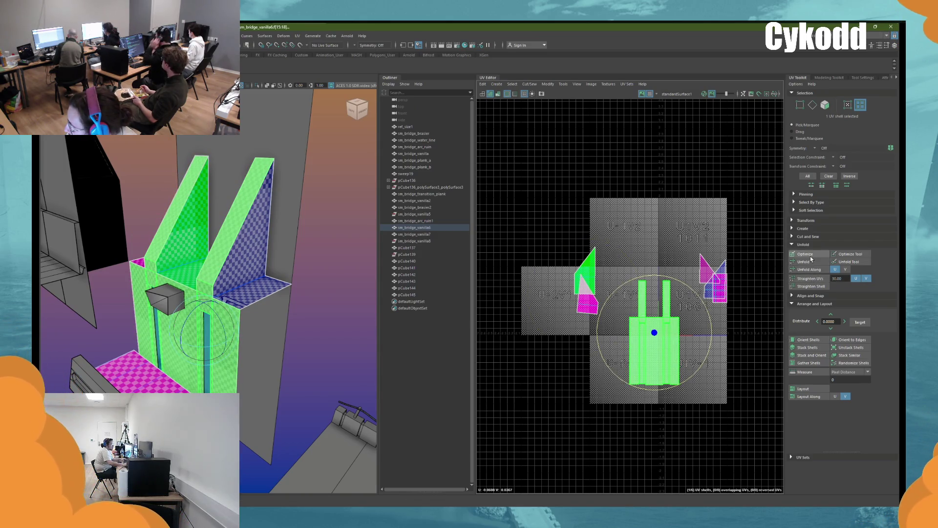
{"action": "scroll", "coordinate": [665, 324], "scroll_direction": "up", "scroll_amount": 5}
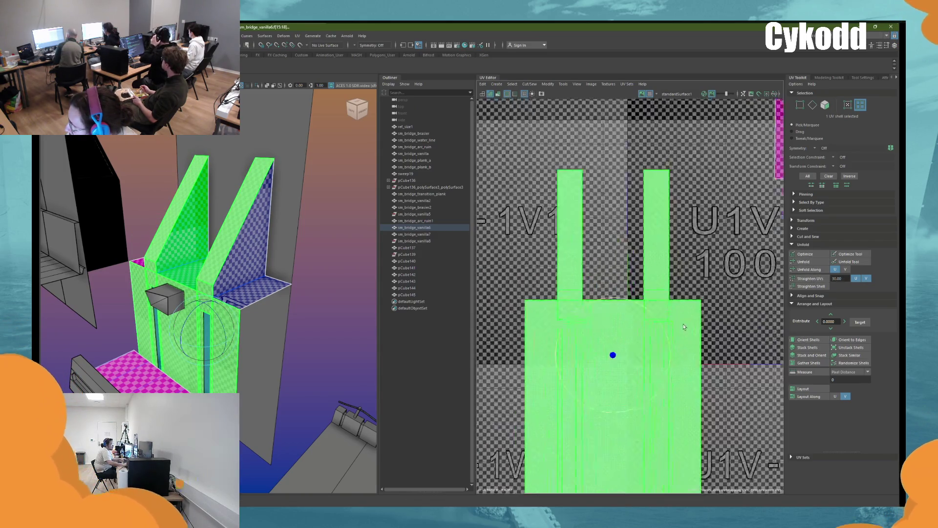
{"action": "left_click", "coordinate": [807, 254]}
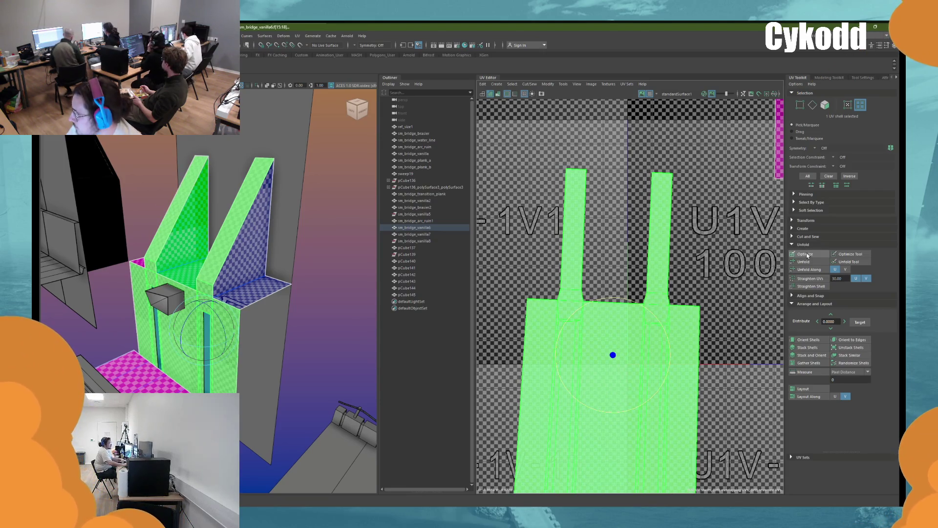
{"action": "scroll", "coordinate": [650, 283], "scroll_direction": "down", "scroll_amount": 5}
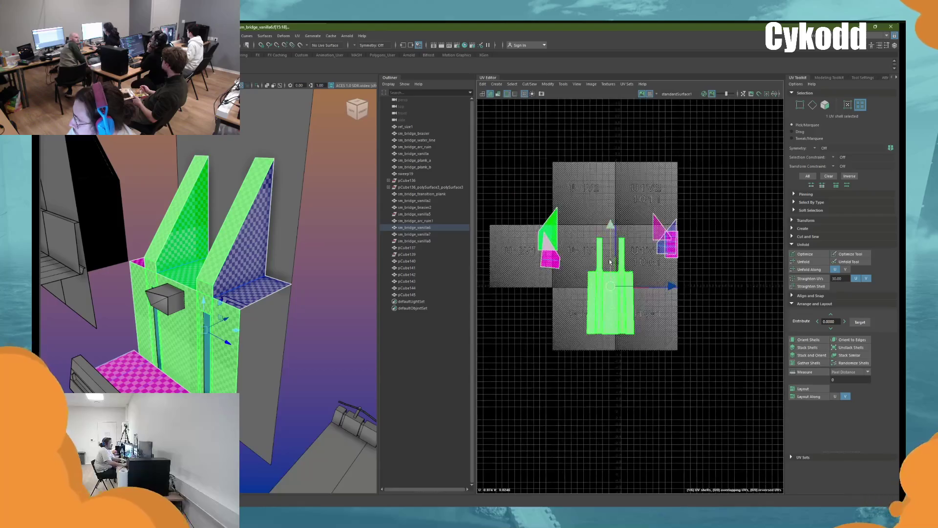
{"action": "left_click", "coordinate": [324, 266]}
Step: Select pCube140 with sm_bridge_vanilla6 and pack their UV shells into 0–1
{"action": "key", "text": "f"}
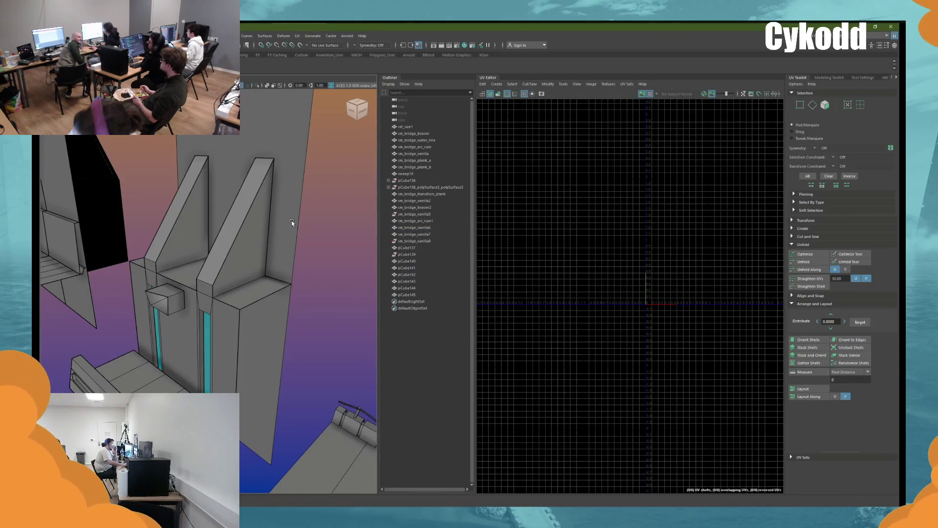
{"action": "left_click_drag", "start_coordinate": [324, 265], "coordinate": [308, 279], "text": "alt"}
{"action": "left_click", "coordinate": [284, 265], "text": "shift"}
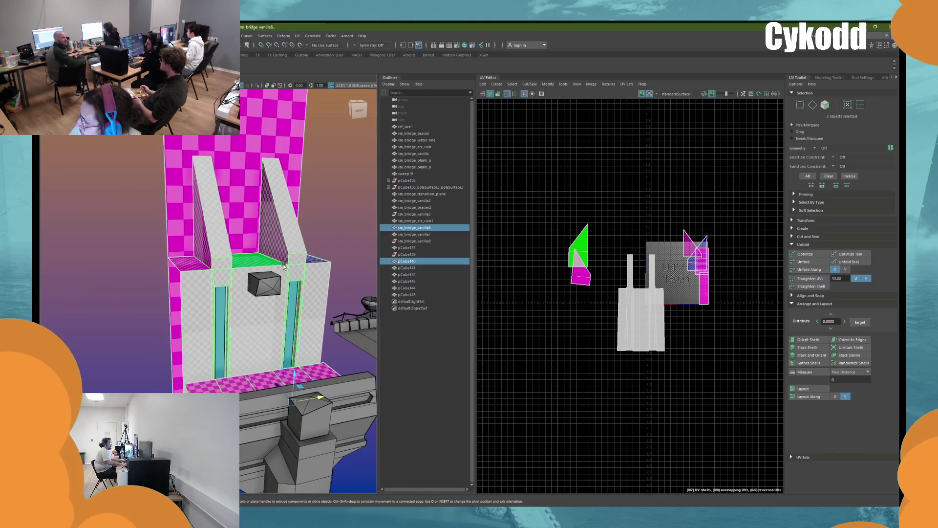
{"action": "left_click", "coordinate": [804, 389]}
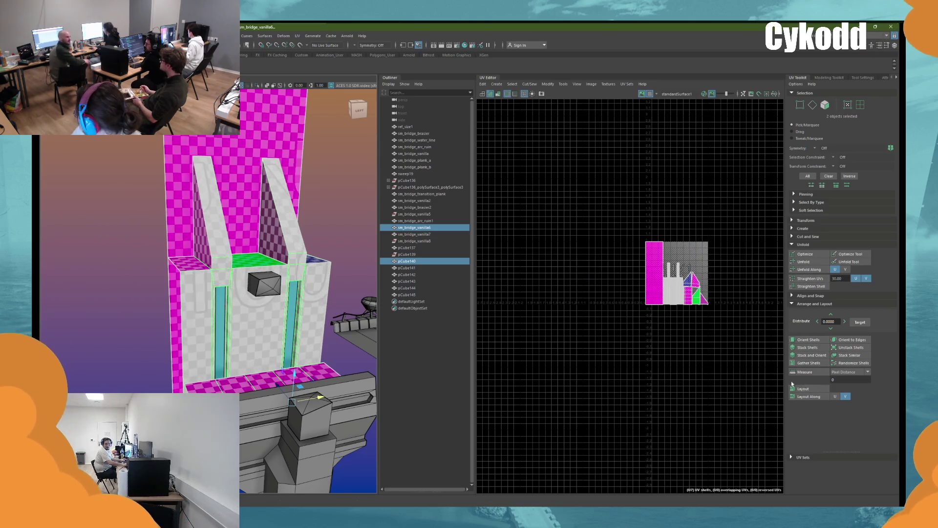
Step: Combine the plank pCube145, brazier pillar and grey cube into one mesh, repack and orient its shells
{"action": "mouse_move", "coordinate": [243, 318]}
{"action": "left_mouse_down", "text": "alt"}
{"action": "mouse_move", "coordinate": [272, 352]}
{"action": "mouse_move", "coordinate": [277, 342]}
{"action": "left_mouse_up", "text": "alt"}
{"action": "left_click", "coordinate": [272, 351], "text": "shift"}
{"action": "left_click", "coordinate": [304, 367], "text": "shift"}
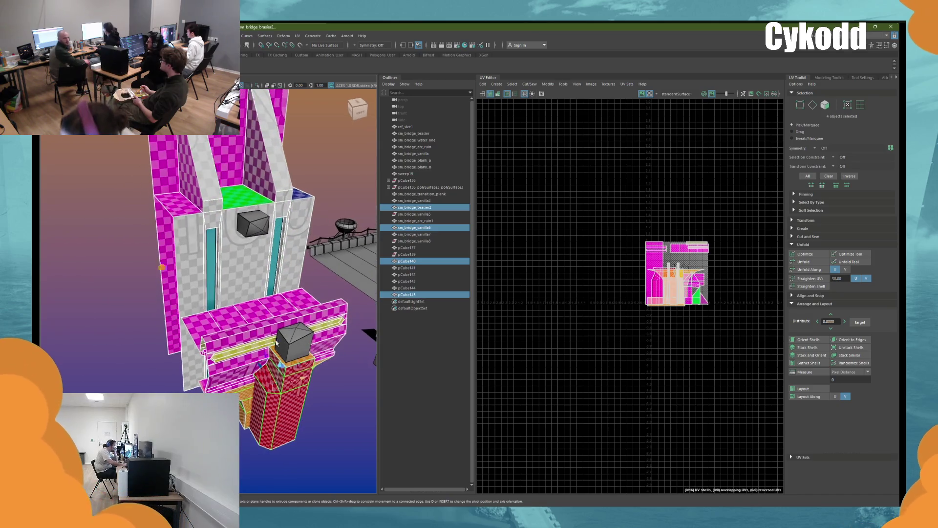
{"action": "left_click", "coordinate": [261, 228], "text": "shift"}
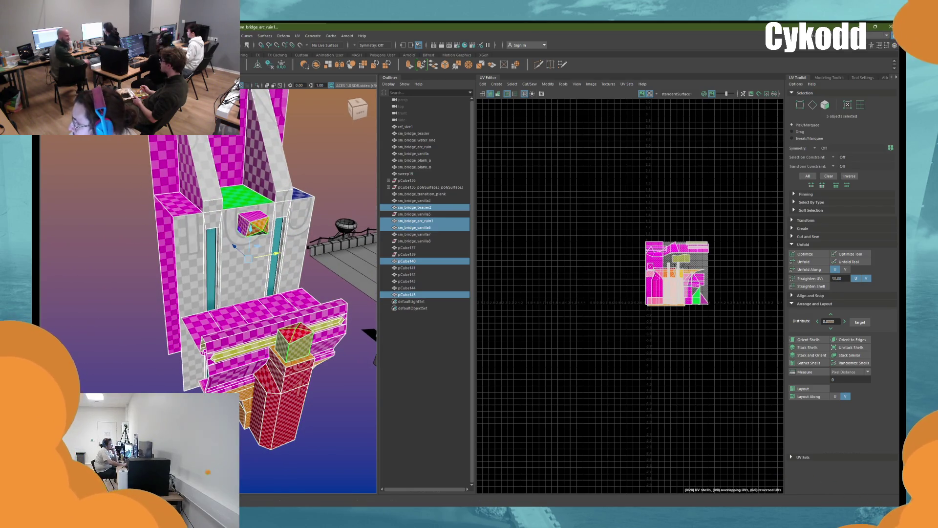
{"action": "left_click", "coordinate": [322, 69]}
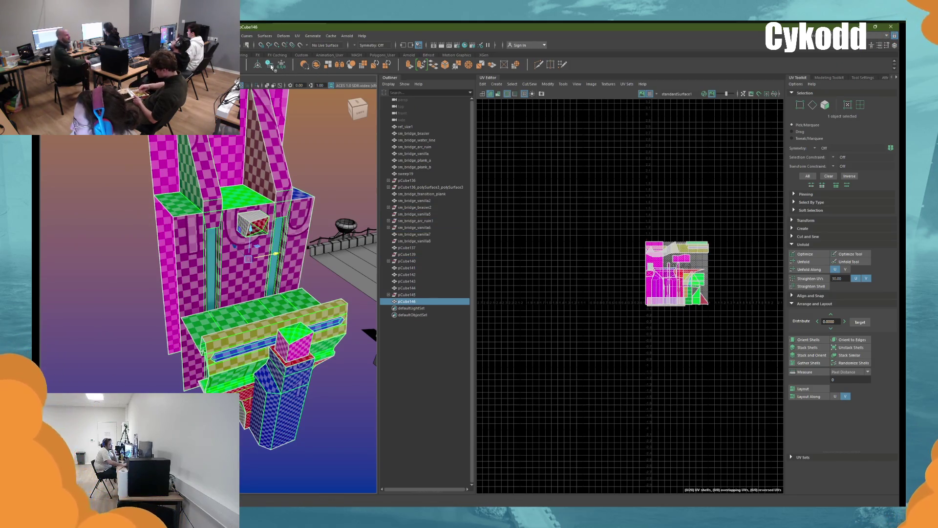
{"action": "left_click", "coordinate": [801, 389]}
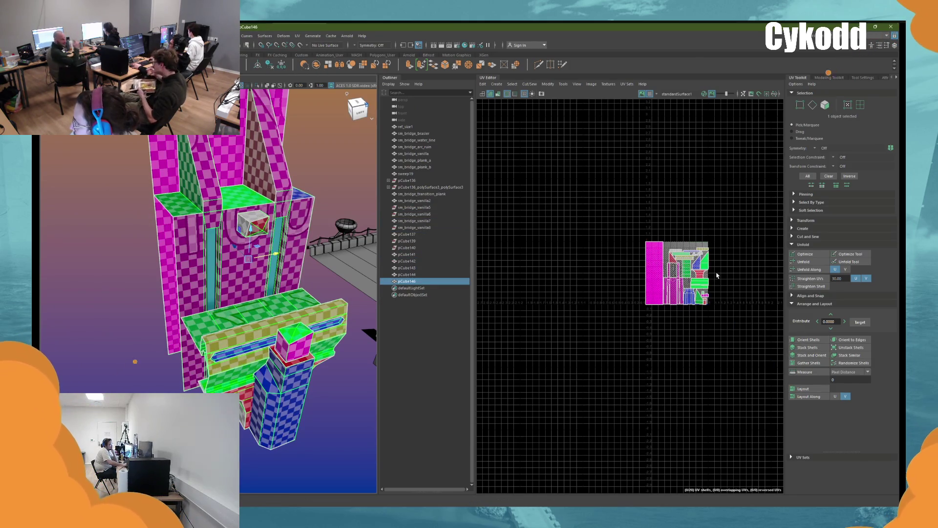
{"action": "key", "text": "f"}
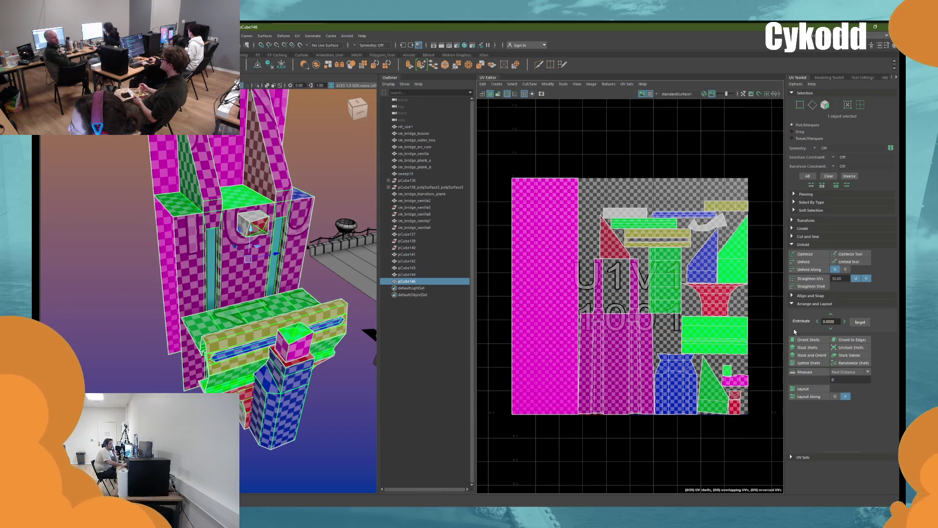
{"action": "left_click", "coordinate": [801, 339]}
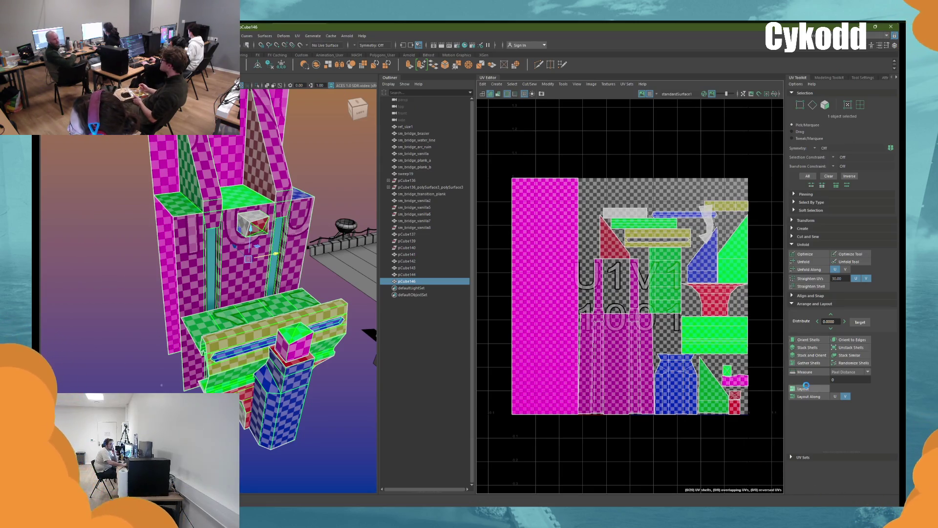
Step: Select the sm_bridge_vanilla7 pillar and straighten and orient its green and magenta UV shells
{"action": "mouse_move", "coordinate": [317, 235]}
{"action": "left_mouse_down", "text": "alt"}
{"action": "mouse_move", "coordinate": [298, 215]}
{"action": "mouse_move", "coordinate": [306, 196]}
{"action": "mouse_move", "coordinate": [288, 197]}
{"action": "left_mouse_up", "text": "alt"}
{"action": "middle_click_drag", "start_coordinate": [261, 263], "coordinate": [283, 265], "text": "alt"}
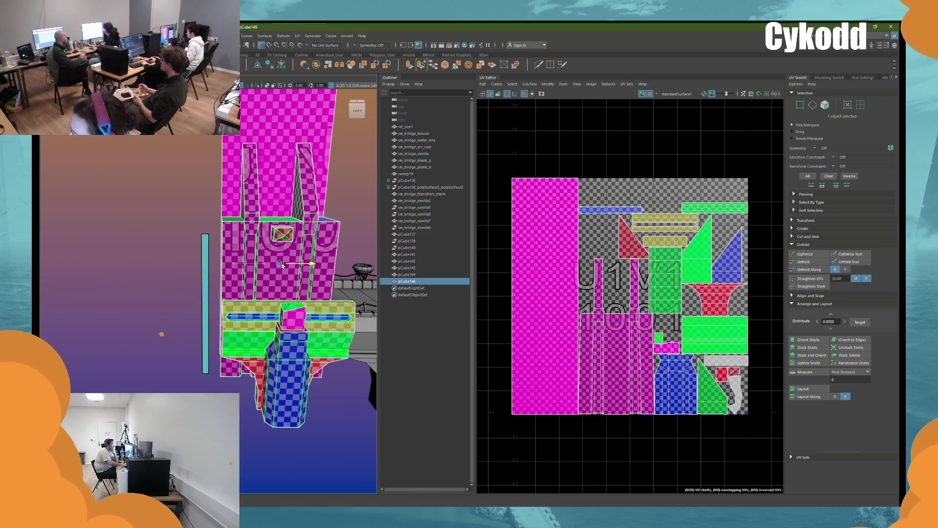
{"action": "left_click_drag", "start_coordinate": [282, 265], "coordinate": [280, 266], "text": "alt"}
{"action": "left_click", "coordinate": [301, 237]}
{"action": "left_click", "coordinate": [282, 233]}
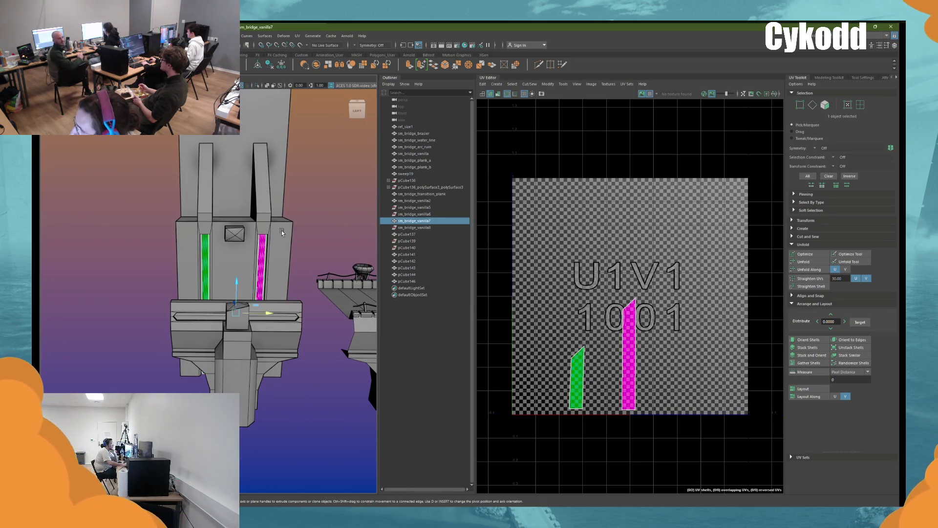
{"action": "left_click", "coordinate": [812, 277]}
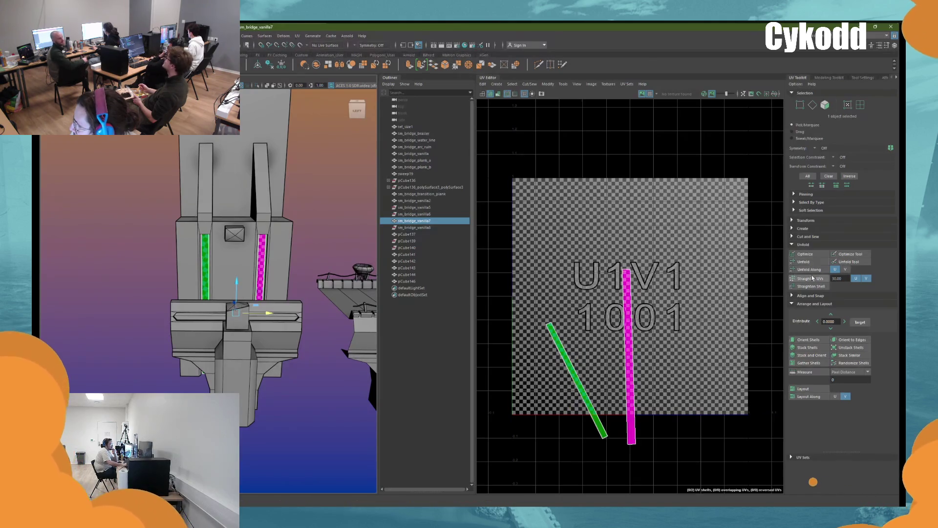
{"action": "left_click", "coordinate": [807, 339]}
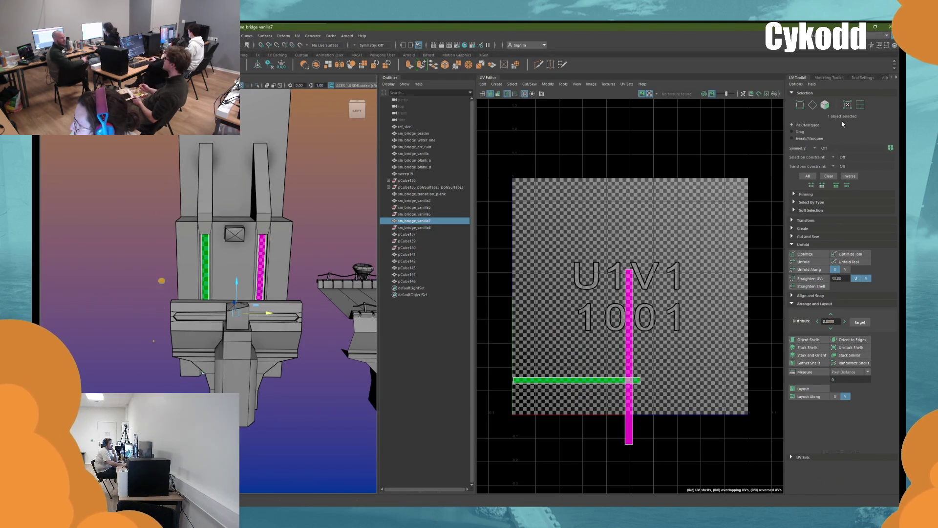
Step: Rotate the green UV strip of vanilla7 to vertical
{"action": "left_click", "coordinate": [860, 105]}
{"action": "left_click", "coordinate": [562, 380]}
{"action": "key", "text": "e"}
{"action": "mouse_move", "coordinate": [636, 359]}
{"action": "left_mouse_down"}
{"action": "mouse_move", "coordinate": [645, 385]}
{"action": "mouse_move", "coordinate": [597, 422]}
{"action": "mouse_move", "coordinate": [557, 406]}
{"action": "left_mouse_up"}
{"action": "key", "text": "F8"}
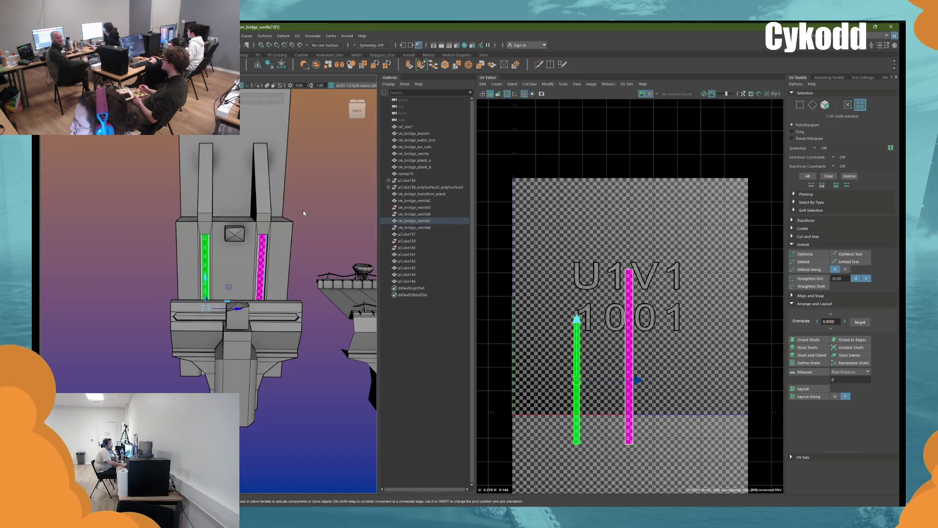
{"action": "key", "text": "w"}
Step: Combine vanilla7 with pCube146 into pCube147 and lay out its UVs in 0–1
{"action": "left_click", "coordinate": [277, 236], "text": "shift"}
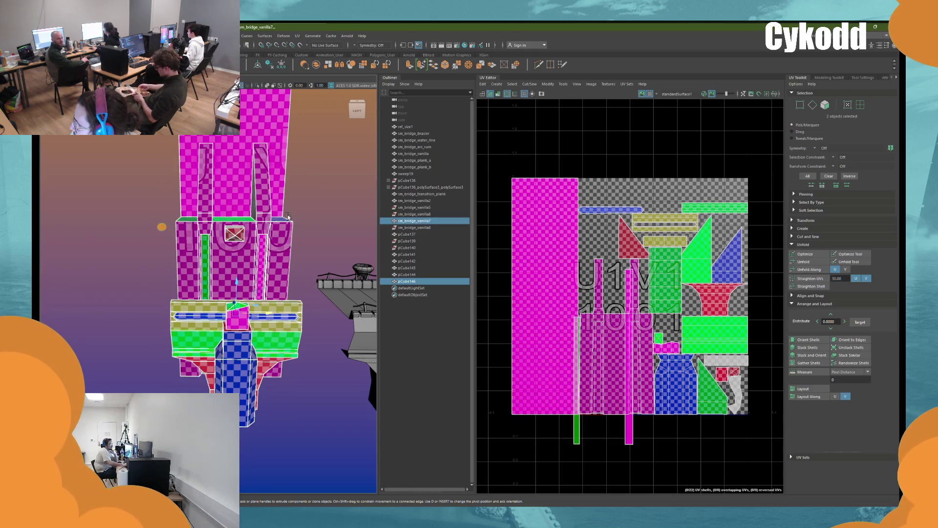
{"action": "left_click", "coordinate": [316, 65]}
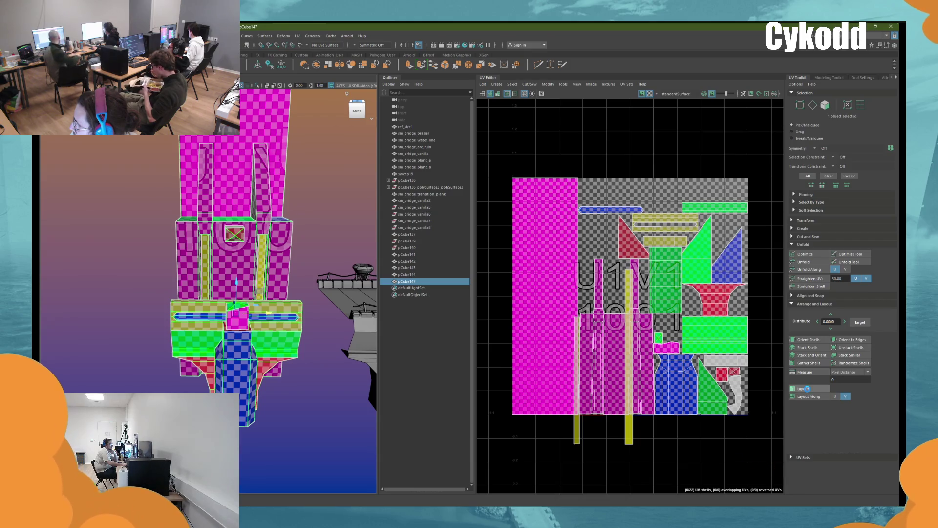
{"action": "left_click", "coordinate": [806, 389]}
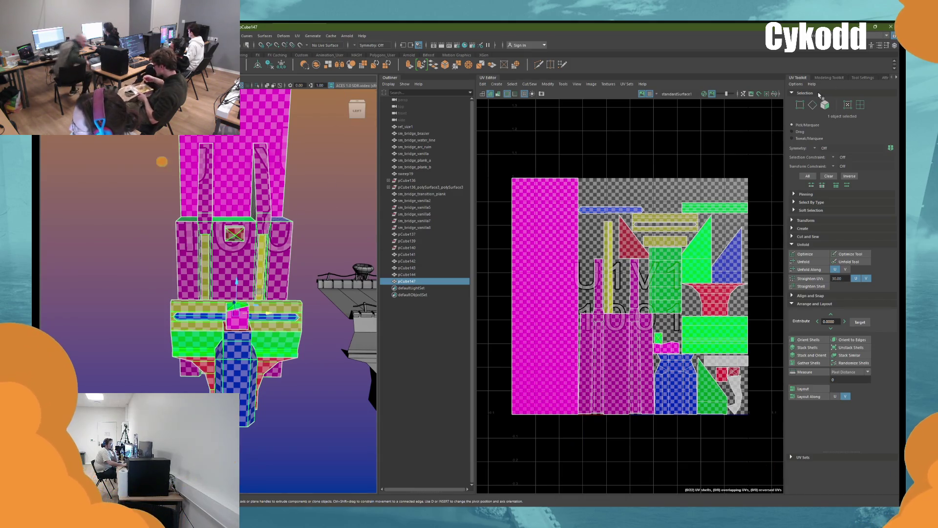
{"action": "left_click", "coordinate": [316, 177]}
{"action": "mouse_move", "coordinate": [316, 177]}
{"action": "left_mouse_down", "text": "alt"}
{"action": "mouse_move", "coordinate": [241, 215]}
{"action": "mouse_move", "coordinate": [263, 217]}
{"action": "mouse_move", "coordinate": [224, 214]}
{"action": "mouse_move", "coordinate": [235, 221]}
{"action": "mouse_move", "coordinate": [210, 236]}
{"action": "mouse_move", "coordinate": [262, 213]}
{"action": "mouse_move", "coordinate": [216, 233]}
{"action": "mouse_move", "coordinate": [240, 215]}
{"action": "mouse_move", "coordinate": [230, 207]}
{"action": "mouse_move", "coordinate": [234, 226]}
{"action": "left_mouse_up", "text": "alt"}
Step: Combine pCube142 and pCube144 into one mesh, pCube148
{"action": "left_click", "coordinate": [193, 245]}
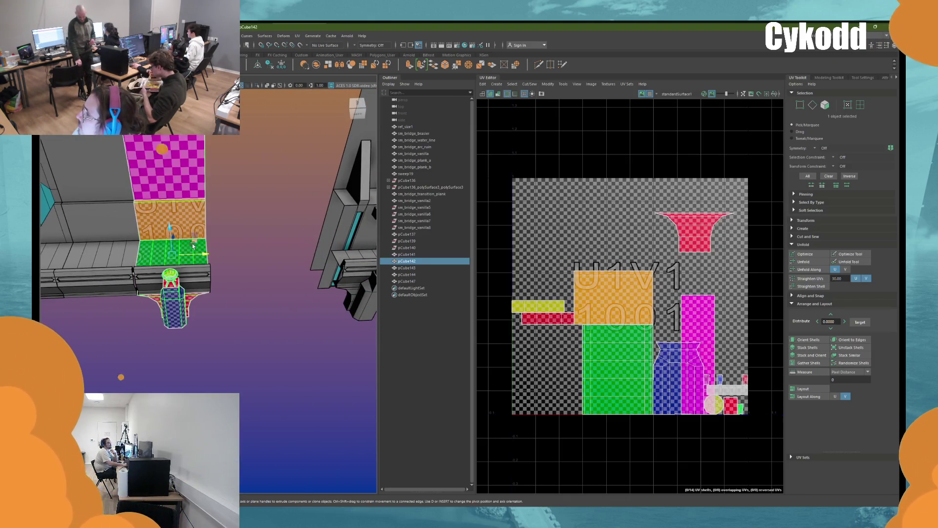
{"action": "left_click", "coordinate": [201, 272], "text": "shift"}
{"action": "mouse_move", "coordinate": [214, 259]}
{"action": "left_mouse_down", "text": "alt"}
{"action": "mouse_move", "coordinate": [224, 232]}
{"action": "mouse_move", "coordinate": [213, 248]}
{"action": "left_mouse_up", "text": "alt"}
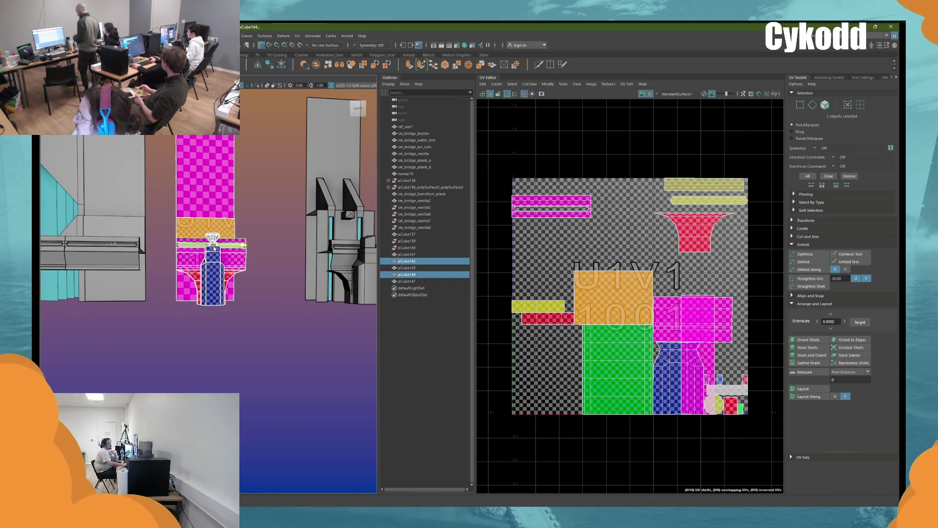
{"action": "left_click", "coordinate": [288, 69]}
{"action": "left_click", "coordinate": [288, 238]}
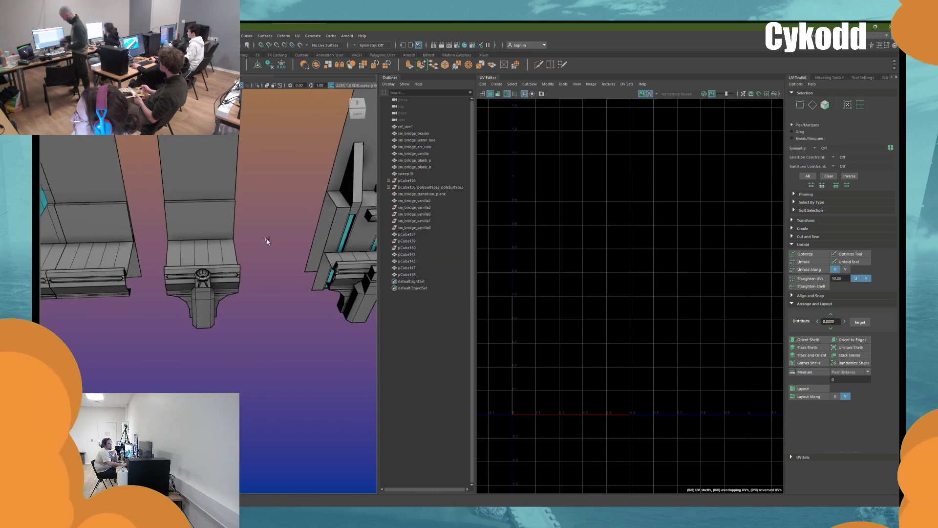
Step: Duplicate corner piece pCube141 onto the leftmost bridge section and frame it
{"action": "left_click", "coordinate": [198, 251]}
{"action": "middle_click_drag", "start_coordinate": [274, 253], "coordinate": [159, 259], "text": "alt"}
{"action": "right_click_drag", "start_coordinate": [159, 259], "coordinate": [253, 284], "text": "alt"}
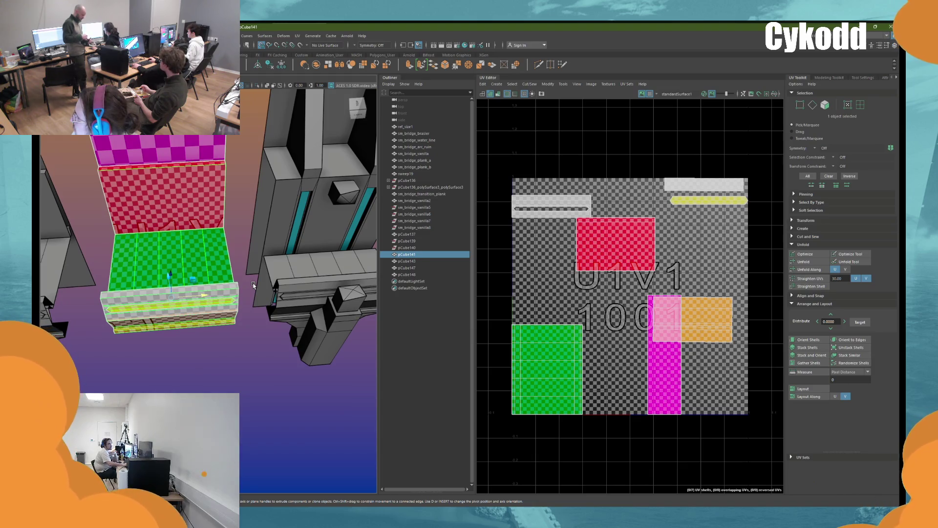
{"action": "left_click", "coordinate": [253, 285]}
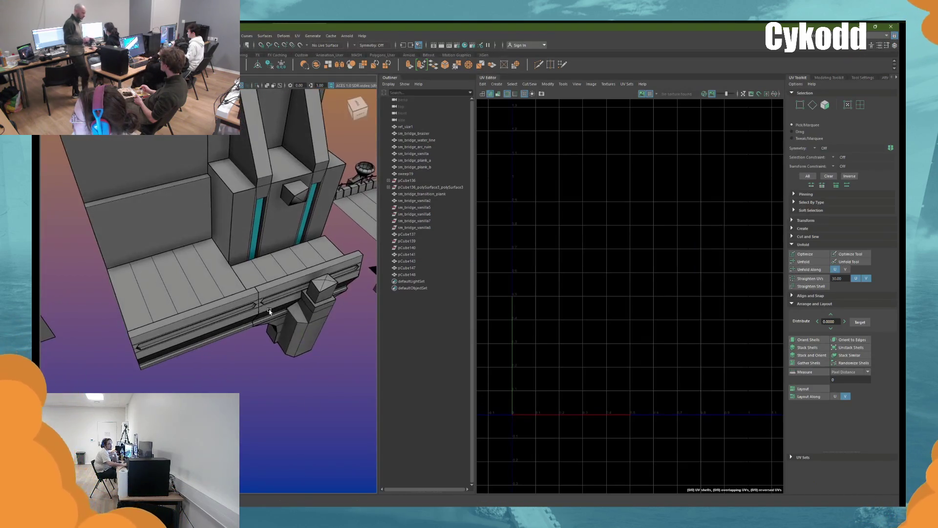
{"action": "right_click_drag", "start_coordinate": [253, 285], "coordinate": [214, 276], "text": "alt"}
{"action": "mouse_move", "coordinate": [214, 277]}
{"action": "left_mouse_down", "text": "alt"}
{"action": "mouse_move", "coordinate": [247, 276]}
{"action": "mouse_move", "coordinate": [259, 236]}
{"action": "mouse_move", "coordinate": [225, 235]}
{"action": "left_mouse_up", "text": "alt"}
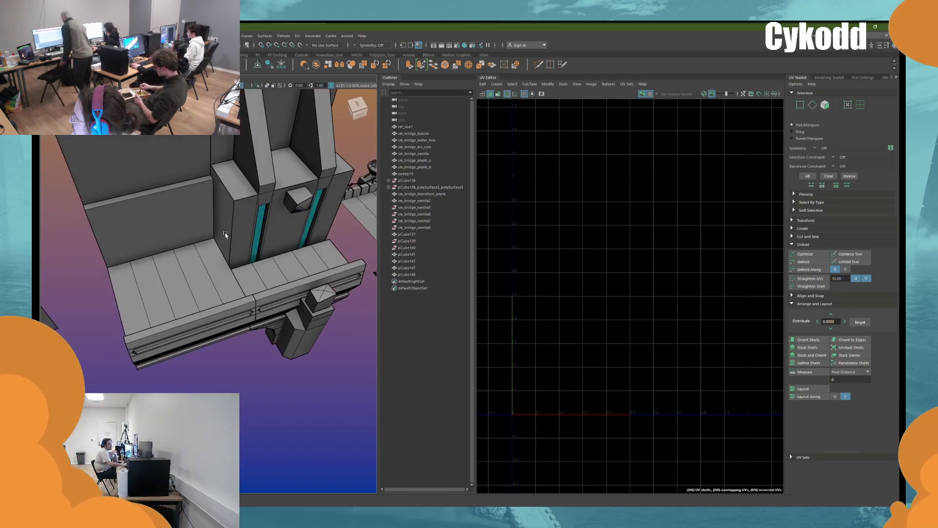
{"action": "left_click", "coordinate": [191, 259]}
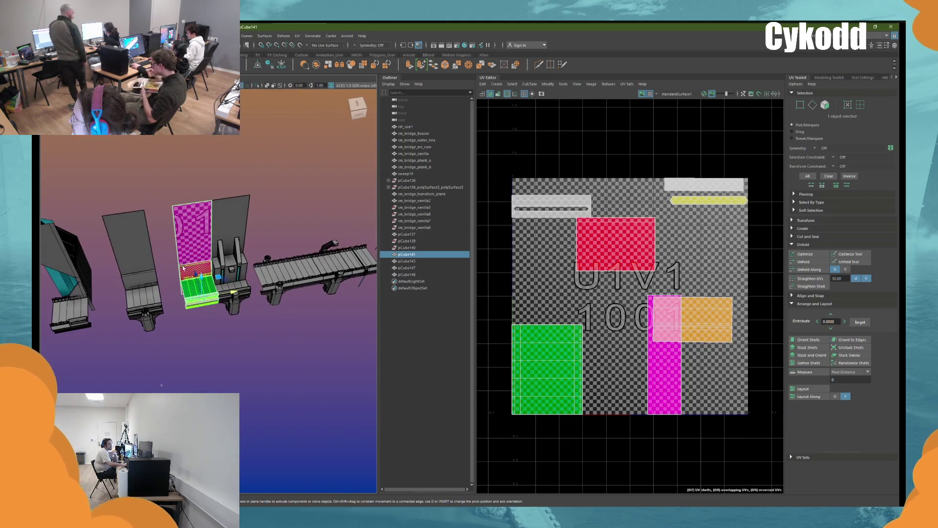
{"action": "left_click_drag", "start_coordinate": [221, 297], "coordinate": [192, 273], "text": "shift"}
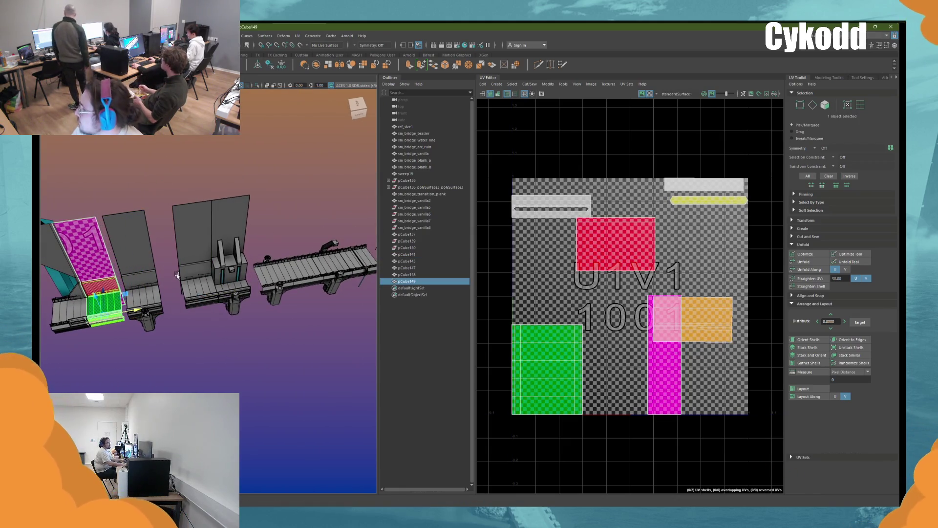
{"action": "key", "text": "f"}
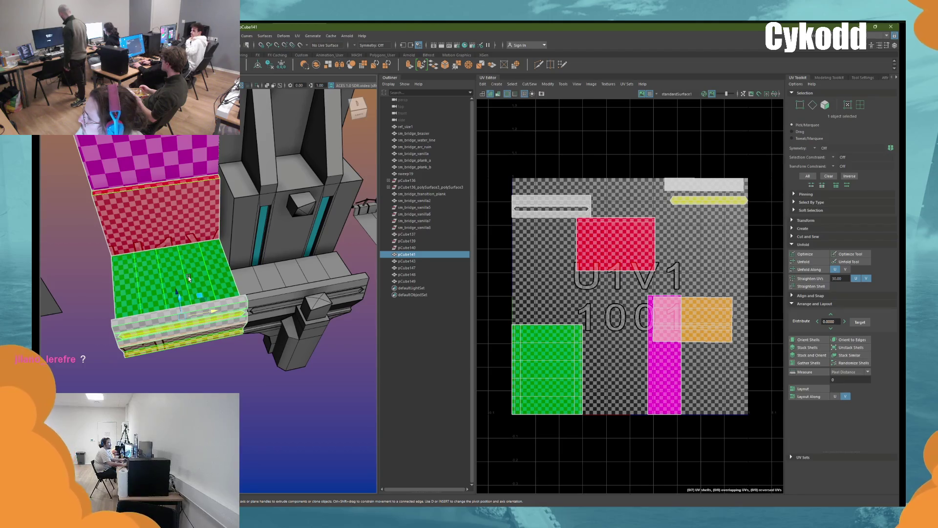
{"action": "mouse_move", "coordinate": [198, 265]}
{"action": "left_mouse_down", "text": "alt"}
{"action": "mouse_move", "coordinate": [225, 246]}
{"action": "mouse_move", "coordinate": [240, 284]}
{"action": "left_mouse_up", "text": "alt"}
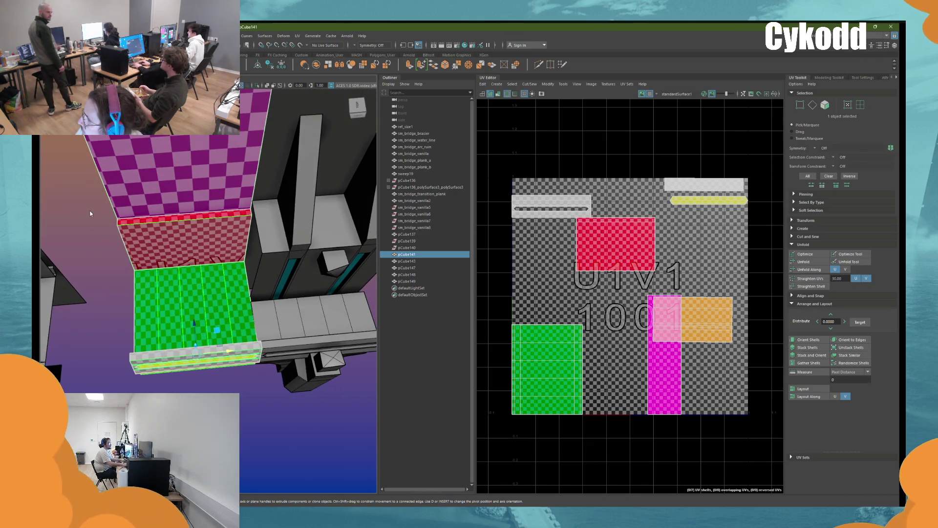
{"action": "key", "text": "F10"}
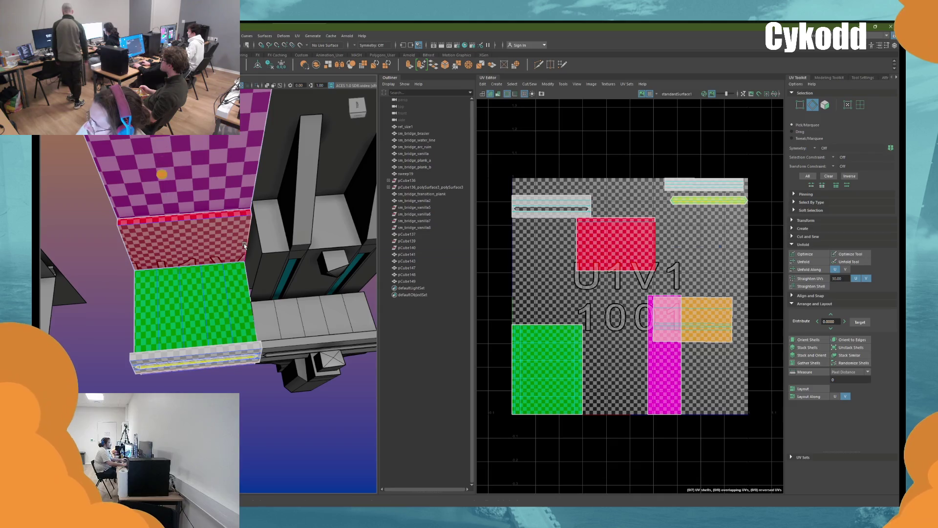
Step: Cut a new edge loop through the red and green faces of pCube141
{"action": "left_click", "coordinate": [244, 243]}
{"action": "left_click_drag", "start_coordinate": [244, 232], "coordinate": [264, 258]}
{"action": "key", "text": "ctrl+z"}
{"action": "key", "text": "ctrl+z"}
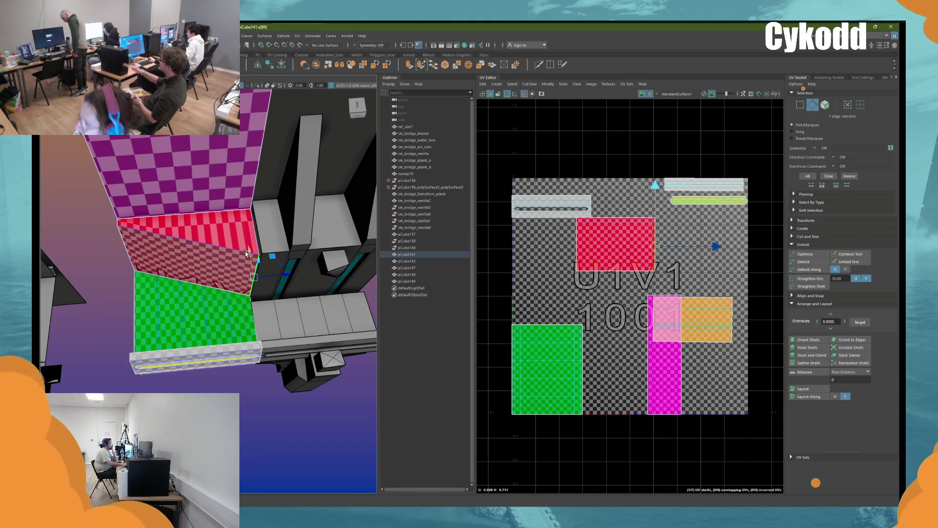
{"action": "left_click", "coordinate": [538, 64]}
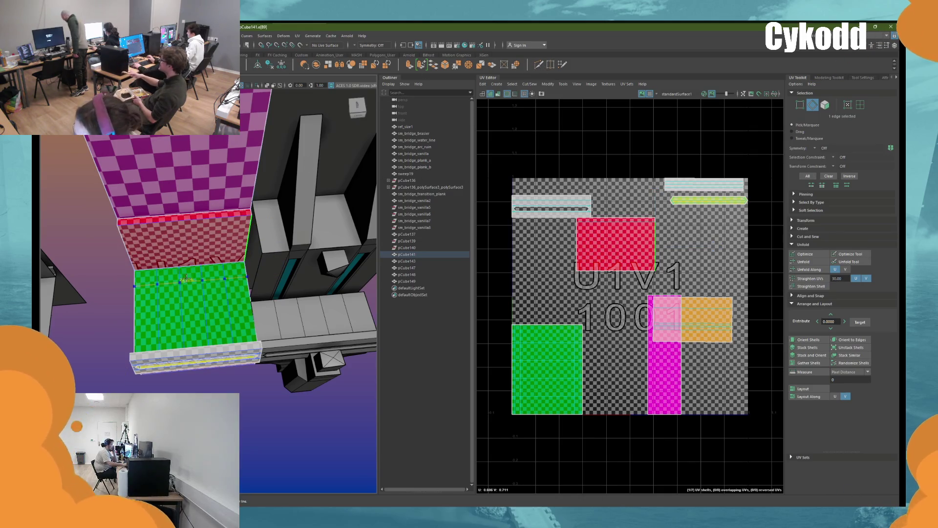
{"action": "left_click", "coordinate": [200, 224]}
{"action": "left_click", "coordinate": [244, 252]}
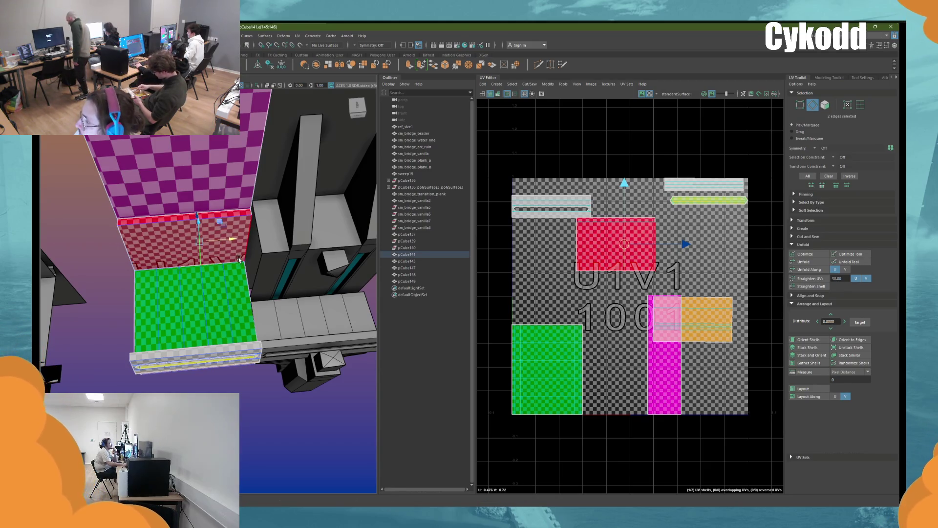
{"action": "mouse_move", "coordinate": [295, 287]}
{"action": "left_mouse_down", "text": "alt"}
{"action": "mouse_move", "coordinate": [293, 268]}
{"action": "mouse_move", "coordinate": [316, 259]}
{"action": "mouse_move", "coordinate": [312, 272]}
{"action": "mouse_move", "coordinate": [251, 261]}
{"action": "mouse_move", "coordinate": [263, 259]}
{"action": "mouse_move", "coordinate": [279, 262]}
{"action": "mouse_move", "coordinate": [218, 267]}
{"action": "left_mouse_up", "text": "alt"}
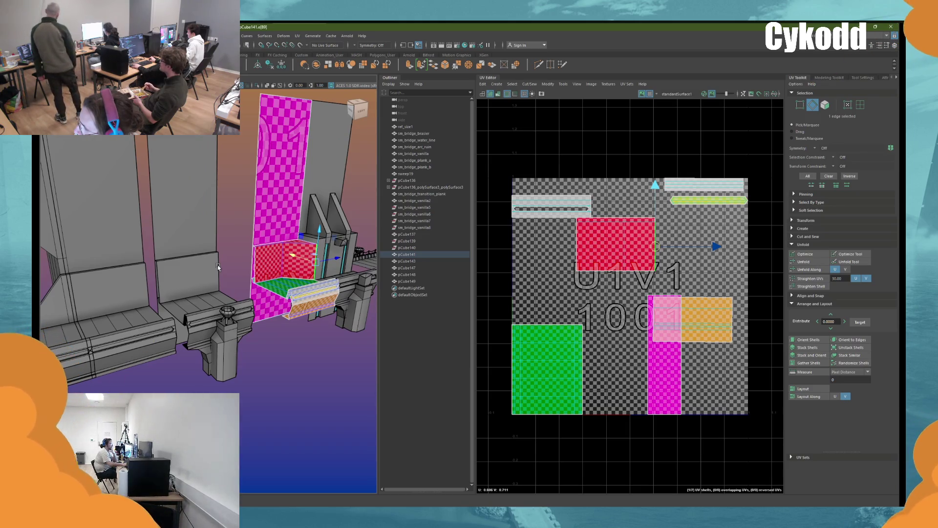
Step: Lower pCube147's upper vertices onto the grey box corner
{"action": "key", "text": "F8"}
{"action": "left_click_drag", "start_coordinate": [218, 267], "coordinate": [318, 238], "text": "alt"}
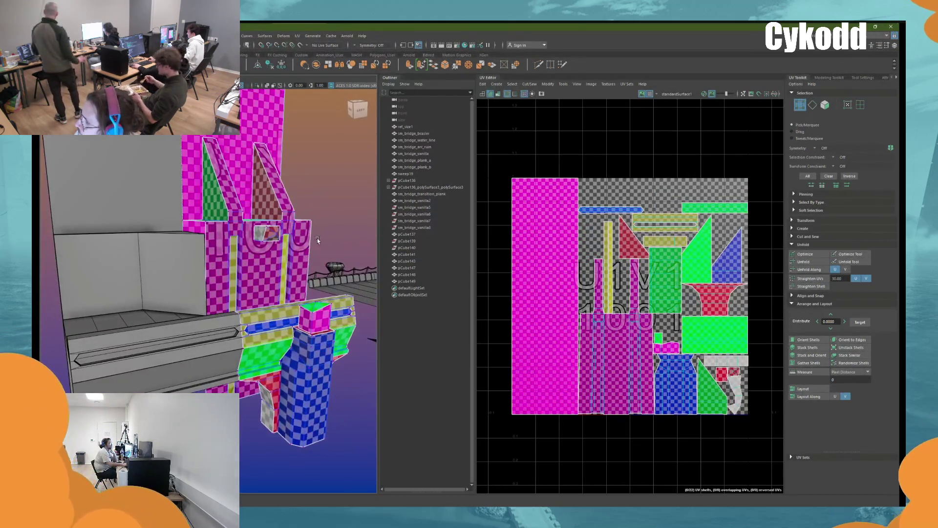
{"action": "left_click_drag", "start_coordinate": [243, 218], "coordinate": [244, 217]}
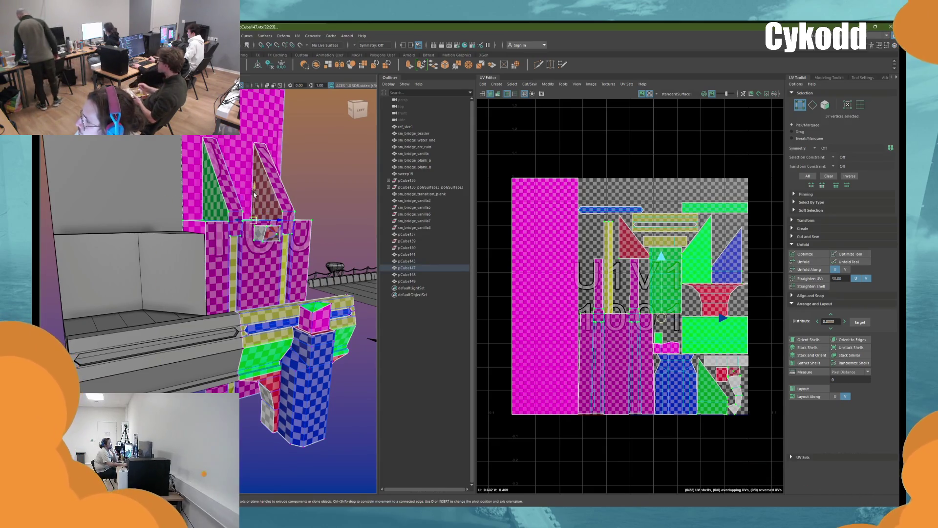
{"action": "left_click_drag", "start_coordinate": [250, 210], "coordinate": [207, 235]}
{"action": "mouse_move", "coordinate": [264, 168]}
{"action": "left_mouse_down"}
{"action": "mouse_move", "coordinate": [287, 187]}
{"action": "mouse_move", "coordinate": [278, 207]}
{"action": "left_mouse_up"}
{"action": "right_click_drag", "start_coordinate": [278, 207], "coordinate": [315, 139]}
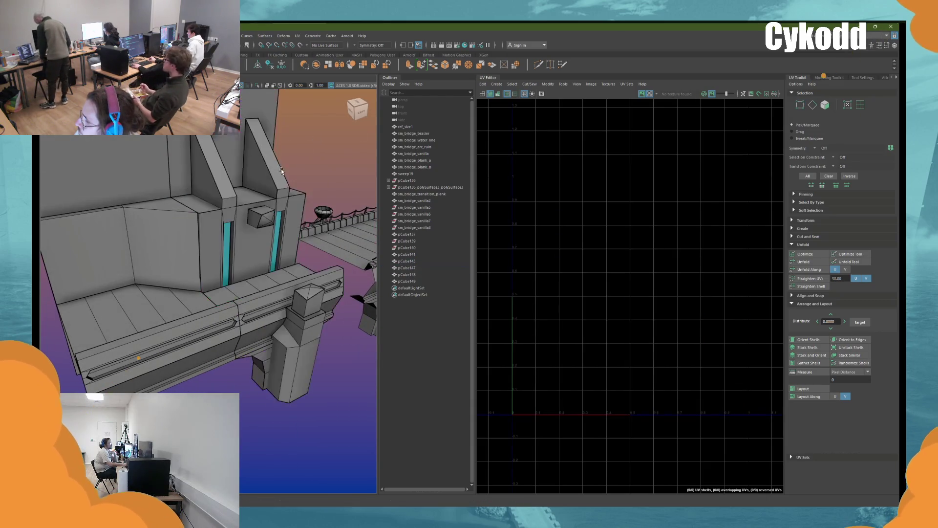
Step: Unfold, orient and lay out all 22 of pCube147's UV shells in the 0–1 square
{"action": "left_click", "coordinate": [860, 104]}
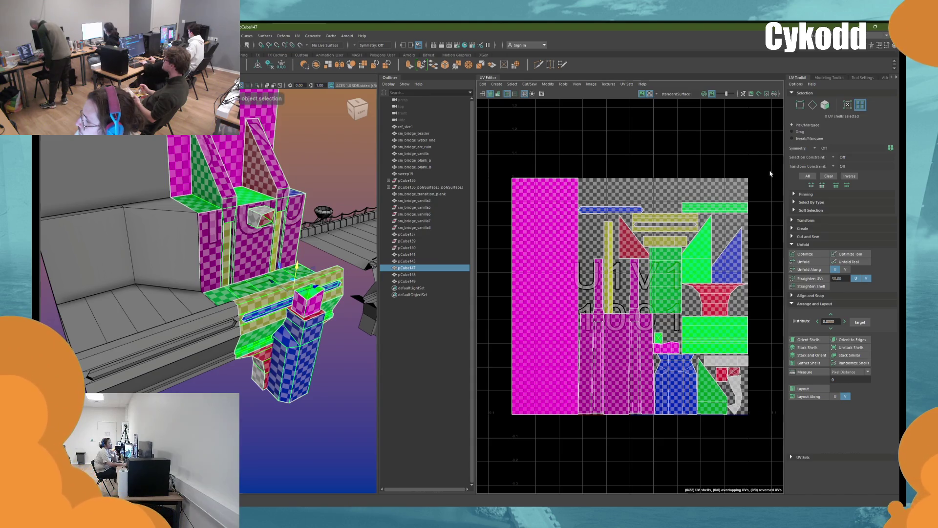
{"action": "left_click_drag", "start_coordinate": [777, 442], "coordinate": [519, 113]}
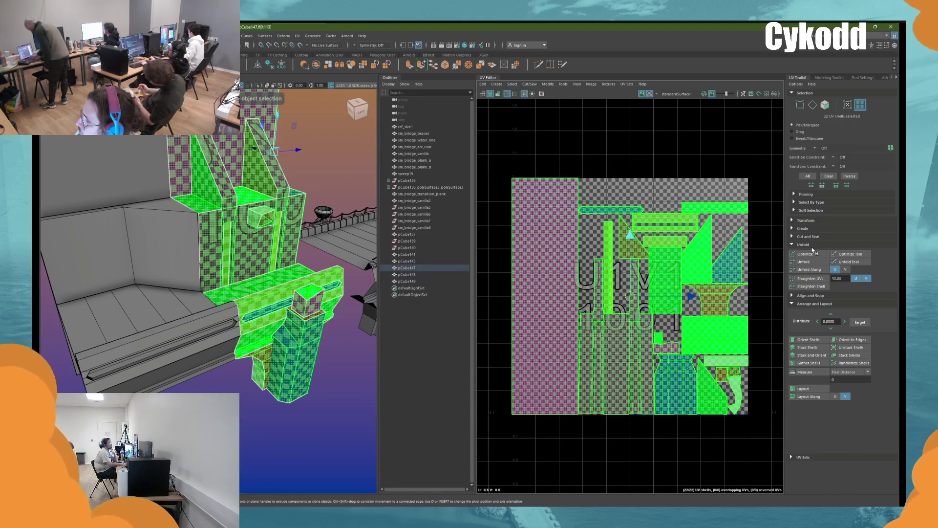
{"action": "left_click", "coordinate": [804, 262]}
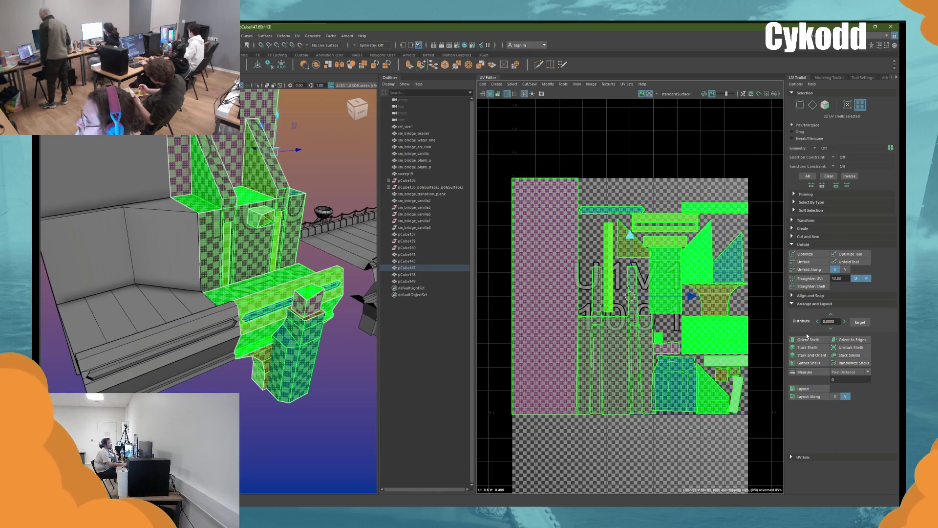
{"action": "left_click", "coordinate": [804, 341]}
{"action": "left_click", "coordinate": [723, 335]}
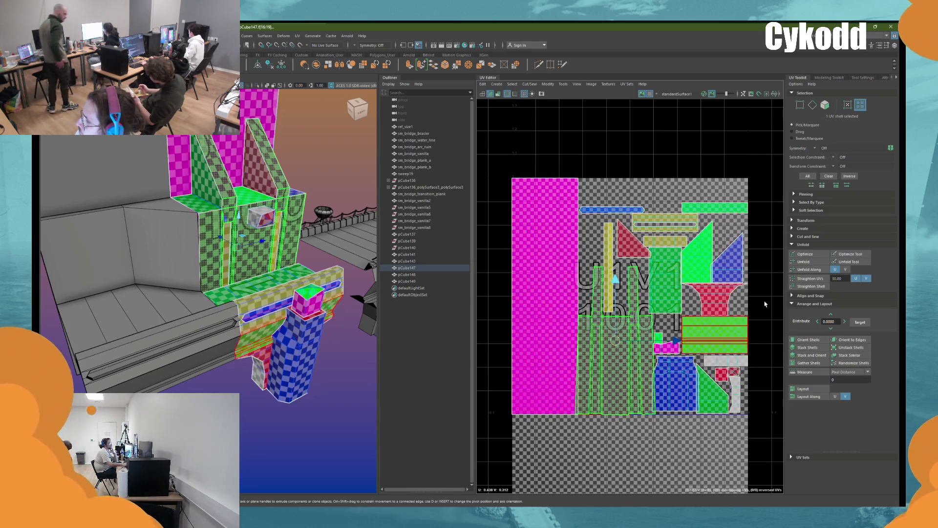
{"action": "left_click", "coordinate": [817, 255]}
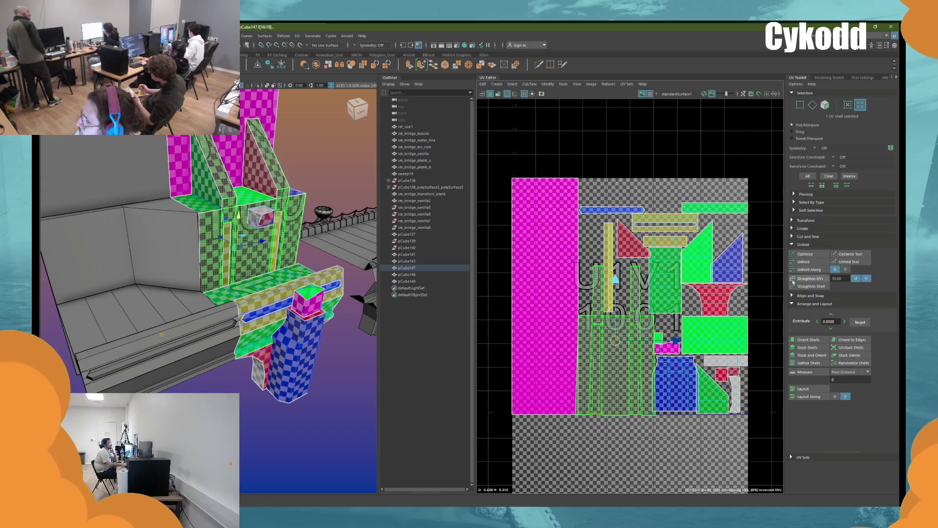
{"action": "key", "text": "ctrl+shift+a"}
{"action": "left_click", "coordinate": [805, 391]}
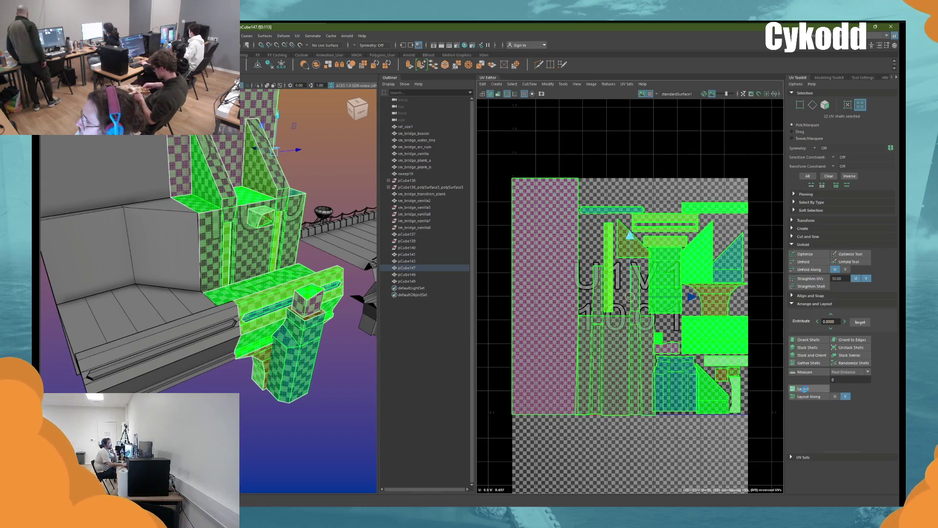
Step: Select corner piece pCube141 and view it from above
{"action": "right_click_drag", "start_coordinate": [314, 169], "coordinate": [332, 154]}
{"action": "mouse_move", "coordinate": [333, 154]}
{"action": "left_mouse_down", "text": "alt"}
{"action": "mouse_move", "coordinate": [286, 206]}
{"action": "mouse_move", "coordinate": [228, 234]}
{"action": "mouse_move", "coordinate": [216, 221]}
{"action": "mouse_move", "coordinate": [238, 236]}
{"action": "mouse_move", "coordinate": [196, 235]}
{"action": "left_mouse_up", "text": "alt"}
{"action": "scroll", "coordinate": [161, 234], "scroll_direction": "up", "scroll_amount": 5}
{"action": "left_click", "coordinate": [161, 234]}
{"action": "left_click_drag", "start_coordinate": [303, 228], "coordinate": [294, 259], "text": "alt"}
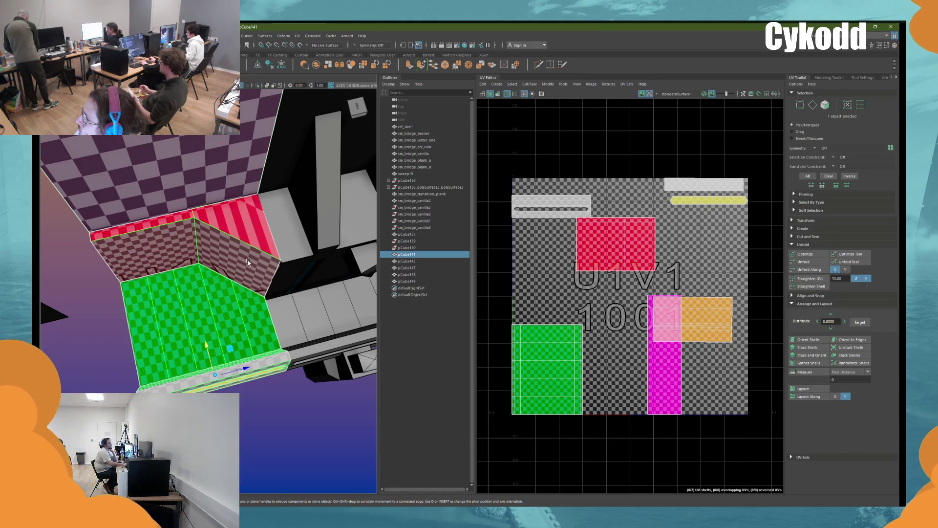
{"action": "key", "text": "ctrl+h"}
{"action": "mouse_move", "coordinate": [248, 260]}
{"action": "left_mouse_down", "text": "alt"}
{"action": "mouse_move", "coordinate": [230, 344]}
{"action": "mouse_move", "coordinate": [233, 326]}
{"action": "mouse_move", "coordinate": [248, 321]}
{"action": "mouse_move", "coordinate": [239, 297]}
{"action": "left_mouse_up", "text": "alt"}
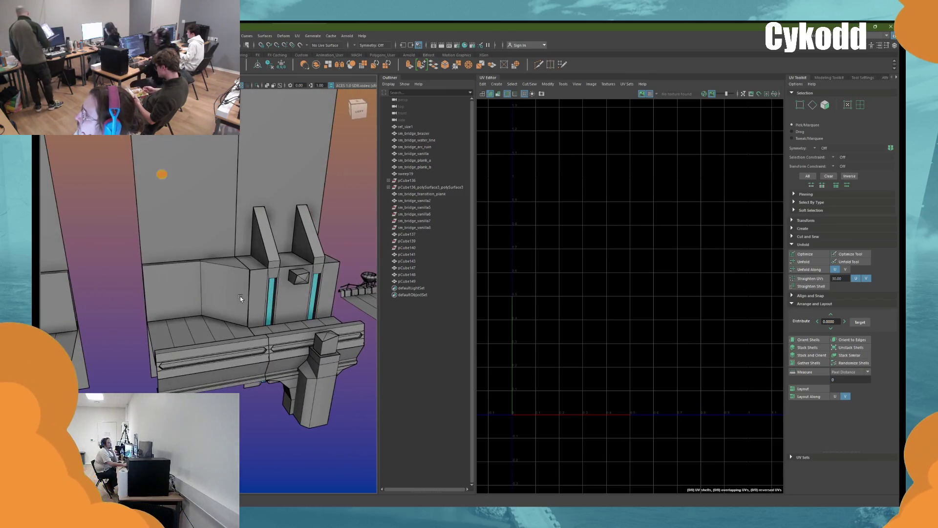
{"action": "key", "text": "ctrl+z"}
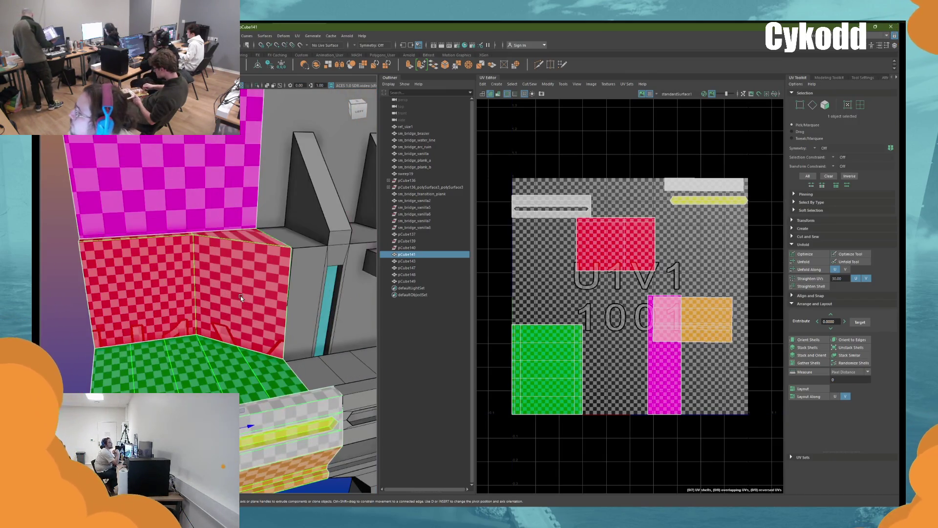
{"action": "left_click_drag", "start_coordinate": [241, 295], "coordinate": [193, 286], "text": "alt"}
{"action": "key", "text": "F9"}
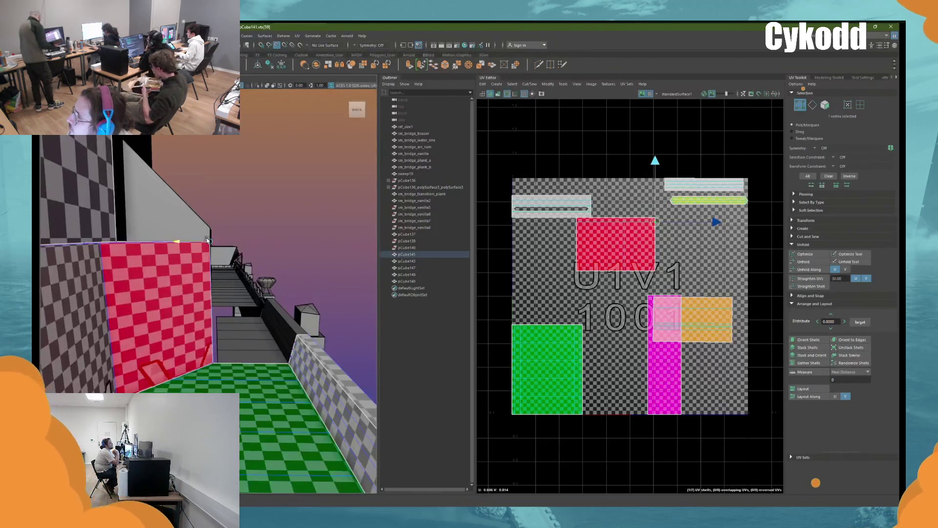
{"action": "mouse_move", "coordinate": [217, 247]}
{"action": "left_mouse_down"}
{"action": "mouse_move", "coordinate": [194, 287]}
{"action": "mouse_move", "coordinate": [222, 268]}
{"action": "mouse_move", "coordinate": [184, 296]}
{"action": "mouse_move", "coordinate": [149, 285]}
{"action": "mouse_move", "coordinate": [223, 285]}
{"action": "mouse_move", "coordinate": [335, 242]}
{"action": "mouse_move", "coordinate": [297, 291]}
{"action": "mouse_move", "coordinate": [209, 323]}
{"action": "mouse_move", "coordinate": [133, 239]}
{"action": "mouse_move", "coordinate": [167, 252]}
{"action": "mouse_move", "coordinate": [168, 235]}
{"action": "mouse_move", "coordinate": [143, 227]}
{"action": "mouse_move", "coordinate": [186, 281]}
{"action": "left_mouse_up"}
{"action": "left_click", "coordinate": [334, 241]}
{"action": "scroll", "coordinate": [209, 324], "scroll_direction": "up", "scroll_amount": 5}
{"action": "left_click", "coordinate": [186, 283]}
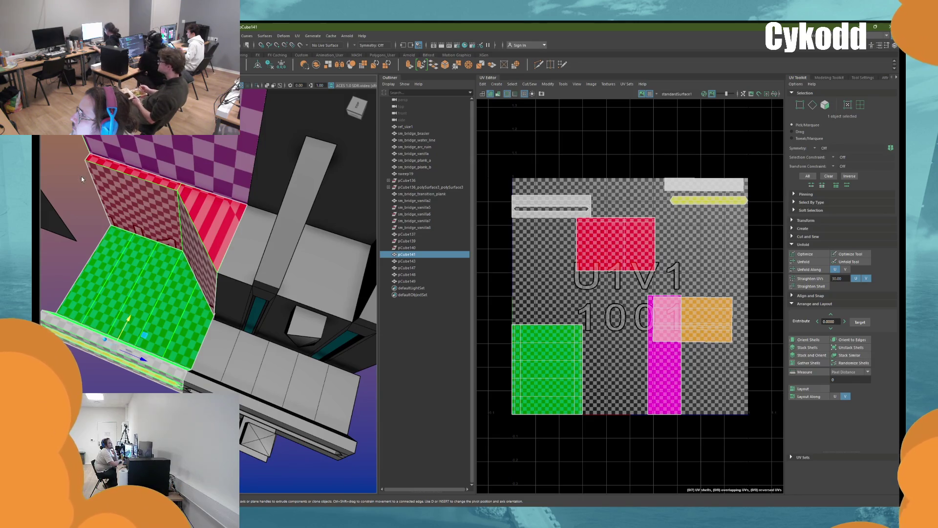
{"action": "key", "text": "F9"}
{"action": "left_click", "coordinate": [195, 272]}
{"action": "left_click", "coordinate": [209, 317]}
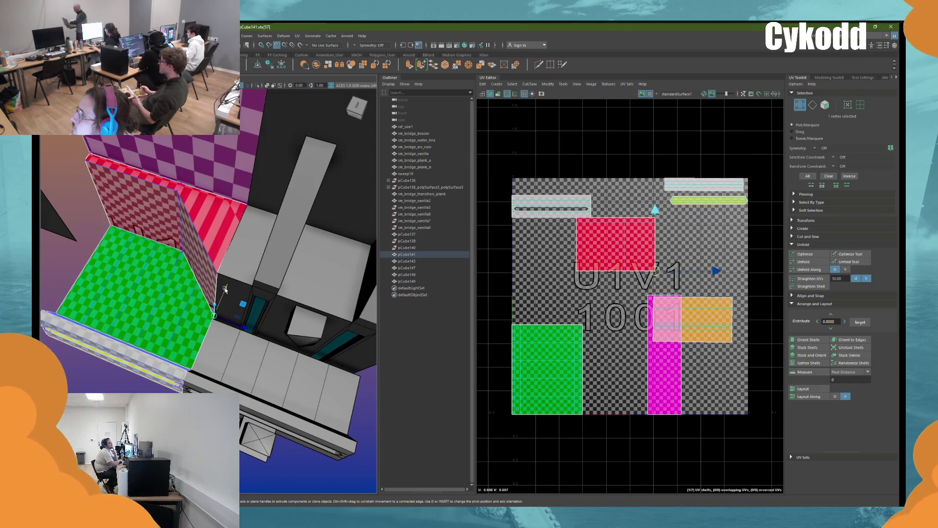
{"action": "mouse_move", "coordinate": [209, 317]}
{"action": "left_mouse_down", "text": "alt"}
{"action": "mouse_move", "coordinate": [243, 317]}
{"action": "mouse_move", "coordinate": [221, 326]}
{"action": "left_mouse_up", "text": "alt"}
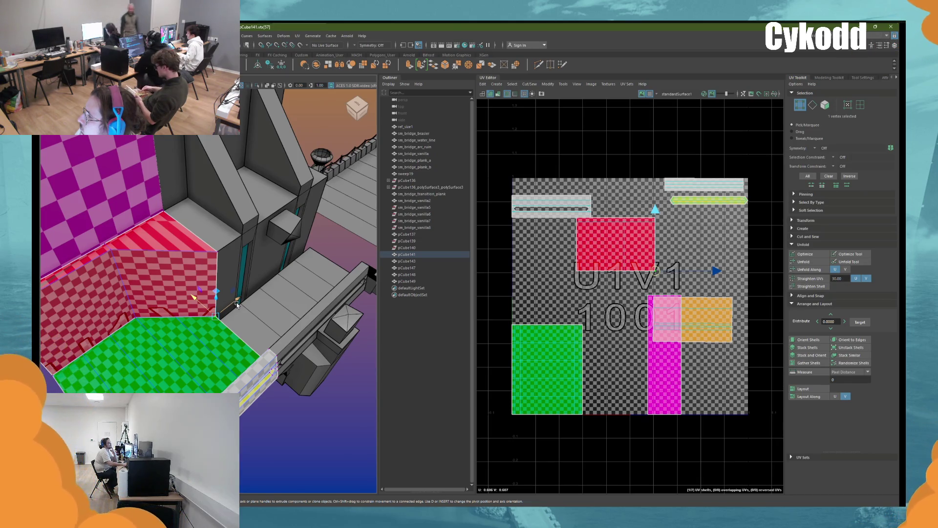
{"action": "mouse_move", "coordinate": [236, 304]}
{"action": "left_mouse_down", "text": "alt"}
{"action": "mouse_move", "coordinate": [274, 310]}
{"action": "mouse_move", "coordinate": [202, 302]}
{"action": "left_mouse_up", "text": "alt"}
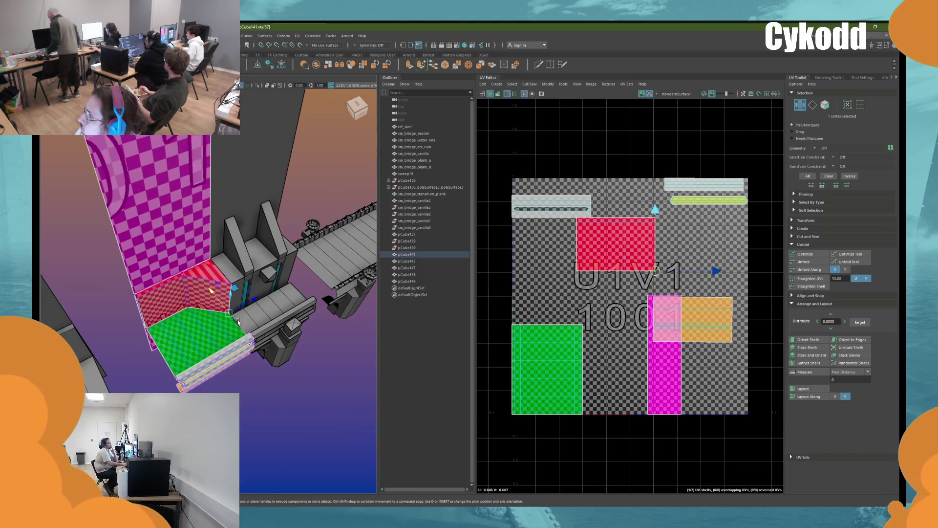
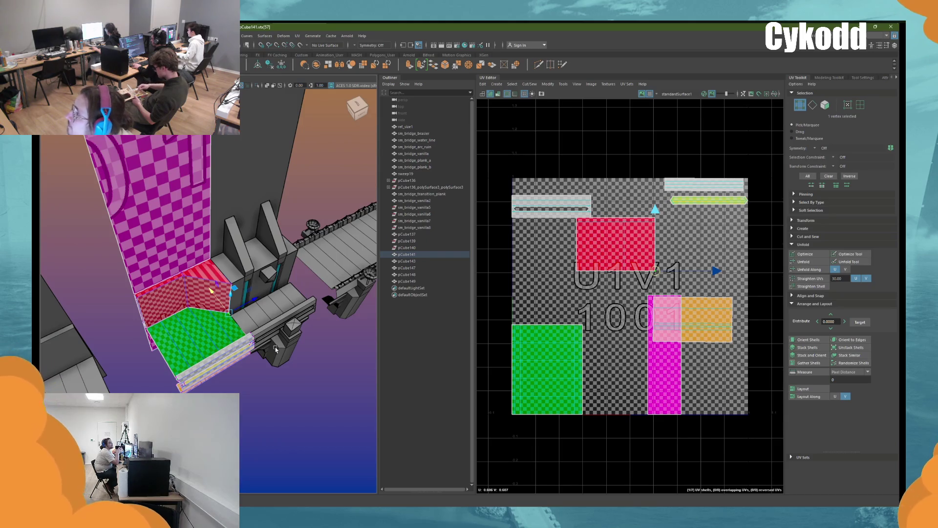
Step: Extend the red wall lower by dragging its top edge down
{"action": "key", "text": "F8"}
{"action": "mouse_move", "coordinate": [276, 349]}
{"action": "left_mouse_down", "text": "alt"}
{"action": "mouse_move", "coordinate": [212, 294]}
{"action": "mouse_move", "coordinate": [221, 287]}
{"action": "left_mouse_up", "text": "alt"}
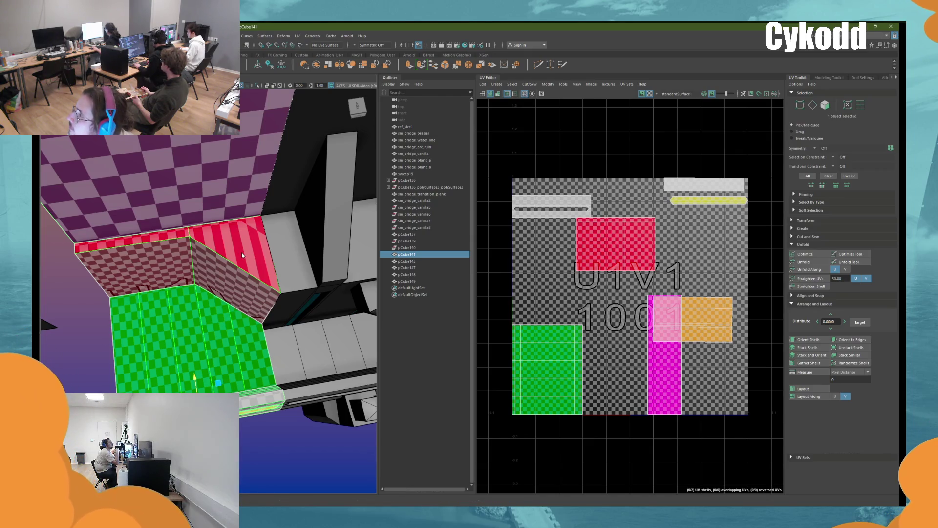
{"action": "left_click", "coordinate": [220, 254]}
{"action": "mouse_move", "coordinate": [241, 252]}
{"action": "left_mouse_down", "text": "alt"}
{"action": "mouse_move", "coordinate": [215, 273]}
{"action": "mouse_move", "coordinate": [223, 327]}
{"action": "mouse_move", "coordinate": [229, 317]}
{"action": "mouse_move", "coordinate": [236, 325]}
{"action": "mouse_move", "coordinate": [208, 329]}
{"action": "left_mouse_up", "text": "alt"}
{"action": "left_click", "coordinate": [204, 304], "text": "shift"}
{"action": "key", "text": "q"}
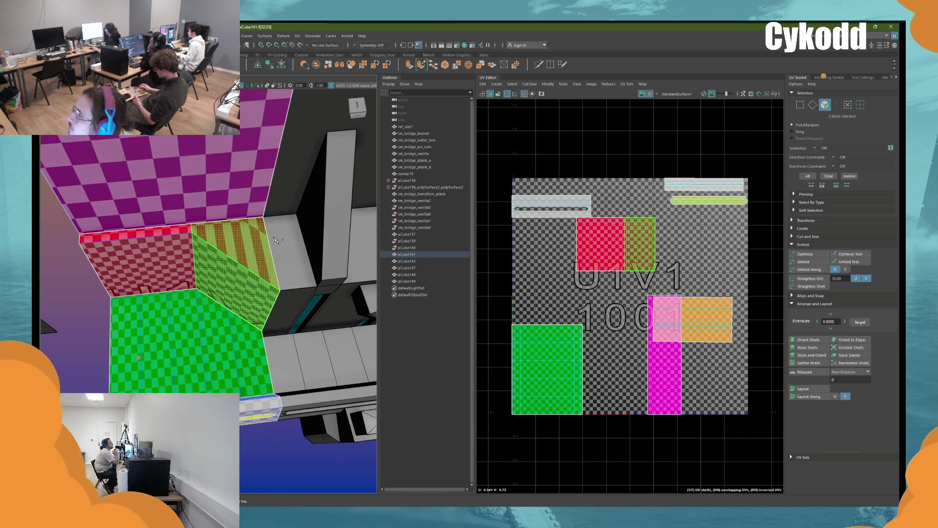
{"action": "key", "text": "F10"}
{"action": "left_click", "coordinate": [228, 259]}
{"action": "key", "text": "w"}
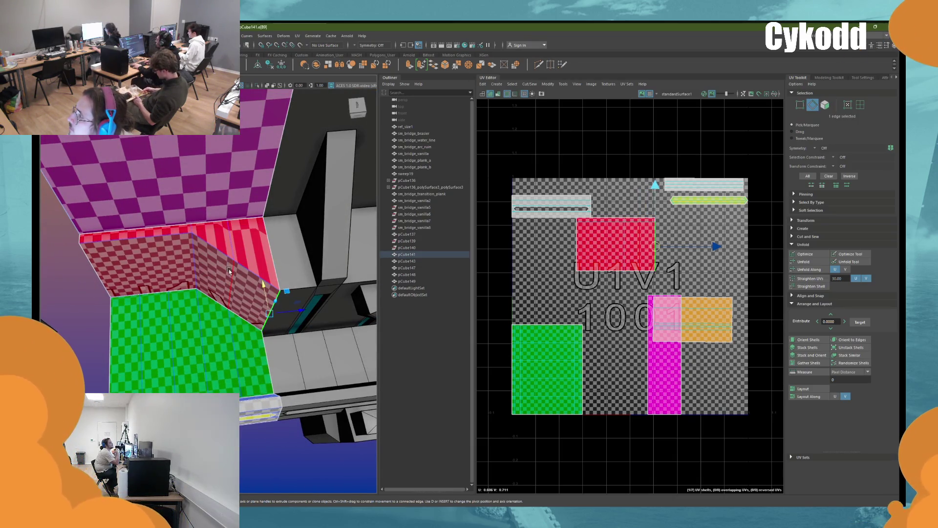
{"action": "left_click_drag", "start_coordinate": [228, 259], "coordinate": [222, 313]}
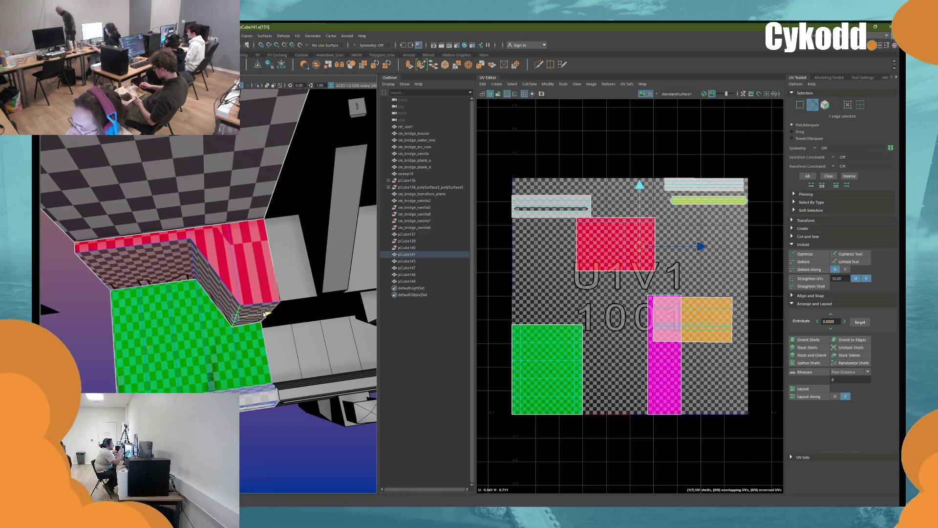
Step: Shift the vertical corner edge sideways, then reselect the tall wall block pCube141
{"action": "double_click", "coordinate": [163, 289]}
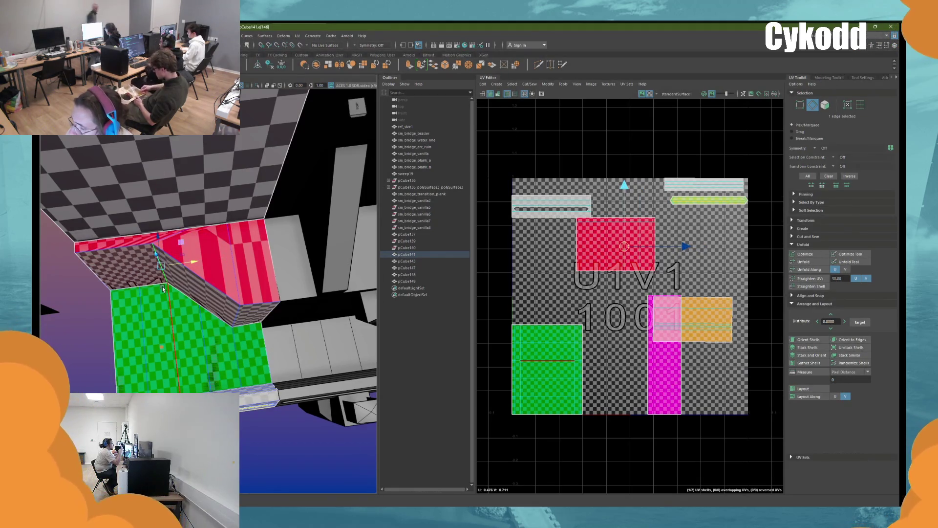
{"action": "key", "text": "ctrl+z"}
{"action": "left_click_drag", "start_coordinate": [204, 280], "coordinate": [236, 265], "text": "alt"}
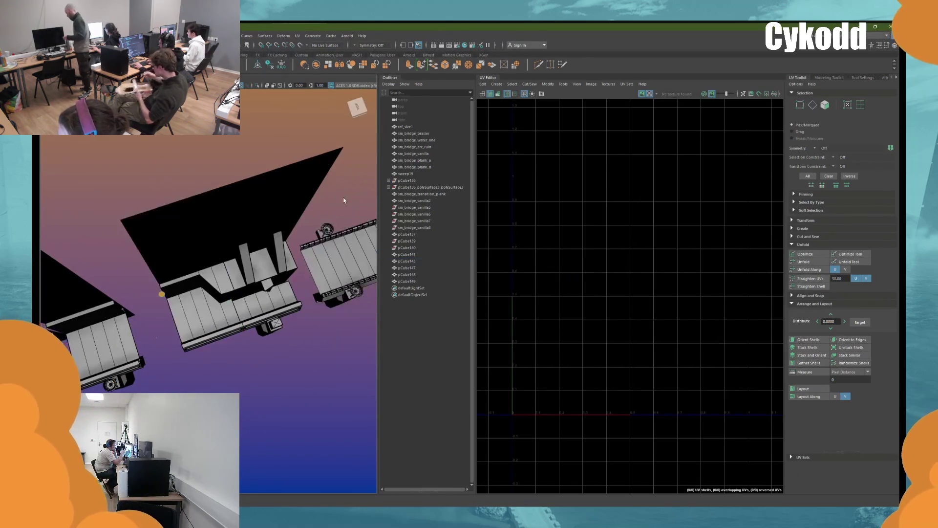
{"action": "left_click", "coordinate": [276, 252]}
{"action": "left_click", "coordinate": [205, 199]}
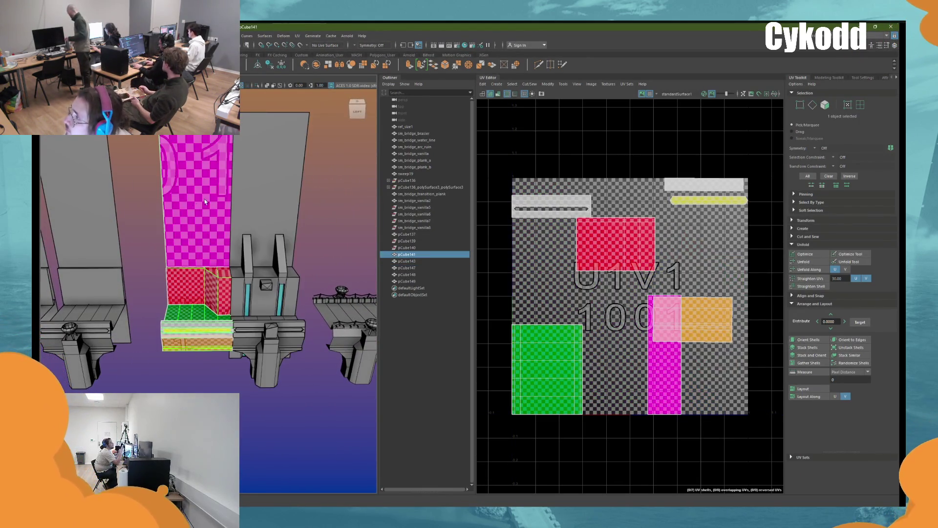
Step: Unfold pCube141's UVs along one direction, repack them, then straighten and relax the red shell
{"action": "left_click", "coordinate": [811, 270]}
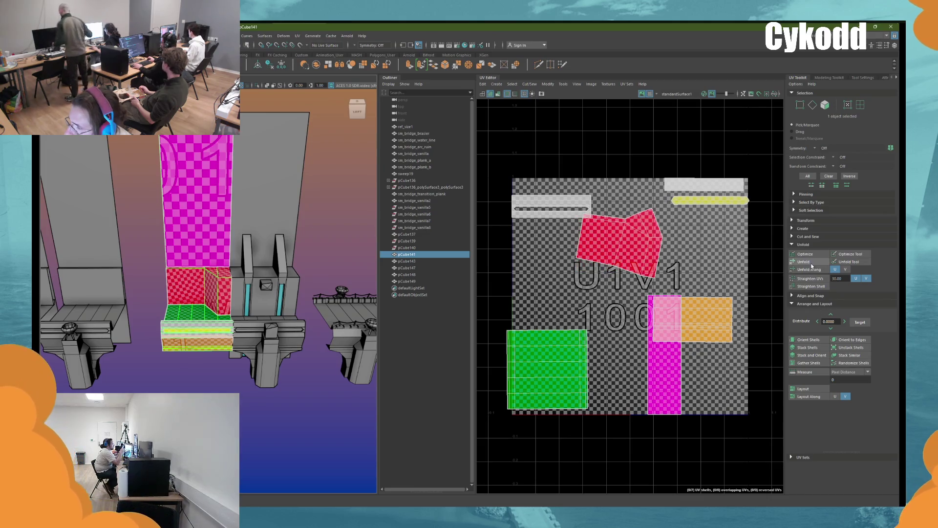
{"action": "left_click", "coordinate": [811, 389]}
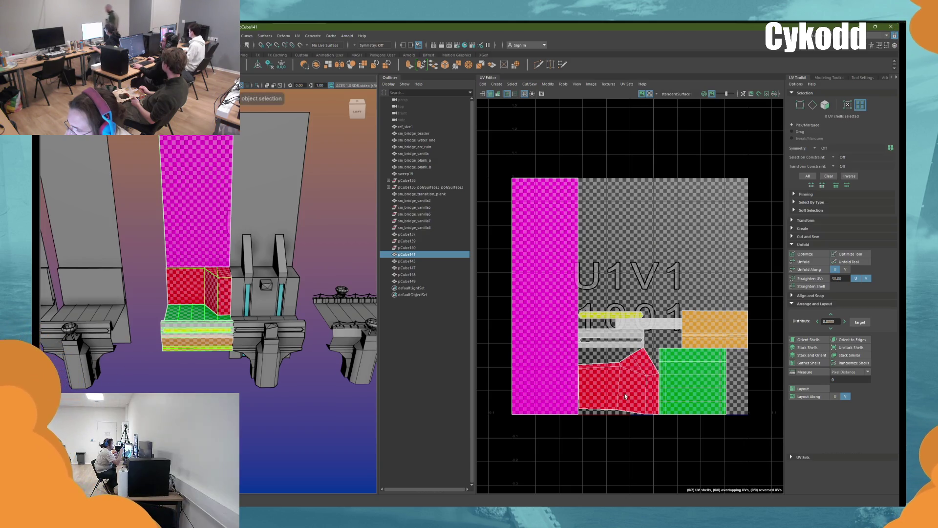
{"action": "left_click", "coordinate": [604, 386]}
{"action": "right_click", "coordinate": [310, 222]}
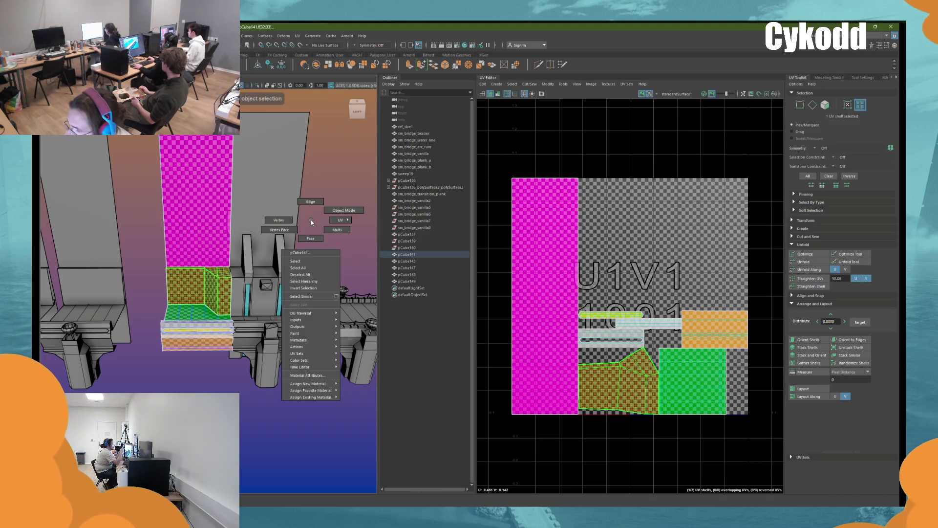
{"action": "left_click", "coordinate": [825, 280]}
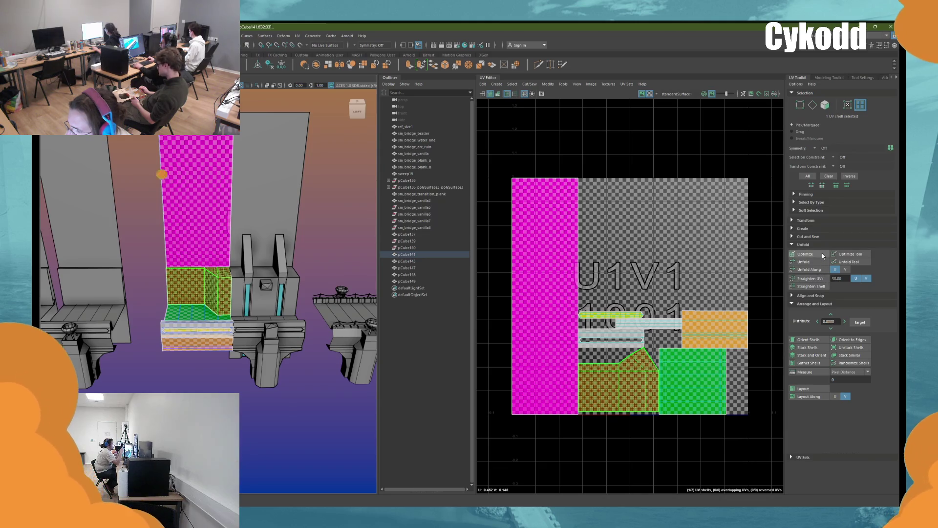
{"action": "left_click_drag", "start_coordinate": [318, 284], "coordinate": [321, 317], "text": "alt"}
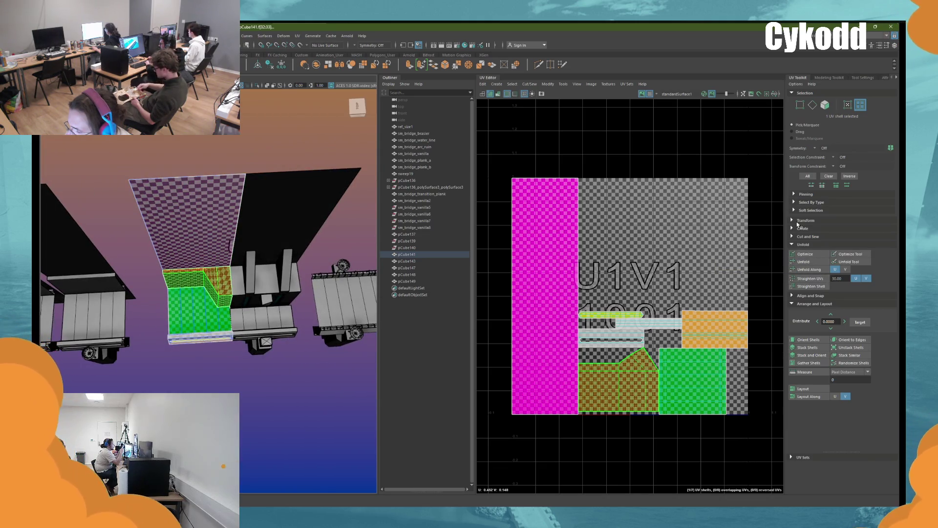
{"action": "left_click", "coordinate": [816, 257]}
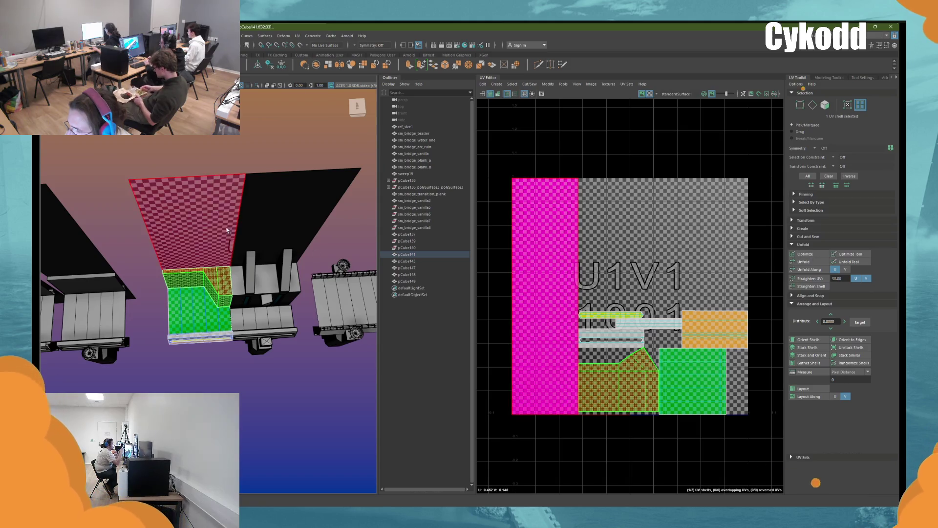
Step: Cut the red wall's UV shell along one of its edges
{"action": "right_click", "coordinate": [348, 243]}
{"action": "left_click", "coordinate": [342, 244]}
{"action": "left_click_drag", "start_coordinate": [343, 245], "coordinate": [303, 228], "text": "alt"}
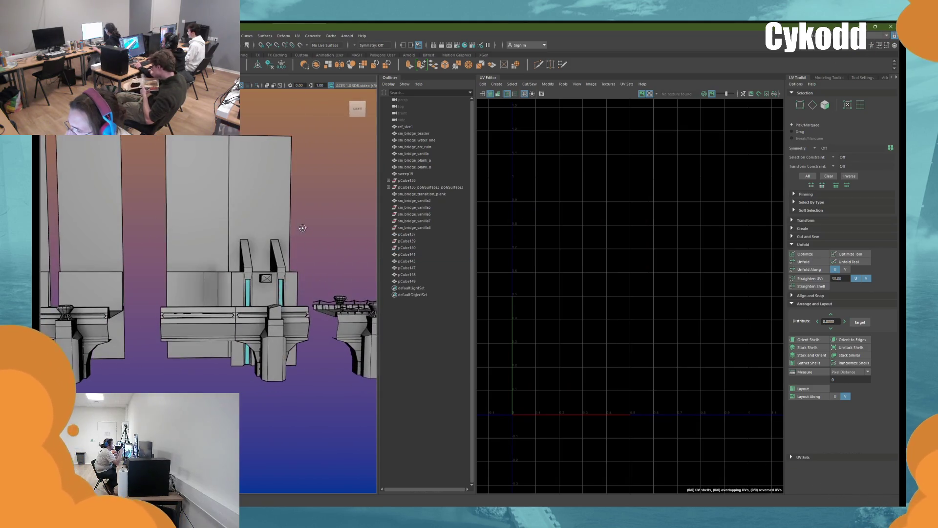
{"action": "left_click", "coordinate": [201, 289]}
{"action": "left_click_drag", "start_coordinate": [201, 289], "coordinate": [185, 292], "text": "alt"}
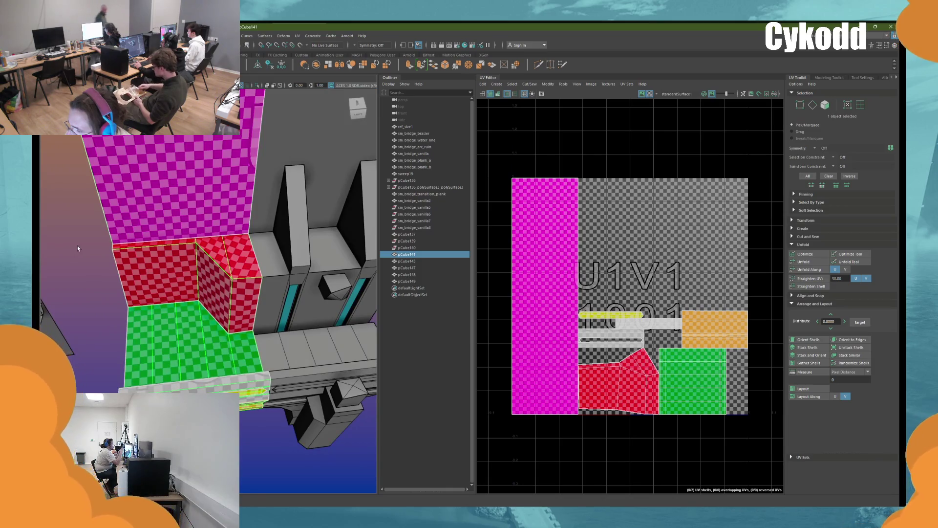
{"action": "key", "text": "F10"}
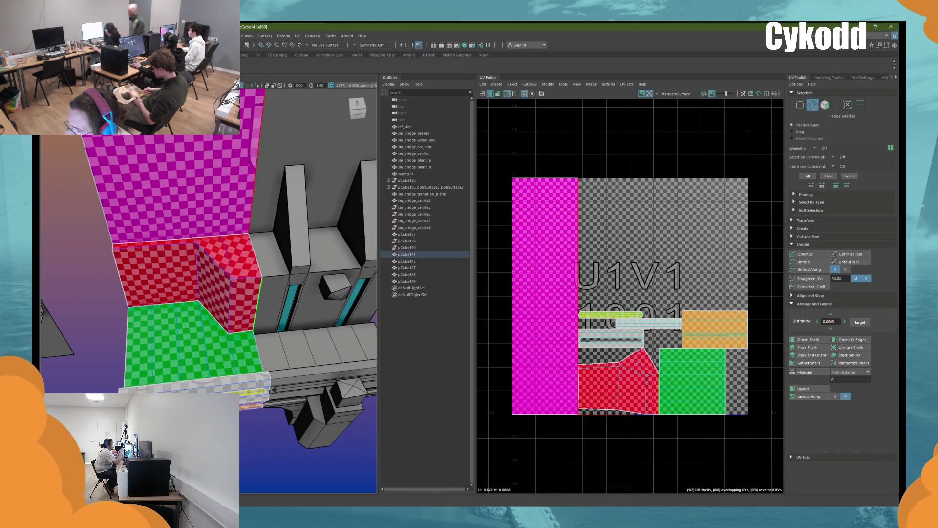
{"action": "left_click", "coordinate": [247, 268]}
{"action": "mouse_move", "coordinate": [247, 268]}
{"action": "left_mouse_down", "text": "alt"}
{"action": "mouse_move", "coordinate": [127, 246]}
{"action": "mouse_move", "coordinate": [144, 239]}
{"action": "left_mouse_up", "text": "alt"}
{"action": "left_click", "coordinate": [144, 239]}
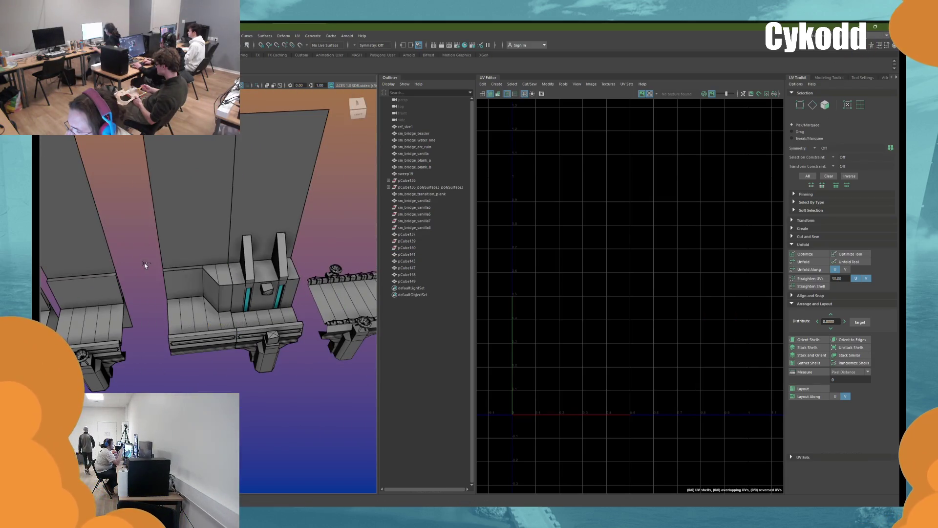
{"action": "left_click", "coordinate": [210, 279]}
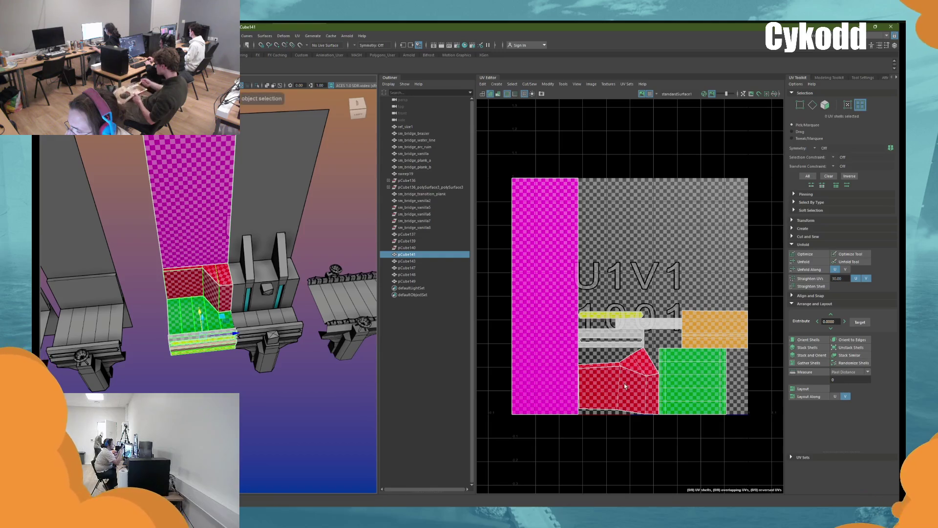
Step: Unfold the cut red shells flat, check all eight shells, and return to the Modeling workspace
{"action": "left_click", "coordinate": [643, 372]}
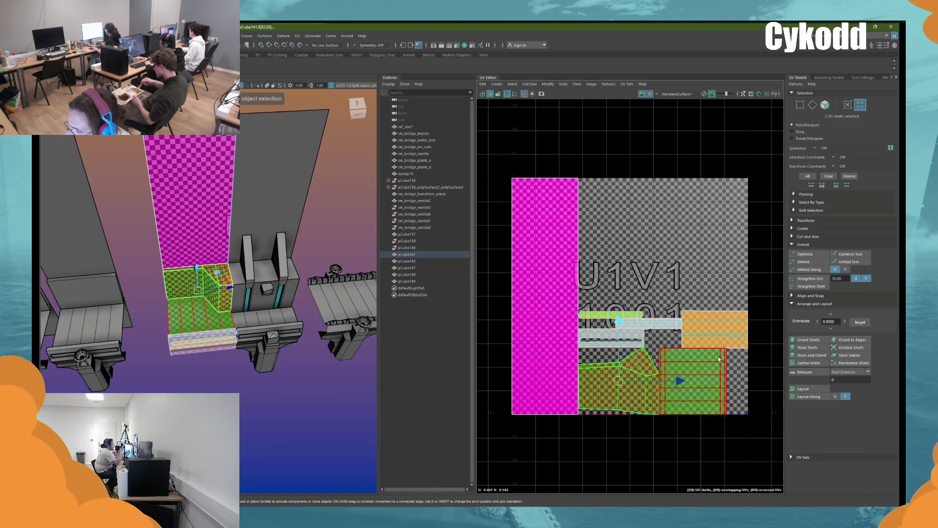
{"action": "left_click", "coordinate": [804, 262]}
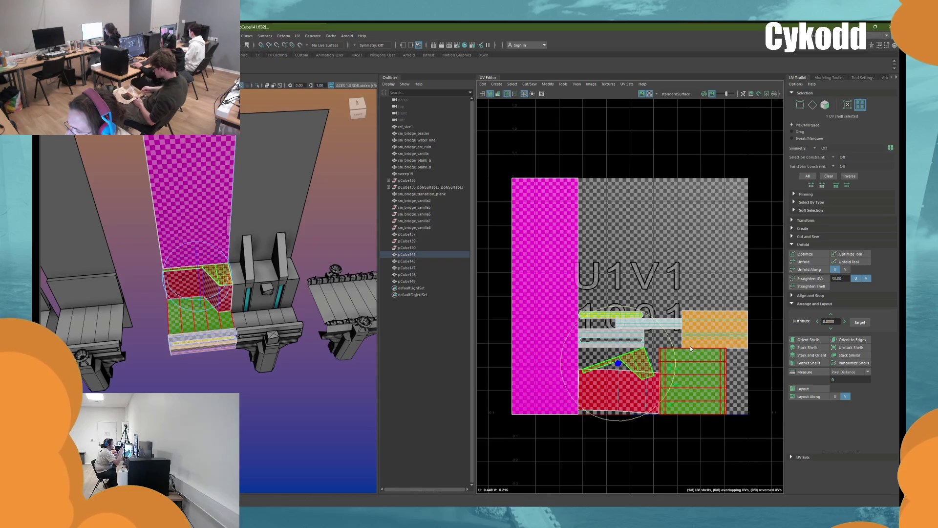
{"action": "key", "text": "w"}
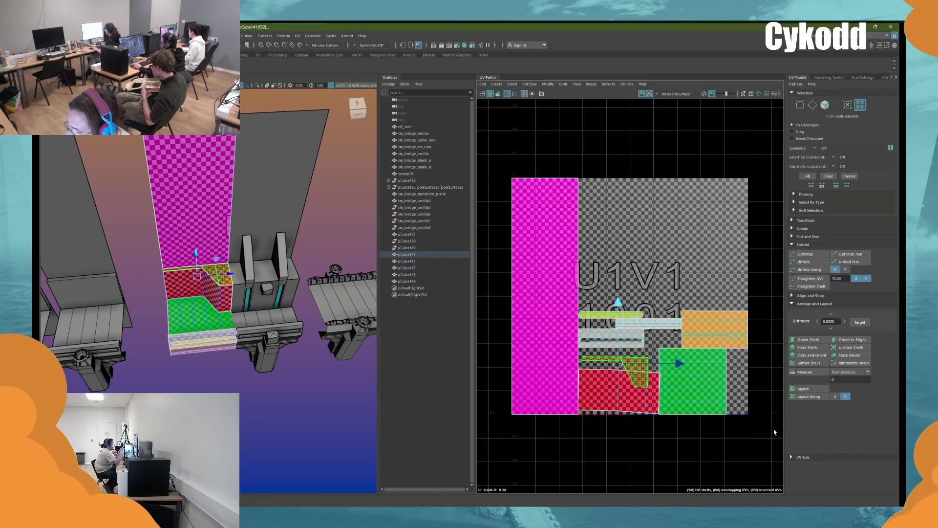
{"action": "left_click", "coordinate": [808, 176]}
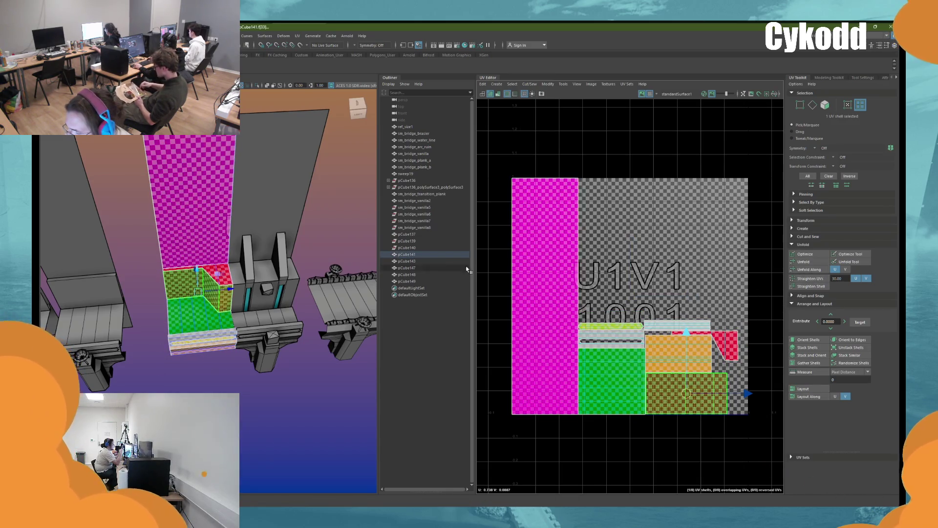
{"action": "left_click", "coordinate": [341, 222]}
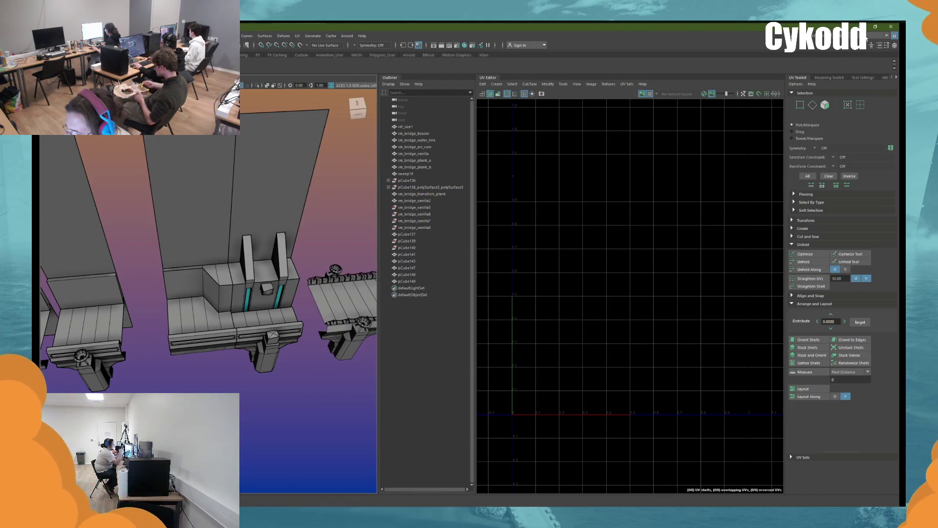
{"action": "left_click", "coordinate": [886, 36]}
{"action": "left_click", "coordinate": [850, 49]}
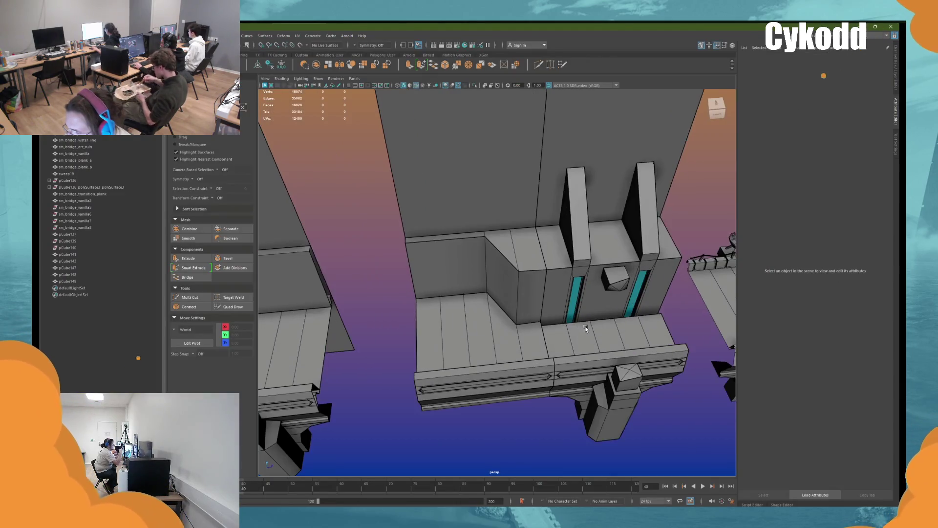
Step: Inspect the top face of pCube141's wall step and select the ref_size1 figure
{"action": "mouse_move", "coordinate": [495, 296]}
{"action": "left_mouse_down", "text": "alt"}
{"action": "mouse_move", "coordinate": [553, 289]}
{"action": "mouse_move", "coordinate": [558, 279]}
{"action": "mouse_move", "coordinate": [553, 310]}
{"action": "mouse_move", "coordinate": [488, 312]}
{"action": "left_mouse_up", "text": "alt"}
{"action": "left_click", "coordinate": [441, 243]}
{"action": "key", "text": "F11"}
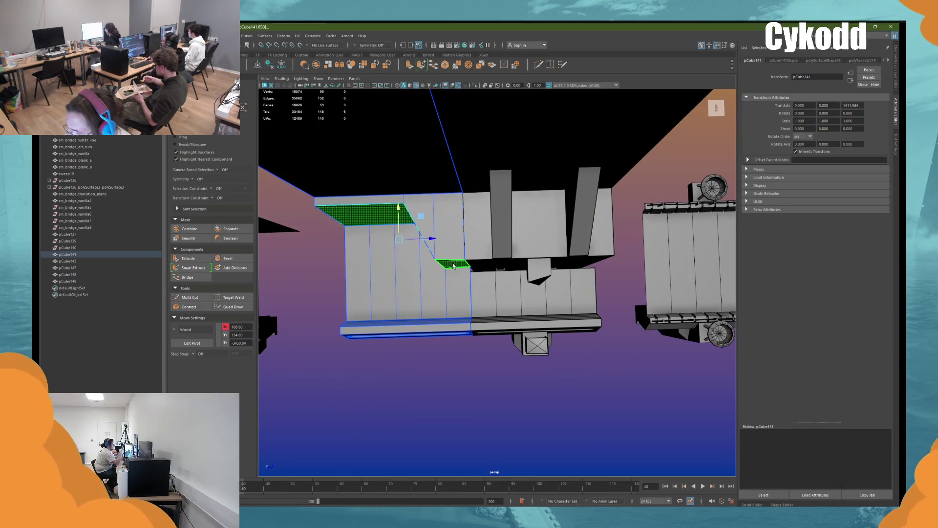
{"action": "left_click", "coordinate": [453, 264]}
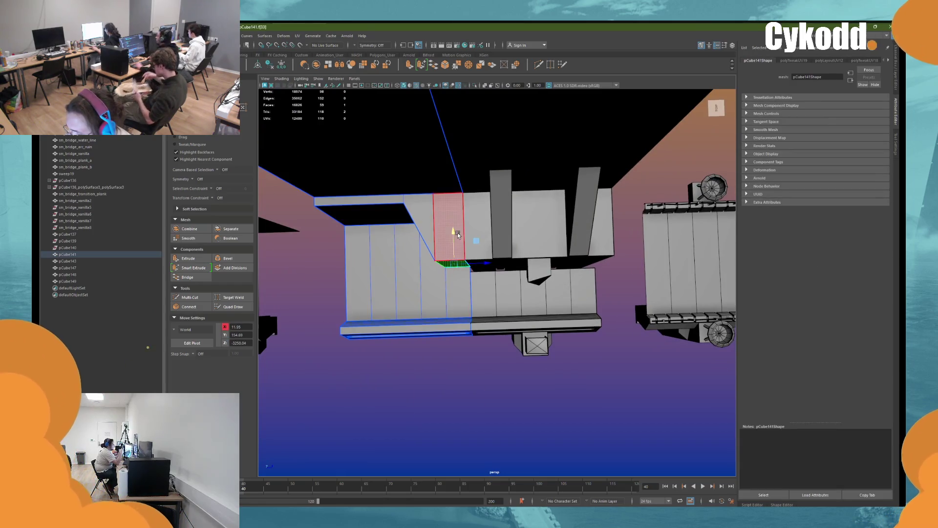
{"action": "mouse_move", "coordinate": [472, 271]}
{"action": "left_mouse_down", "text": "alt"}
{"action": "mouse_move", "coordinate": [530, 260]}
{"action": "mouse_move", "coordinate": [538, 284]}
{"action": "mouse_move", "coordinate": [454, 253]}
{"action": "mouse_move", "coordinate": [459, 268]}
{"action": "mouse_move", "coordinate": [552, 249]}
{"action": "mouse_move", "coordinate": [510, 253]}
{"action": "mouse_move", "coordinate": [536, 243]}
{"action": "mouse_move", "coordinate": [555, 183]}
{"action": "left_mouse_up", "text": "alt"}
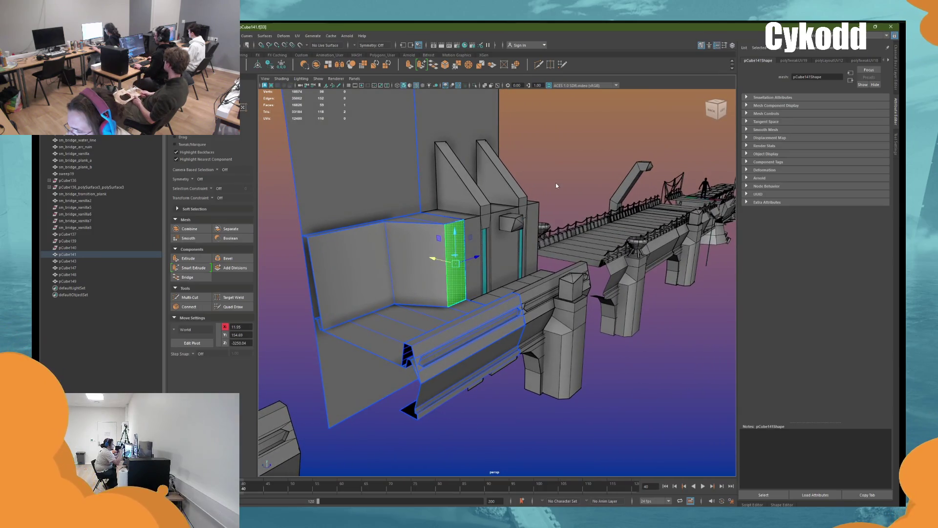
{"action": "key", "text": "F8"}
{"action": "left_click", "coordinate": [706, 187]}
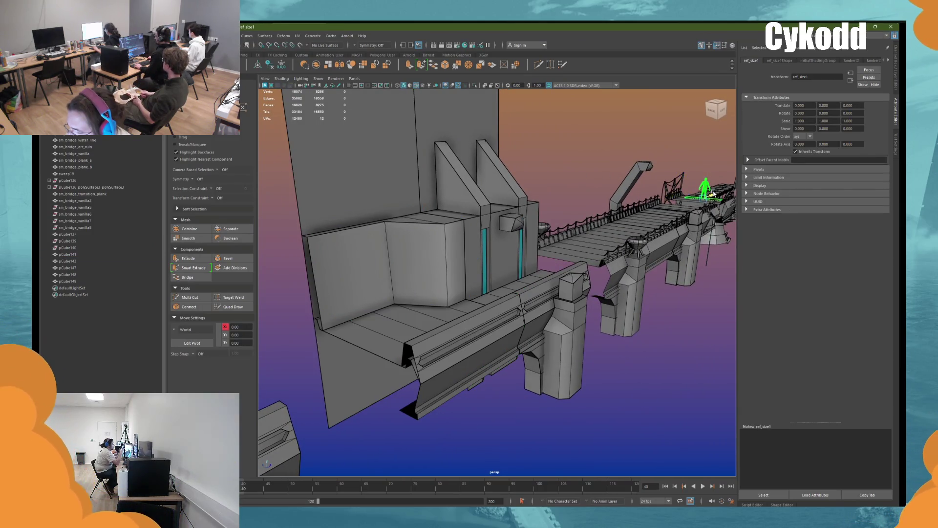
{"action": "scroll", "coordinate": [553, 262], "scroll_direction": "up", "scroll_amount": 3}
{"action": "key", "text": "Delete"}
{"action": "scroll", "coordinate": [543, 264], "scroll_direction": "up", "scroll_amount": 2}
Step: Select the pillared pier block pCube147 and inspect the edge loop on its small box
{"action": "left_click", "coordinate": [525, 234]}
{"action": "left_click_drag", "start_coordinate": [525, 234], "coordinate": [554, 198], "text": "alt"}
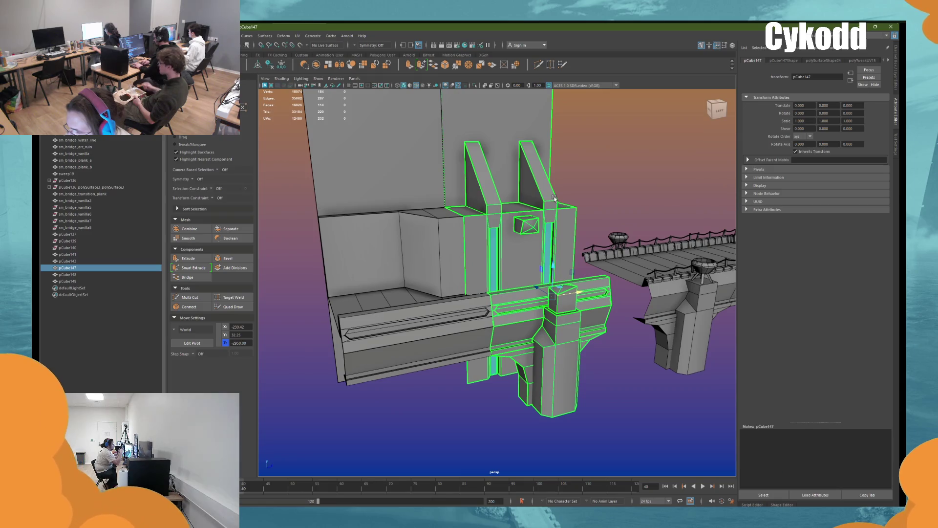
{"action": "mouse_move", "coordinate": [554, 198]}
{"action": "left_mouse_down", "text": "alt"}
{"action": "mouse_move", "coordinate": [620, 172]}
{"action": "mouse_move", "coordinate": [523, 231]}
{"action": "left_mouse_up", "text": "alt"}
{"action": "key", "text": "ctrl+F11"}
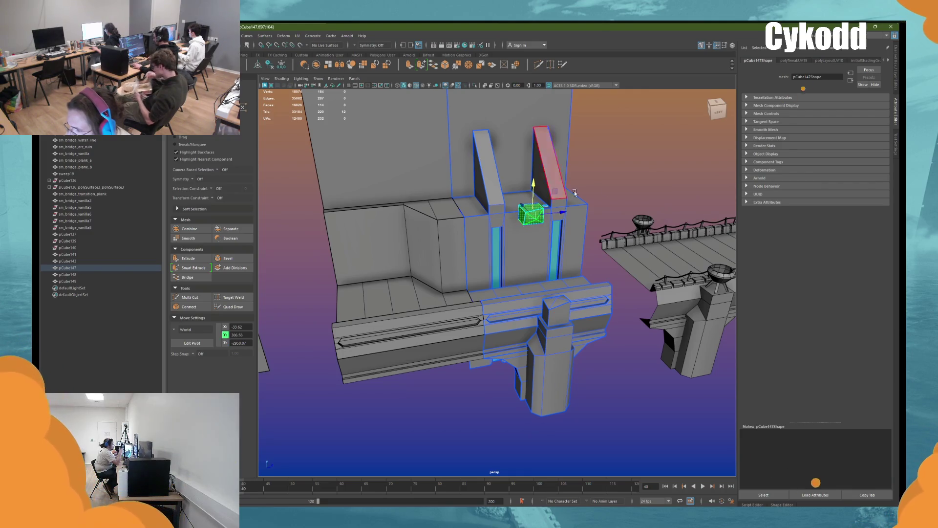
{"action": "double_click", "coordinate": [525, 208]}
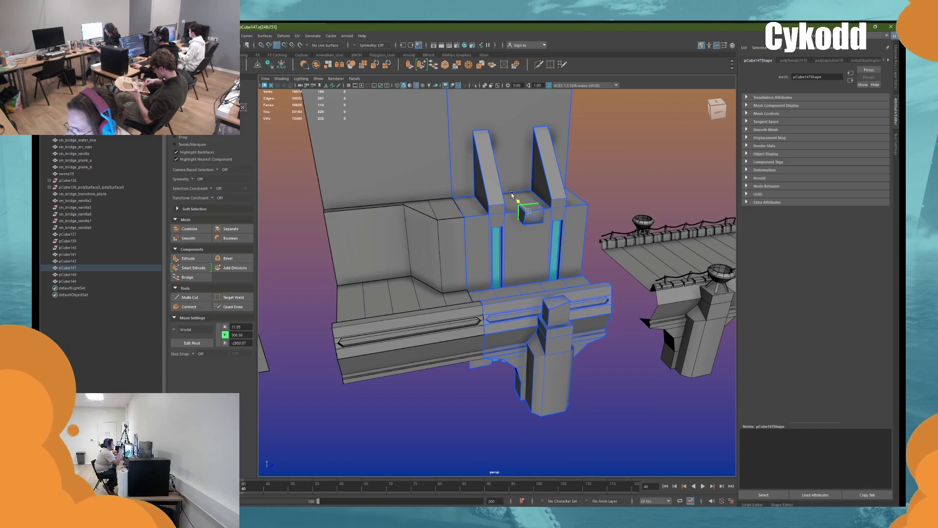
{"action": "left_click", "coordinate": [635, 148]}
{"action": "left_click_drag", "start_coordinate": [635, 149], "coordinate": [591, 193], "text": "alt"}
Step: Move pCube141 and pCube147 left together, then Shift-duplicate pCube147 as pCube150 slid right
{"action": "left_click", "coordinate": [545, 227]}
{"action": "left_click_drag", "start_coordinate": [520, 251], "coordinate": [529, 237], "text": "alt"}
{"action": "left_click", "coordinate": [477, 217], "text": "shift"}
{"action": "left_click_drag", "start_coordinate": [488, 273], "coordinate": [422, 274]}
{"action": "left_click", "coordinate": [506, 260]}
{"action": "left_click_drag", "start_coordinate": [509, 271], "coordinate": [601, 273], "text": "shift"}
Step: Frame the copy pCube150 and select its pillar faces, leaving the ledge face out
{"action": "key", "text": "f"}
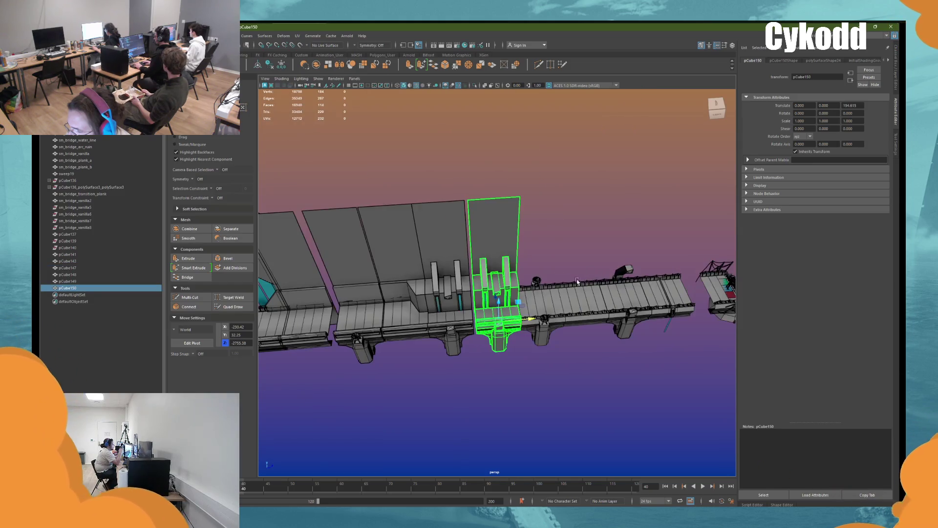
{"action": "scroll", "coordinate": [576, 281], "scroll_direction": "up", "scroll_amount": 5}
{"action": "mouse_move", "coordinate": [530, 317]}
{"action": "left_mouse_down", "text": "alt"}
{"action": "mouse_move", "coordinate": [541, 233]}
{"action": "mouse_move", "coordinate": [542, 273]}
{"action": "mouse_move", "coordinate": [504, 303]}
{"action": "mouse_move", "coordinate": [539, 265]}
{"action": "mouse_move", "coordinate": [529, 233]}
{"action": "left_mouse_up", "text": "alt"}
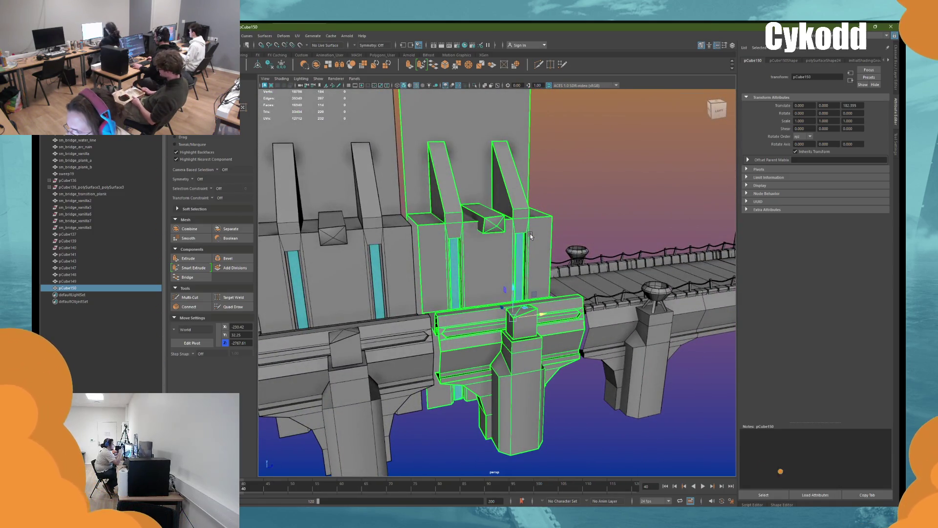
{"action": "key", "text": "F11"}
{"action": "mouse_move", "coordinate": [529, 234]}
{"action": "left_mouse_down", "text": "alt"}
{"action": "mouse_move", "coordinate": [518, 217]}
{"action": "mouse_move", "coordinate": [579, 179]}
{"action": "left_mouse_up", "text": "alt"}
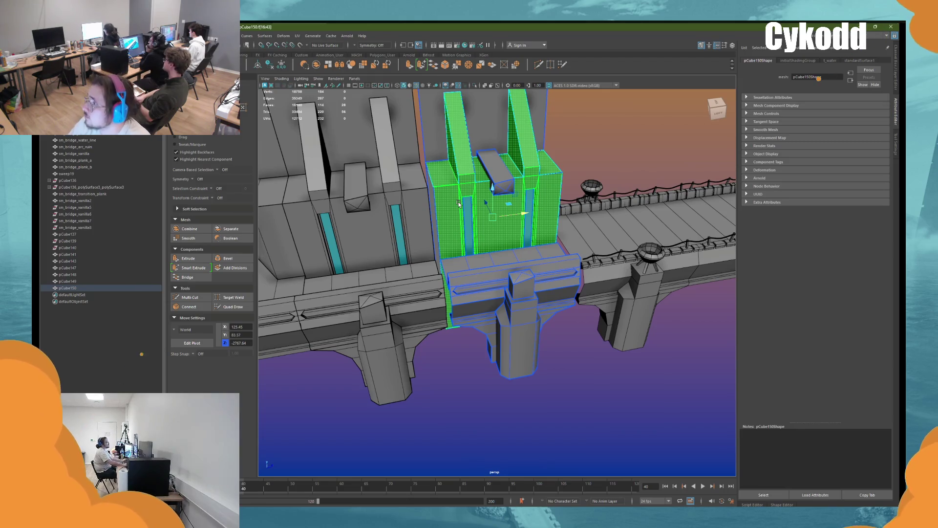
{"action": "left_click_drag", "start_coordinate": [459, 204], "coordinate": [473, 210], "text": "alt"}
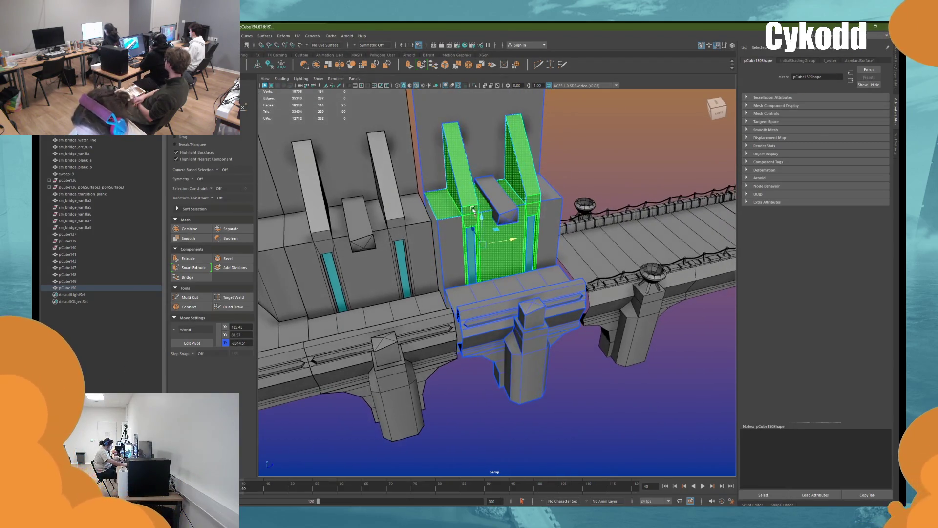
{"action": "left_click", "coordinate": [449, 211], "text": "ctrl"}
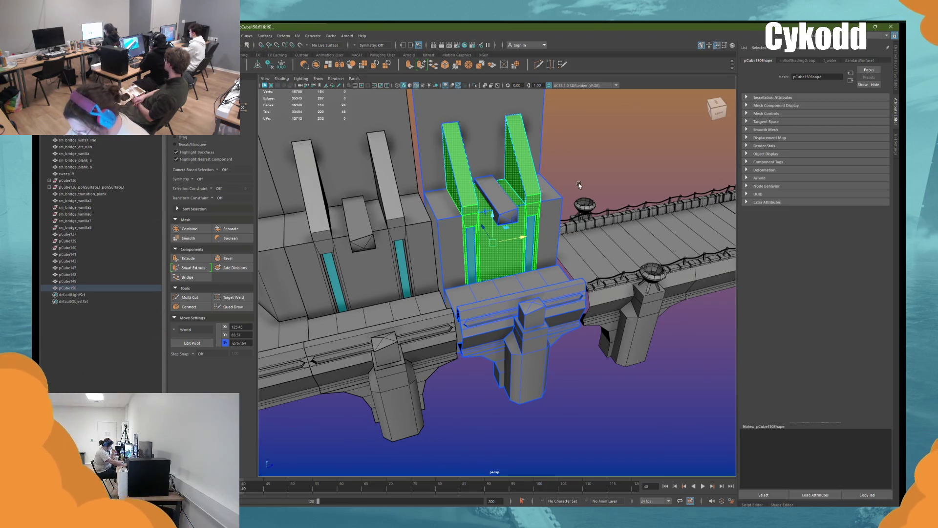
Step: Delete the pillar faces, teal strip and floating box, weld the stray vertex, reselect pCube150
{"action": "key", "text": "ctrl+z"}
{"action": "key", "text": "ctrl+z"}
{"action": "key", "text": "ctrl+z"}
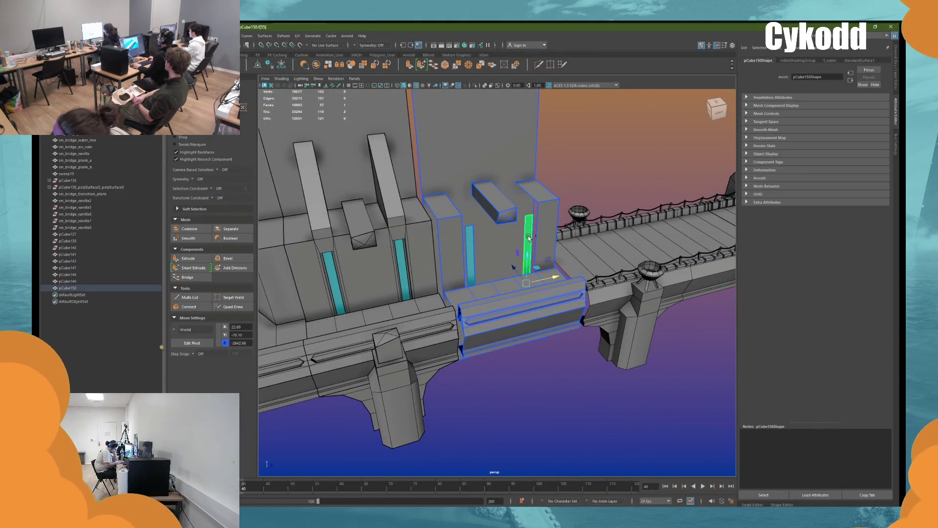
{"action": "key", "text": "ctrl+z"}
{"action": "key", "text": "ctrl+z"}
{"action": "key", "text": "ctrl+z"}
{"action": "key", "text": "ctrl+z"}
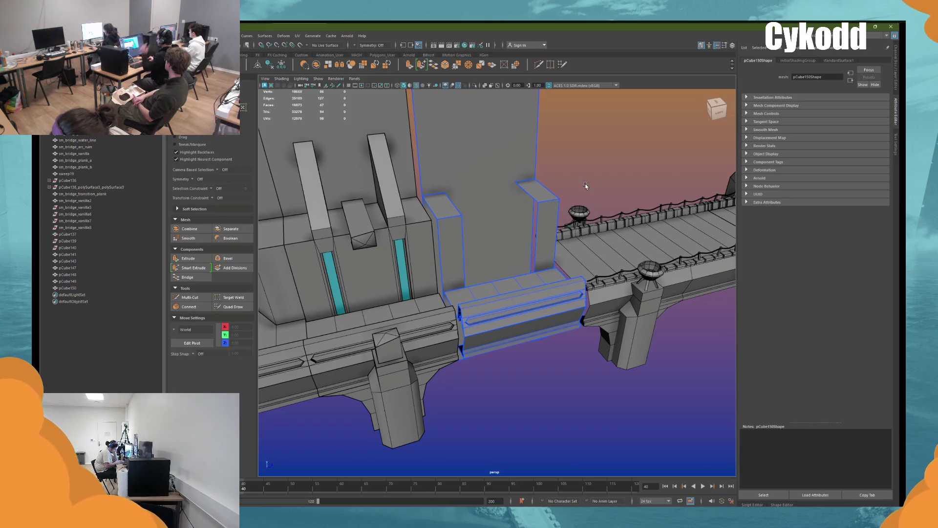
{"action": "key", "text": "ctrl+z"}
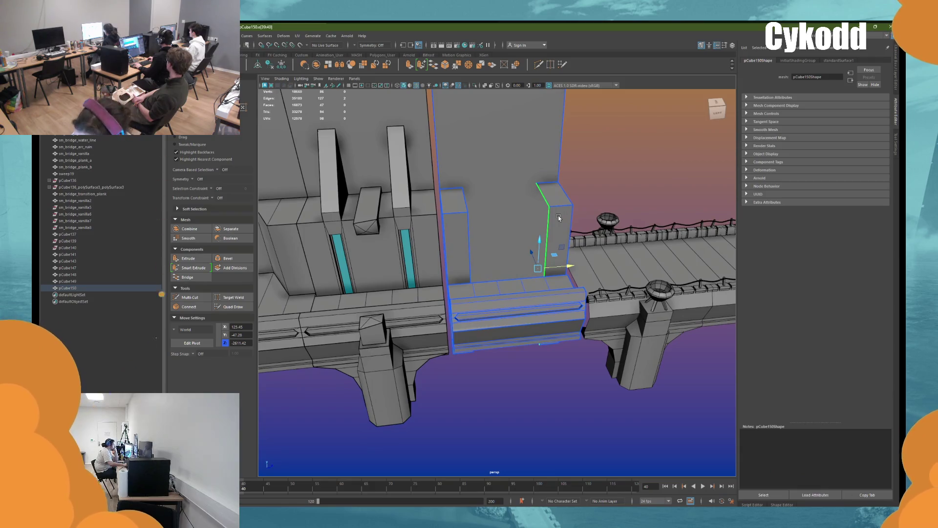
{"action": "key", "text": "ctrl+z"}
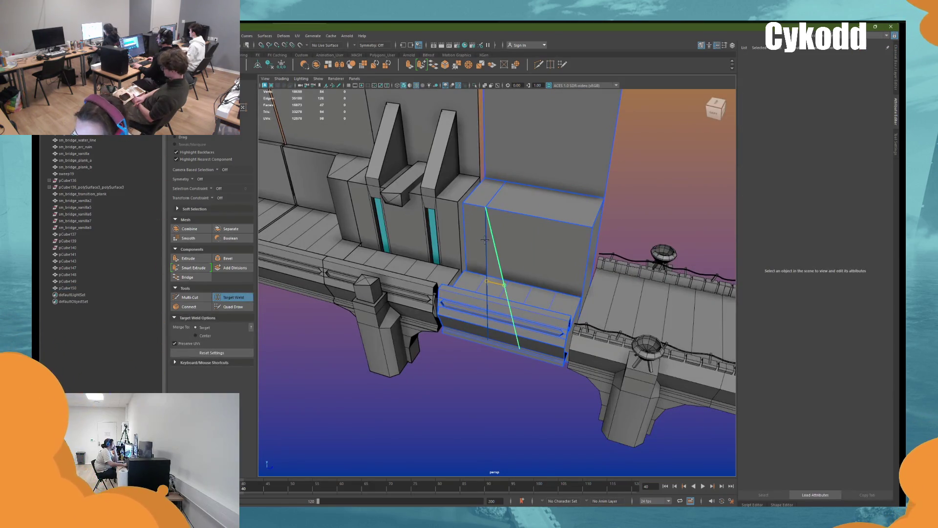
{"action": "key", "text": "ctrl+z"}
{"action": "mouse_move", "coordinate": [486, 237]}
{"action": "left_mouse_down", "text": "alt"}
{"action": "mouse_move", "coordinate": [454, 233]}
{"action": "mouse_move", "coordinate": [545, 235]}
{"action": "left_mouse_up", "text": "alt"}
{"action": "right_click_drag", "start_coordinate": [546, 234], "coordinate": [542, 183]}
{"action": "mouse_move", "coordinate": [541, 183]}
{"action": "left_mouse_down", "text": "alt"}
{"action": "mouse_move", "coordinate": [516, 262]}
{"action": "mouse_move", "coordinate": [541, 225]}
{"action": "mouse_move", "coordinate": [547, 261]}
{"action": "left_mouse_up", "text": "alt"}
{"action": "left_click", "coordinate": [516, 263]}
{"action": "left_click", "coordinate": [860, 36]}
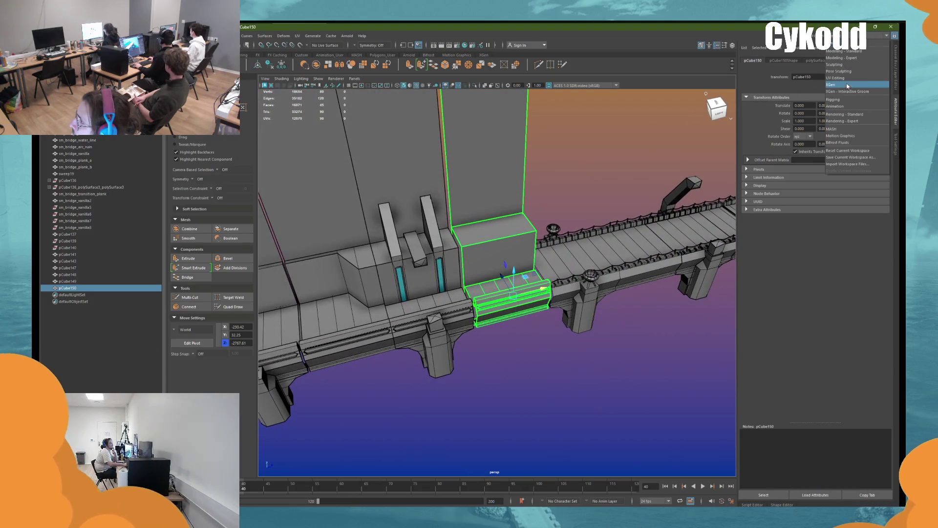
Step: In the UV Editing workspace, planar-project the block's red face and its neighbouring face
{"action": "left_click", "coordinate": [839, 78]}
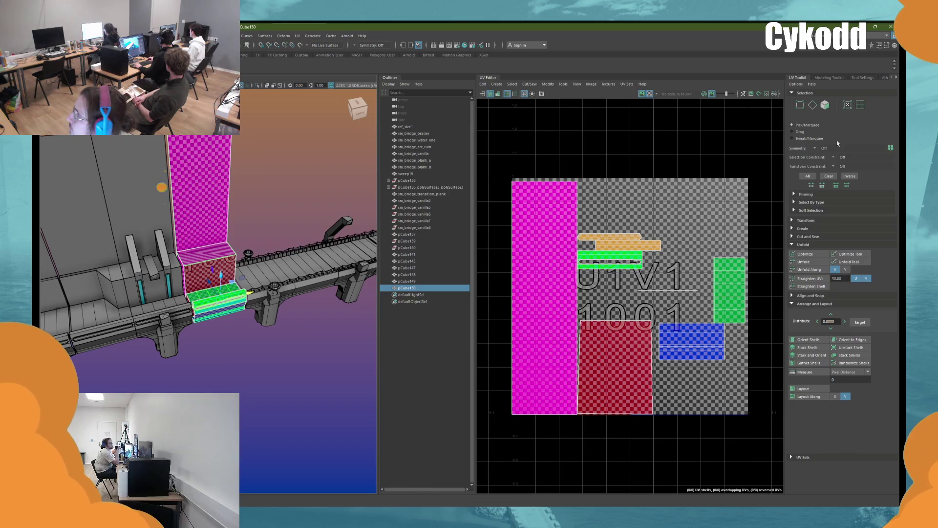
{"action": "left_click", "coordinate": [683, 280]}
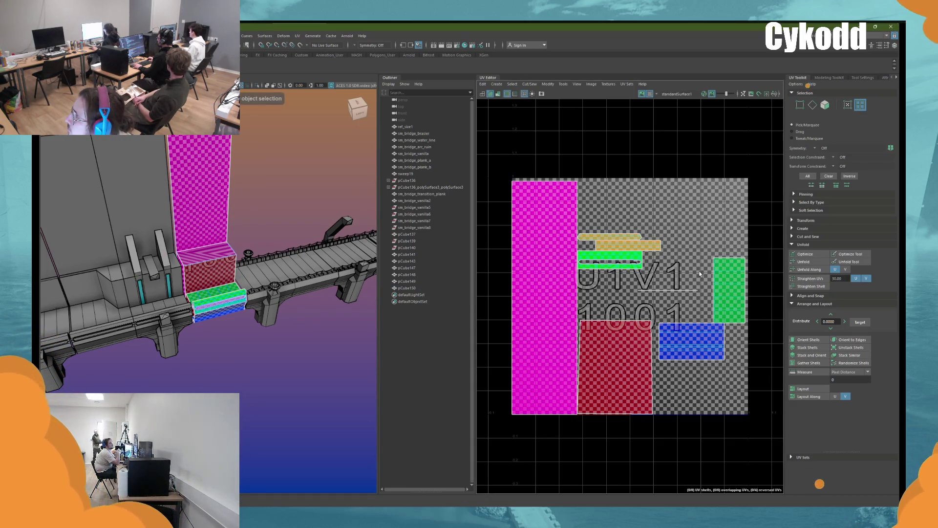
{"action": "key", "text": "ctrl+z"}
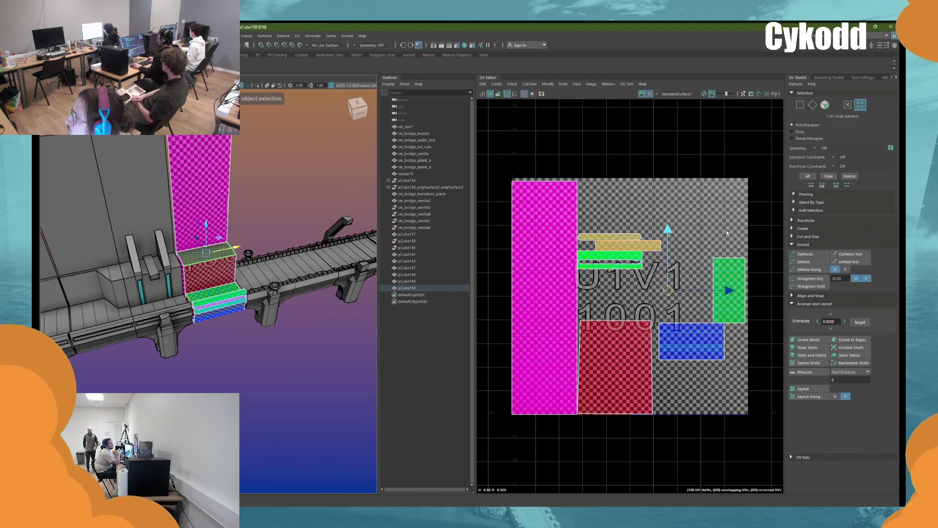
{"action": "left_click", "coordinate": [220, 253]}
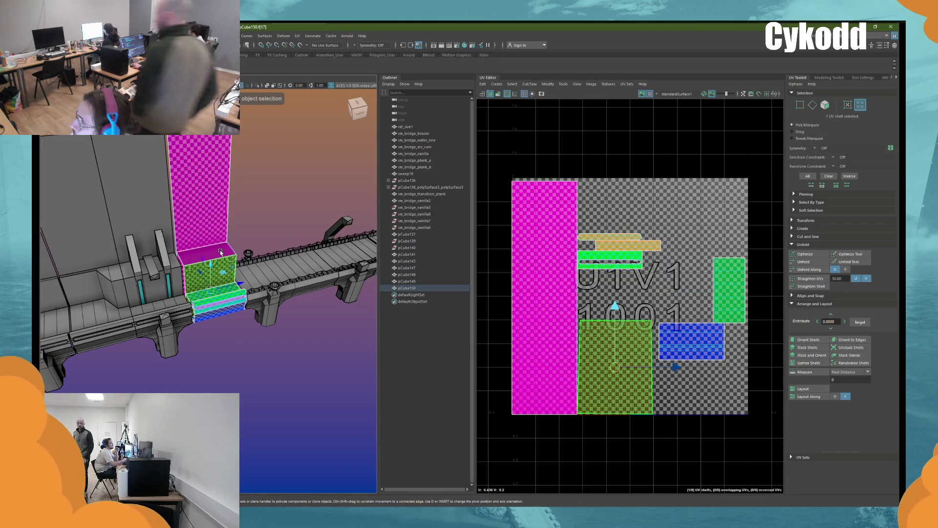
{"action": "left_click", "coordinate": [217, 269], "text": "shift"}
{"action": "left_click", "coordinate": [497, 83]}
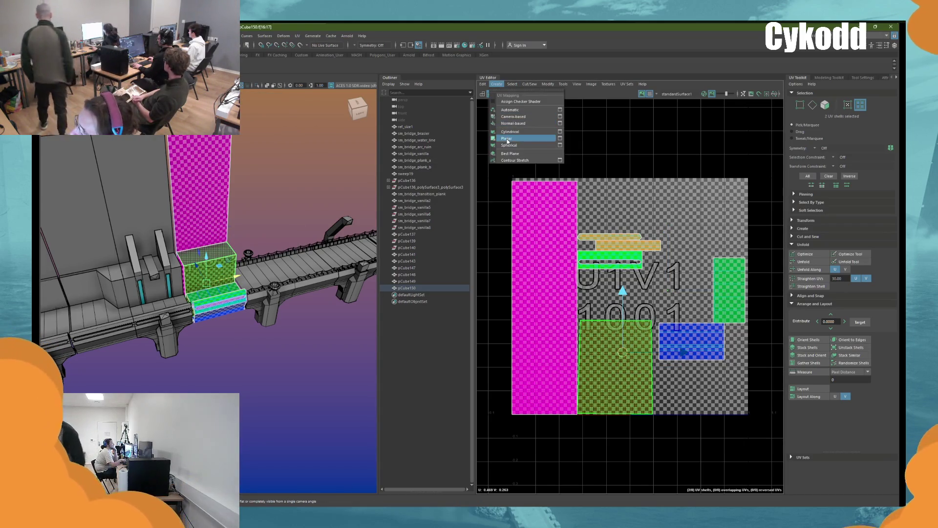
{"action": "left_click", "coordinate": [507, 139]}
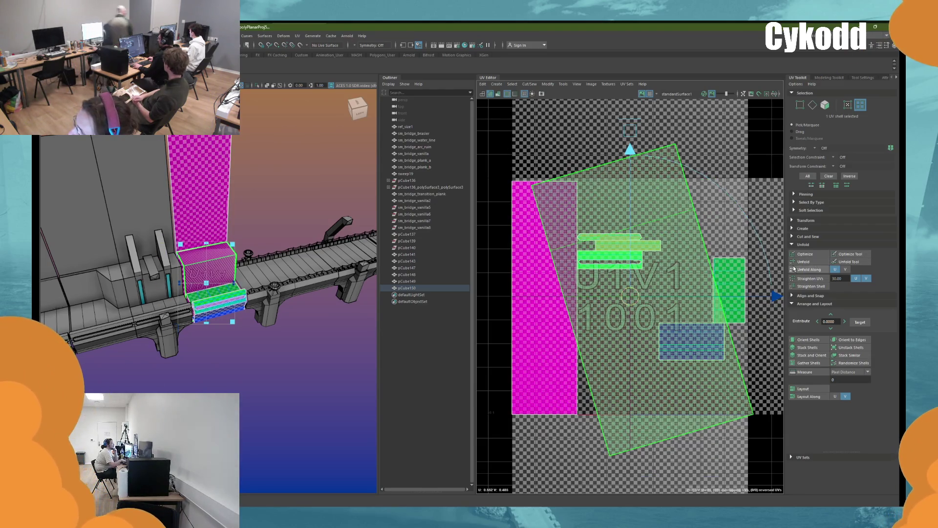
Step: Select the whole wall block and pack its UV shells into the 0–1 tile
{"action": "key", "text": "w"}
{"action": "left_click", "coordinate": [300, 165]}
{"action": "left_click_drag", "start_coordinate": [300, 165], "coordinate": [252, 204], "text": "alt"}
{"action": "left_click", "coordinate": [252, 203]}
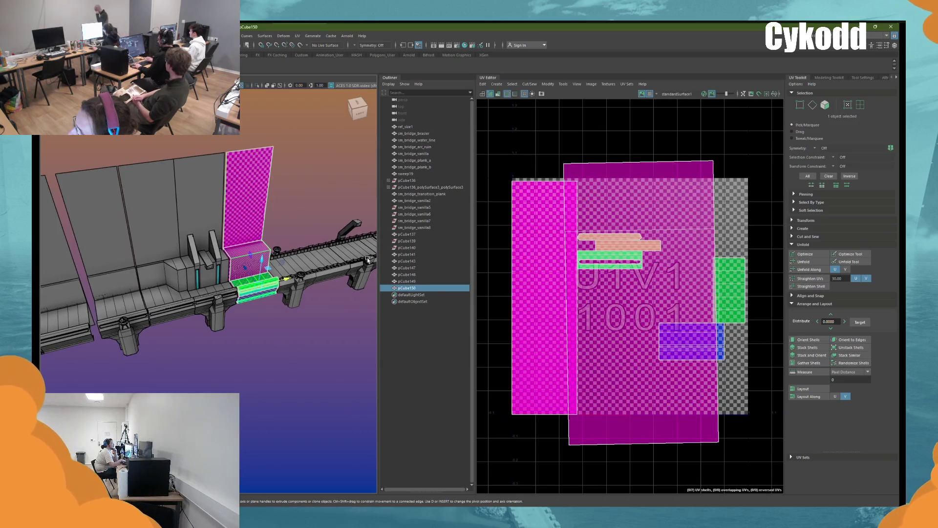
{"action": "left_click", "coordinate": [807, 389]}
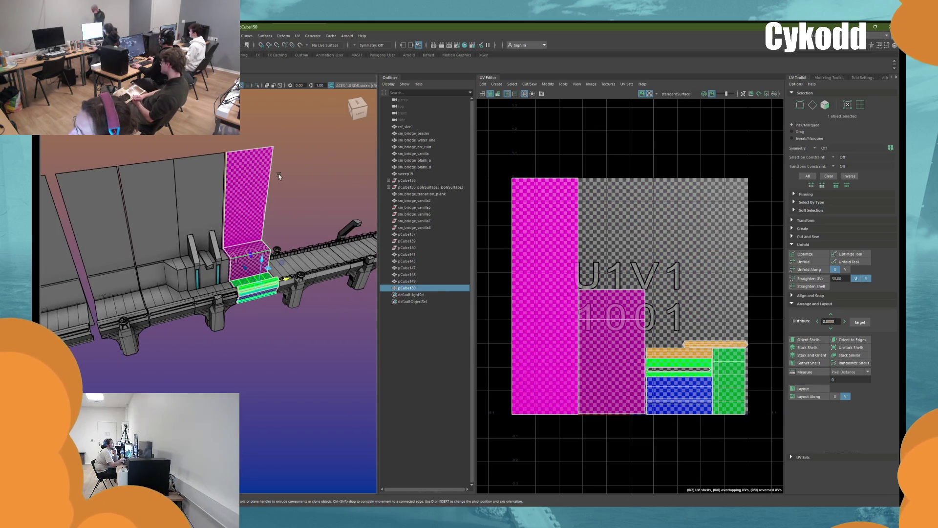
Step: Look across the bridge and select wall piece pCube141 to check its UVs
{"action": "left_click", "coordinate": [279, 174]}
{"action": "scroll", "coordinate": [278, 191], "scroll_direction": "down", "scroll_amount": 5}
{"action": "left_click_drag", "start_coordinate": [272, 203], "coordinate": [319, 178], "text": "alt"}
{"action": "scroll", "coordinate": [293, 195], "scroll_direction": "up", "scroll_amount": 8}
{"action": "mouse_move", "coordinate": [263, 210]}
{"action": "left_mouse_down", "text": "alt"}
{"action": "mouse_move", "coordinate": [294, 238]}
{"action": "mouse_move", "coordinate": [242, 224]}
{"action": "mouse_move", "coordinate": [296, 216]}
{"action": "left_mouse_up", "text": "alt"}
{"action": "scroll", "coordinate": [297, 216], "scroll_direction": "down", "scroll_amount": 3}
{"action": "middle_click_drag", "start_coordinate": [303, 209], "coordinate": [199, 213], "text": "alt"}
{"action": "mouse_move", "coordinate": [198, 214]}
{"action": "left_mouse_down", "text": "alt"}
{"action": "mouse_move", "coordinate": [335, 194]}
{"action": "mouse_move", "coordinate": [257, 207]}
{"action": "left_mouse_up", "text": "alt"}
{"action": "mouse_move", "coordinate": [257, 206]}
{"action": "middle_mouse_down", "text": "alt"}
{"action": "mouse_move", "coordinate": [292, 204]}
{"action": "mouse_move", "coordinate": [371, 232]}
{"action": "mouse_move", "coordinate": [149, 304]}
{"action": "middle_mouse_up", "text": "alt"}
{"action": "mouse_move", "coordinate": [150, 304]}
{"action": "left_mouse_down", "text": "alt"}
{"action": "mouse_move", "coordinate": [230, 265]}
{"action": "mouse_move", "coordinate": [252, 277]}
{"action": "mouse_move", "coordinate": [269, 306]}
{"action": "mouse_move", "coordinate": [203, 310]}
{"action": "mouse_move", "coordinate": [243, 286]}
{"action": "mouse_move", "coordinate": [53, 304]}
{"action": "mouse_move", "coordinate": [110, 284]}
{"action": "mouse_move", "coordinate": [277, 265]}
{"action": "mouse_move", "coordinate": [176, 294]}
{"action": "left_mouse_up", "text": "alt"}
{"action": "left_click", "coordinate": [245, 285]}
{"action": "left_click", "coordinate": [259, 298]}
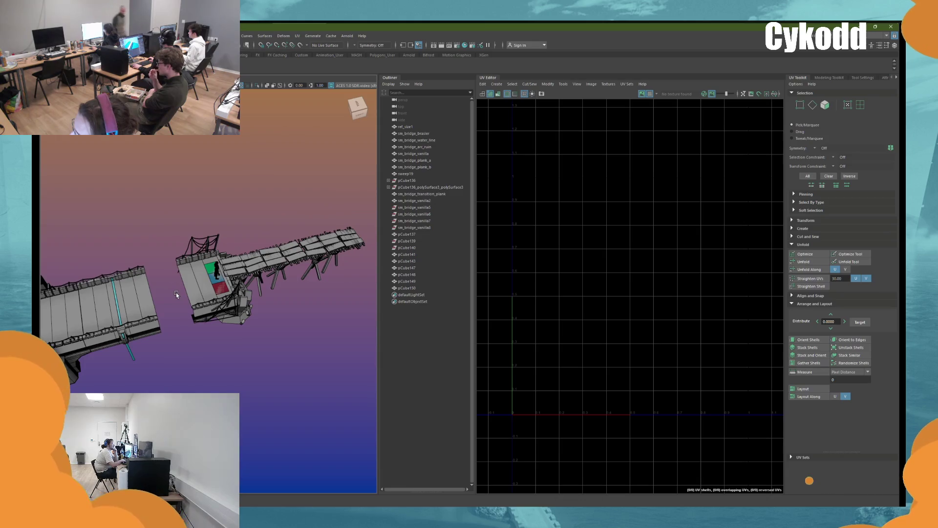
Step: Check UVs of pCube149 and sm_bridge_vanilla2, then select pCube137, sm_bridge_vanilla2 and pCube143 together
{"action": "mouse_move", "coordinate": [176, 294]}
{"action": "left_mouse_down", "text": "alt"}
{"action": "mouse_move", "coordinate": [191, 318]}
{"action": "mouse_move", "coordinate": [159, 294]}
{"action": "mouse_move", "coordinate": [178, 279]}
{"action": "left_mouse_up", "text": "alt"}
{"action": "left_click", "coordinate": [226, 283]}
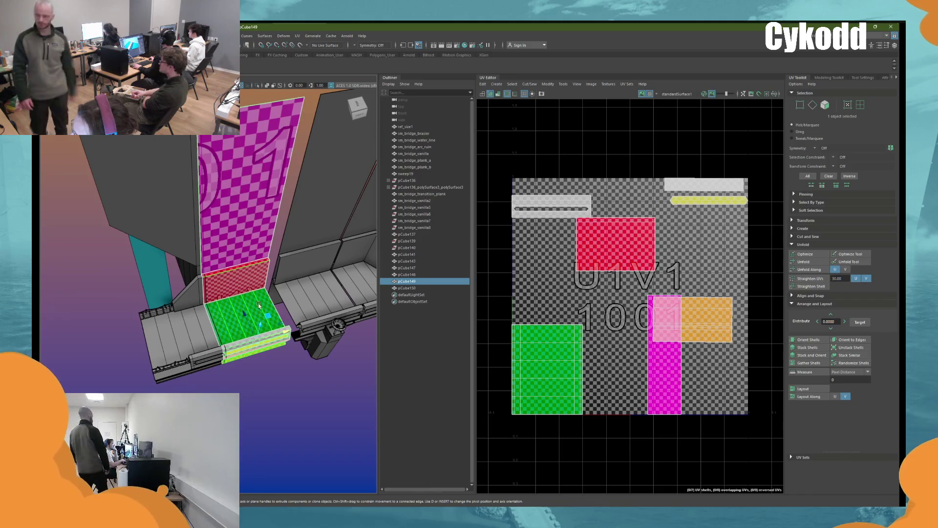
{"action": "left_click_drag", "start_coordinate": [276, 334], "coordinate": [265, 348], "text": "alt"}
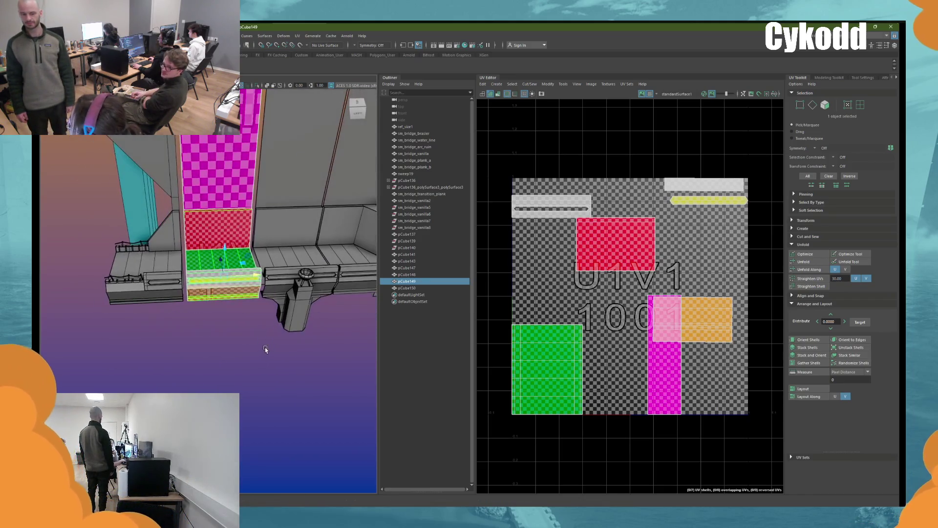
{"action": "mouse_move", "coordinate": [200, 293]}
{"action": "left_mouse_down", "text": "alt"}
{"action": "mouse_move", "coordinate": [185, 313]}
{"action": "mouse_move", "coordinate": [137, 334]}
{"action": "mouse_move", "coordinate": [227, 162]}
{"action": "left_mouse_up", "text": "alt"}
{"action": "left_click", "coordinate": [134, 337]}
{"action": "left_click", "coordinate": [240, 141]}
{"action": "key", "text": "f"}
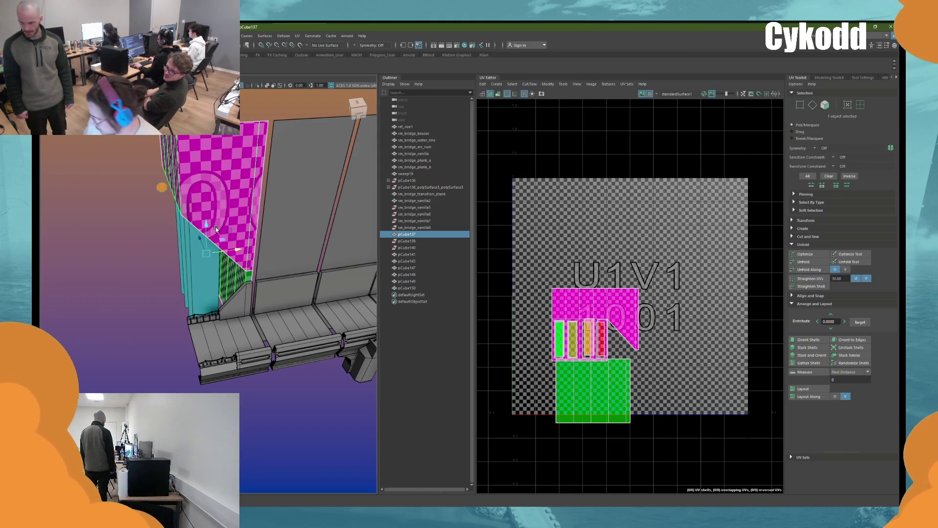
{"action": "left_click_drag", "start_coordinate": [215, 226], "coordinate": [261, 307], "text": "shift"}
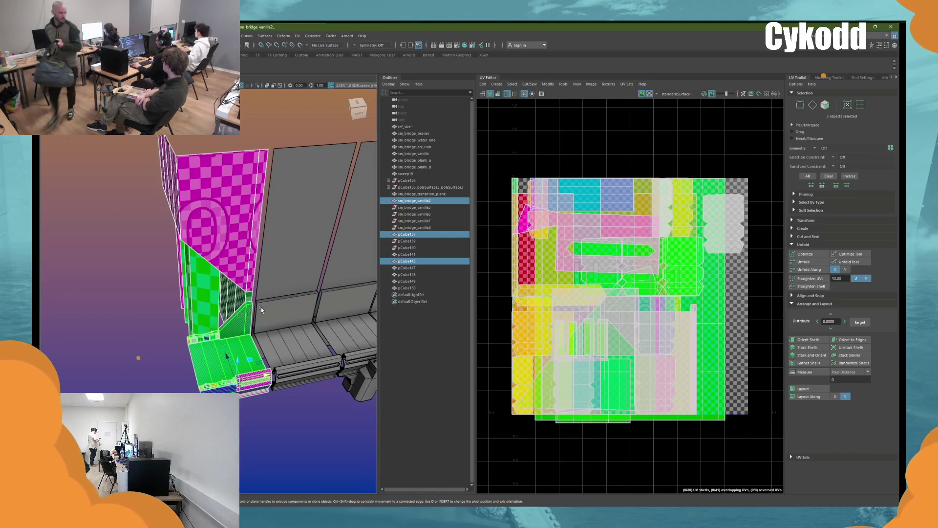
Step: Rotate the diagonal UV shell so it lies horizontal
{"action": "left_click_drag", "start_coordinate": [261, 307], "coordinate": [249, 309], "text": "alt"}
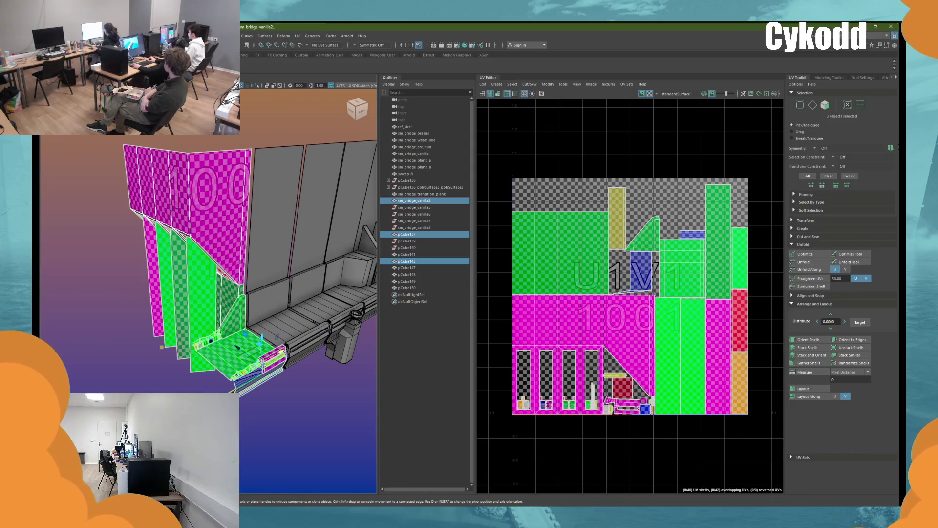
{"action": "scroll", "coordinate": [254, 372], "scroll_direction": "up", "scroll_amount": 5}
{"action": "left_click", "coordinate": [255, 371]}
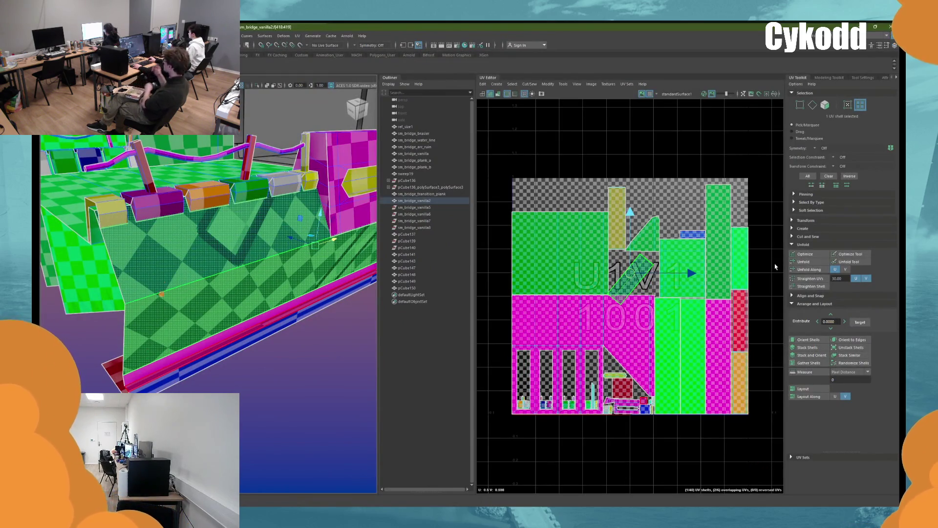
{"action": "left_click", "coordinate": [808, 340]}
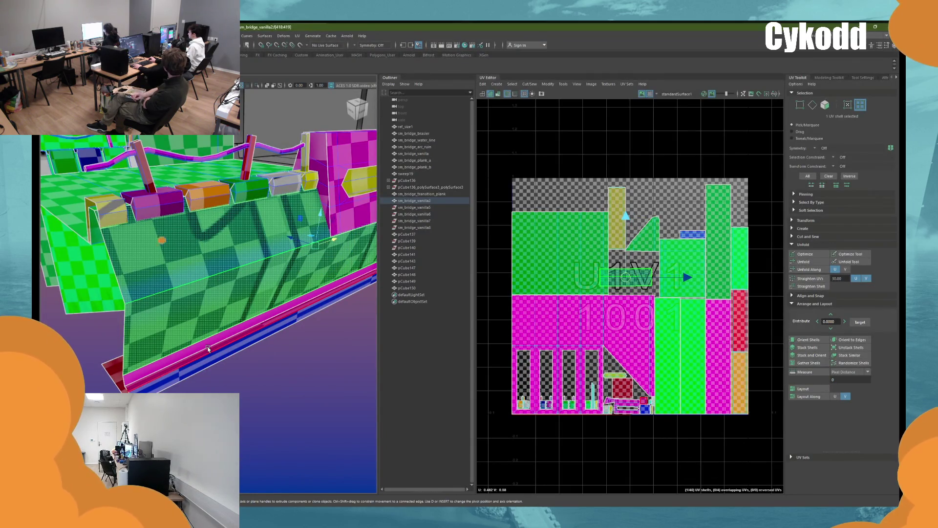
Step: Select pCube149 to view its UVs, then select the sm_bridge_vanilla section from the side
{"action": "left_click_drag", "start_coordinate": [208, 348], "coordinate": [265, 315], "text": "alt"}
{"action": "right_click_drag", "start_coordinate": [265, 315], "coordinate": [272, 303]}
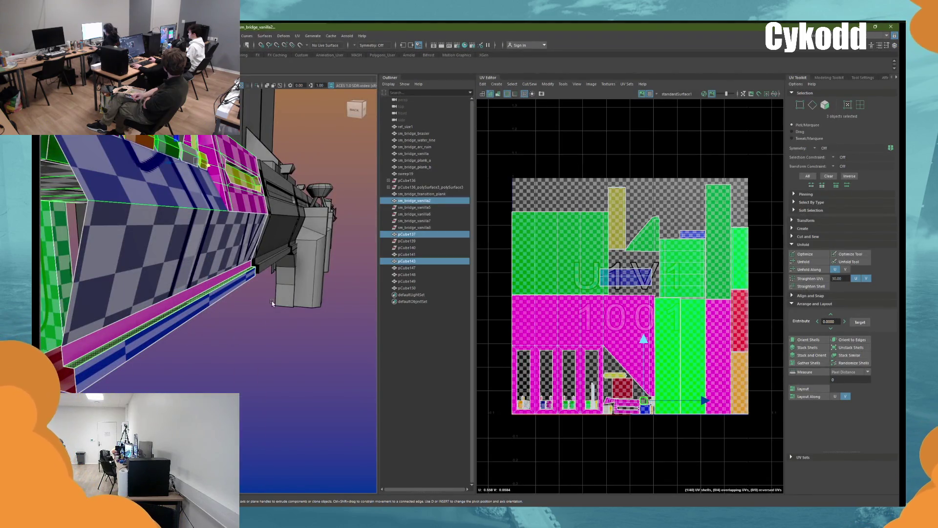
{"action": "left_click", "coordinate": [295, 240]}
{"action": "left_click_drag", "start_coordinate": [293, 240], "coordinate": [282, 251], "text": "alt"}
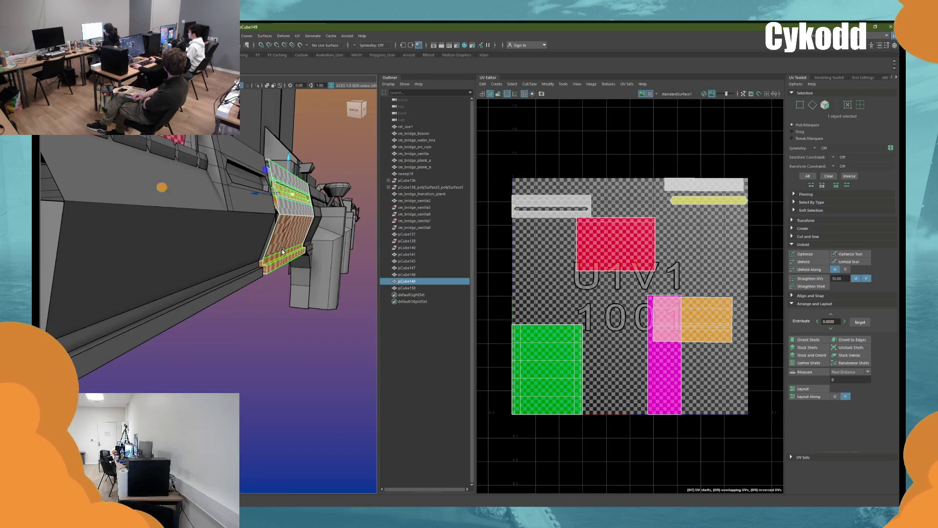
{"action": "left_click", "coordinate": [268, 343]}
{"action": "left_click_drag", "start_coordinate": [268, 343], "coordinate": [254, 356], "text": "alt"}
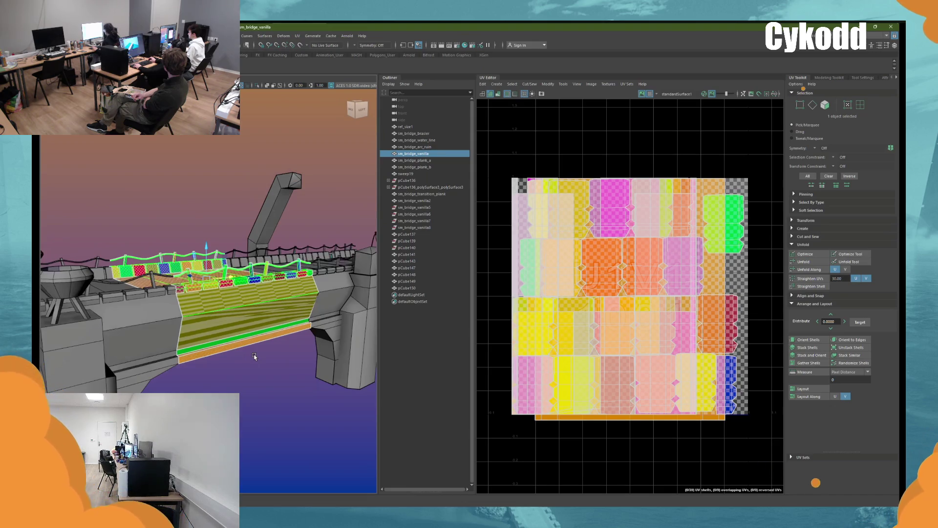
Step: Select sm_bridge_transition_plank, pick a bottom border edge, and select its whole UV shell
{"action": "left_click_drag", "start_coordinate": [254, 356], "coordinate": [207, 309], "text": "alt"}
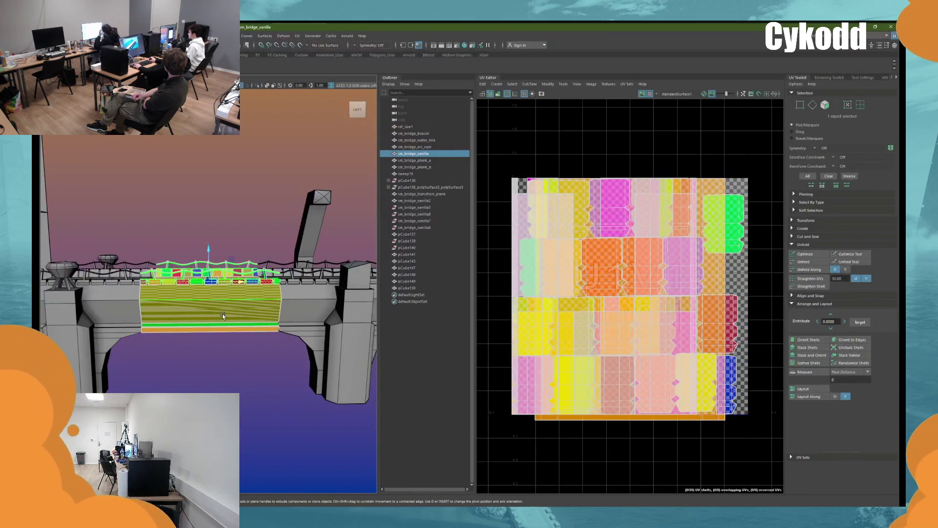
{"action": "mouse_move", "coordinate": [222, 317]}
{"action": "left_mouse_down", "text": "alt"}
{"action": "mouse_move", "coordinate": [254, 321]}
{"action": "mouse_move", "coordinate": [154, 349]}
{"action": "mouse_move", "coordinate": [188, 345]}
{"action": "left_mouse_up", "text": "alt"}
{"action": "left_click", "coordinate": [182, 335], "text": "shift"}
{"action": "left_click", "coordinate": [172, 166]}
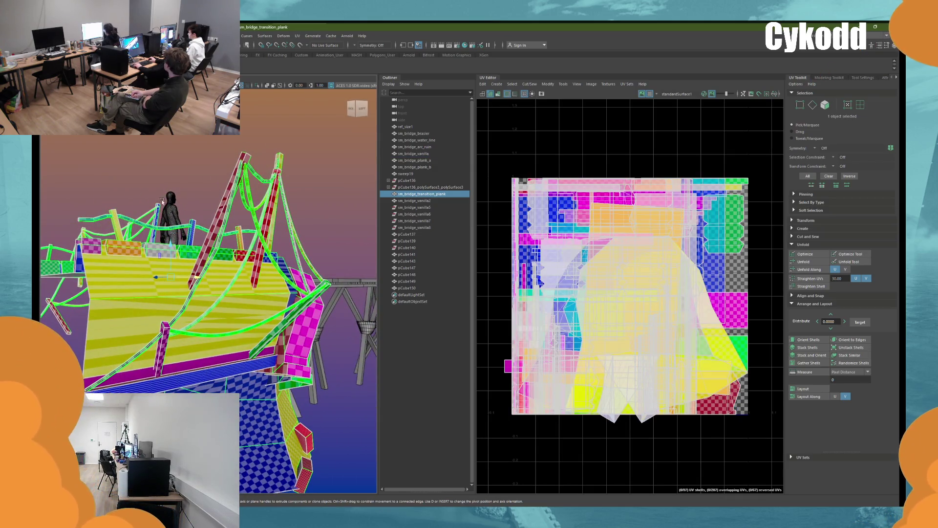
{"action": "right_click", "coordinate": [183, 161]}
{"action": "left_click", "coordinate": [183, 143]}
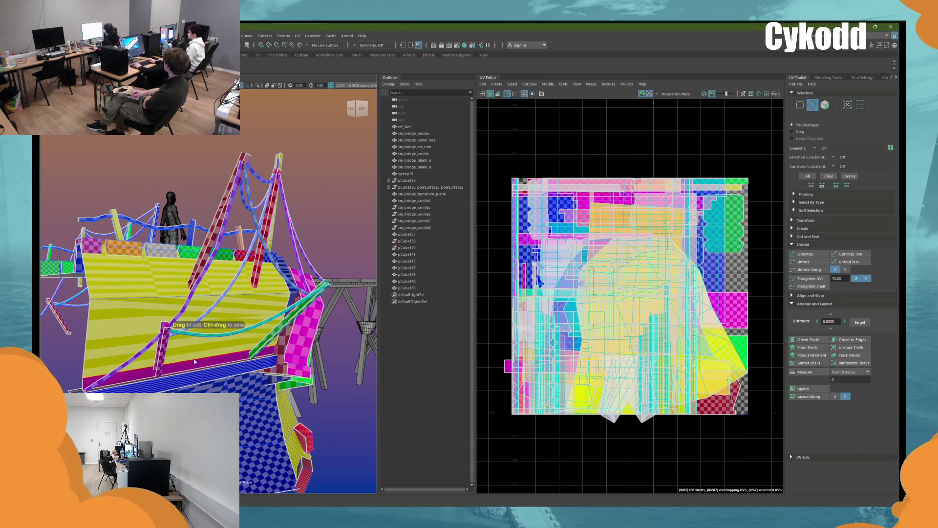
{"action": "left_click", "coordinate": [191, 375]}
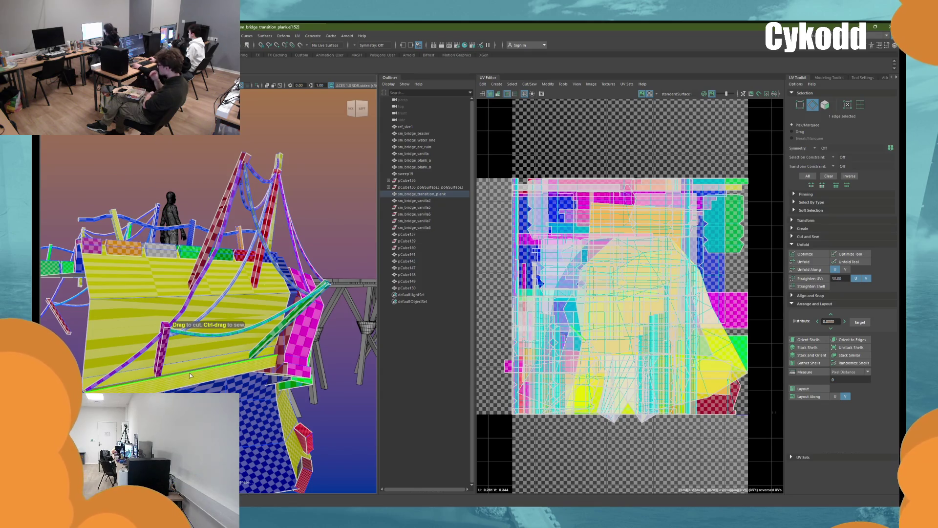
{"action": "left_click", "coordinate": [190, 375]}
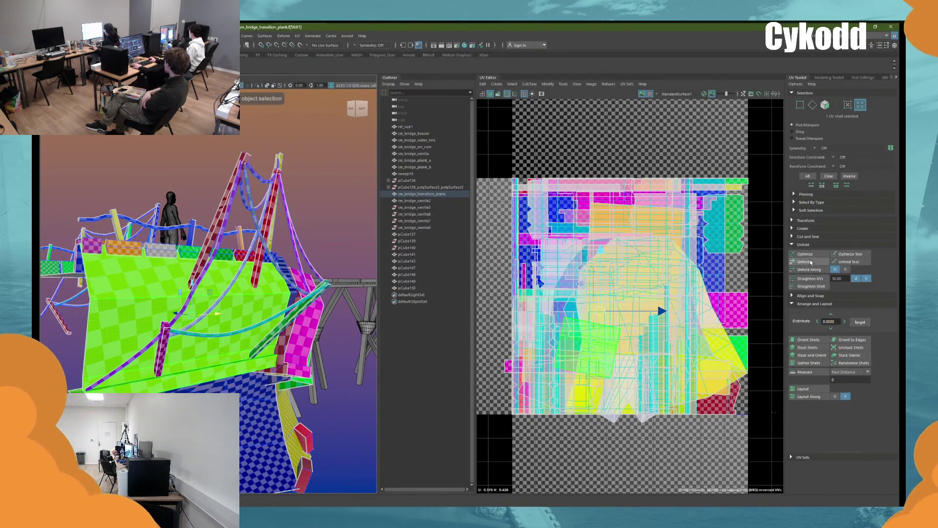
{"action": "key", "text": "F8"}
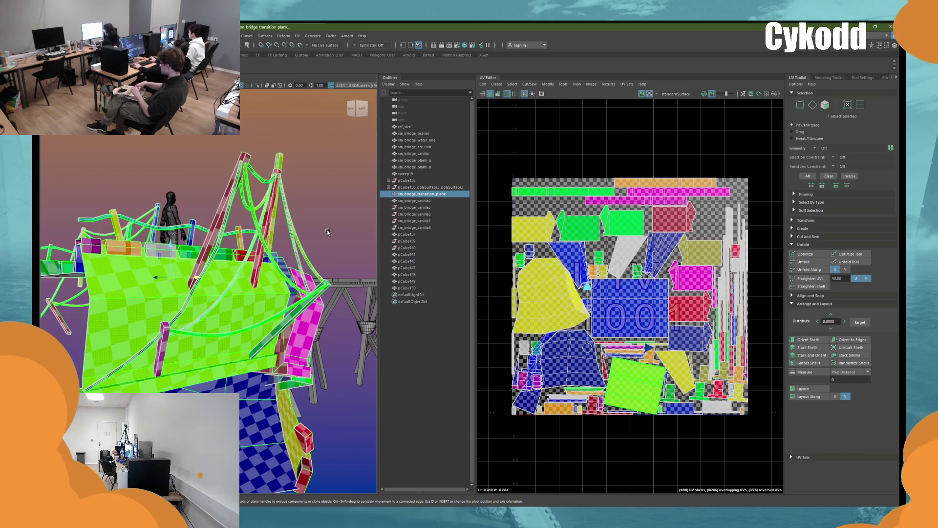
Step: Select all 99 UV shells of the transition plank and unfold them
{"action": "left_click", "coordinate": [862, 105]}
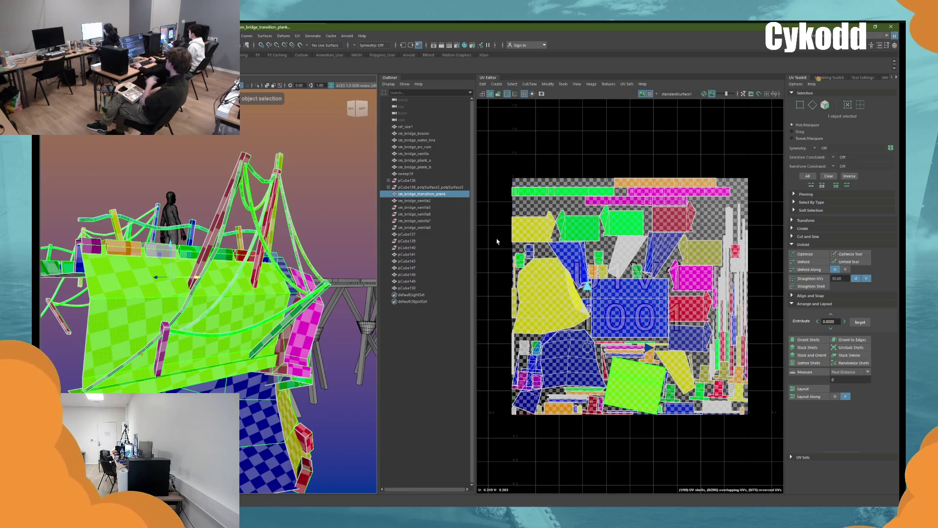
{"action": "left_click_drag", "start_coordinate": [498, 242], "coordinate": [788, 427]}
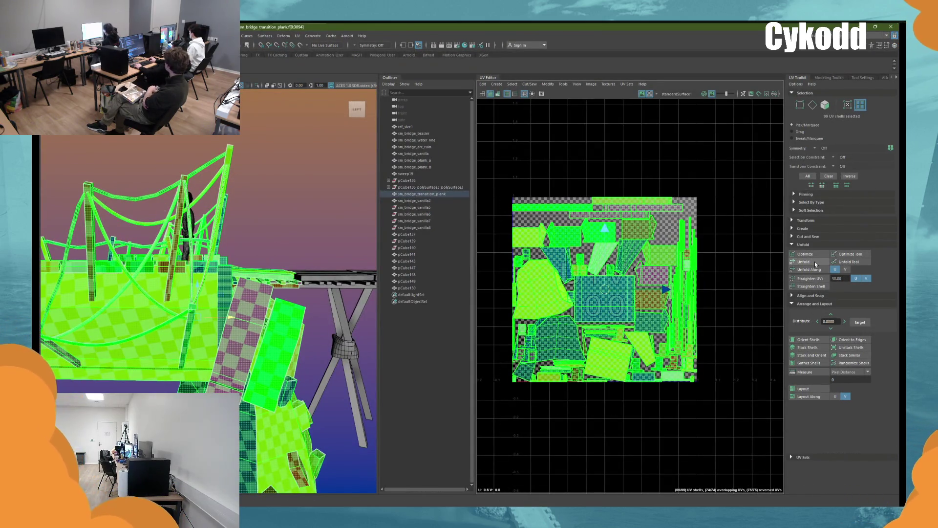
{"action": "left_click", "coordinate": [814, 262]}
Step: Move the large dome-shaped UV shell off the overlapping one and rotate it into a better orientation
{"action": "left_click", "coordinate": [586, 340]}
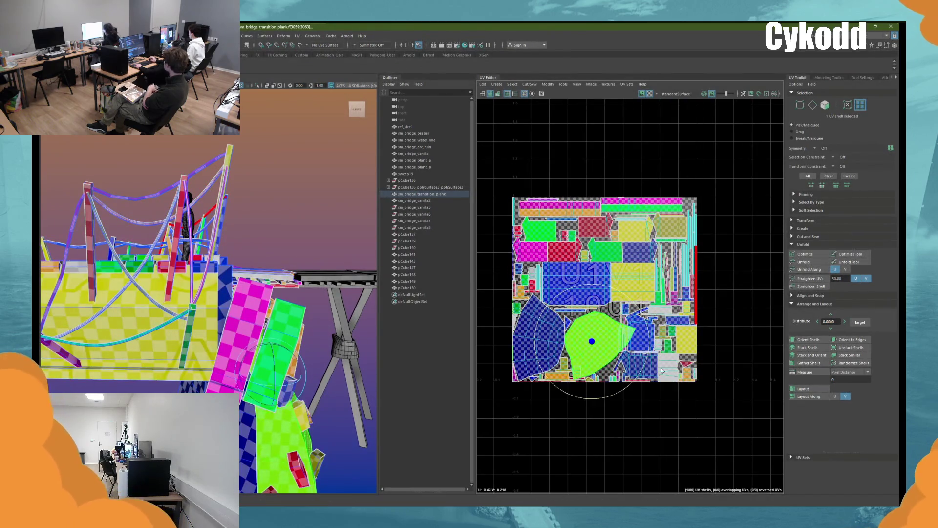
{"action": "left_click_drag", "start_coordinate": [592, 341], "coordinate": [539, 337]}
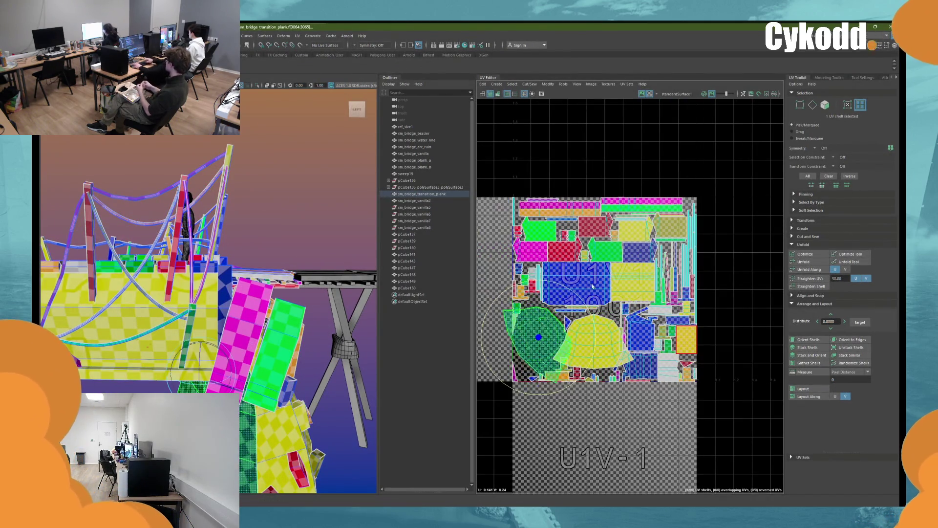
{"action": "left_click_drag", "start_coordinate": [593, 286], "coordinate": [523, 374]}
{"action": "key", "text": "w"}
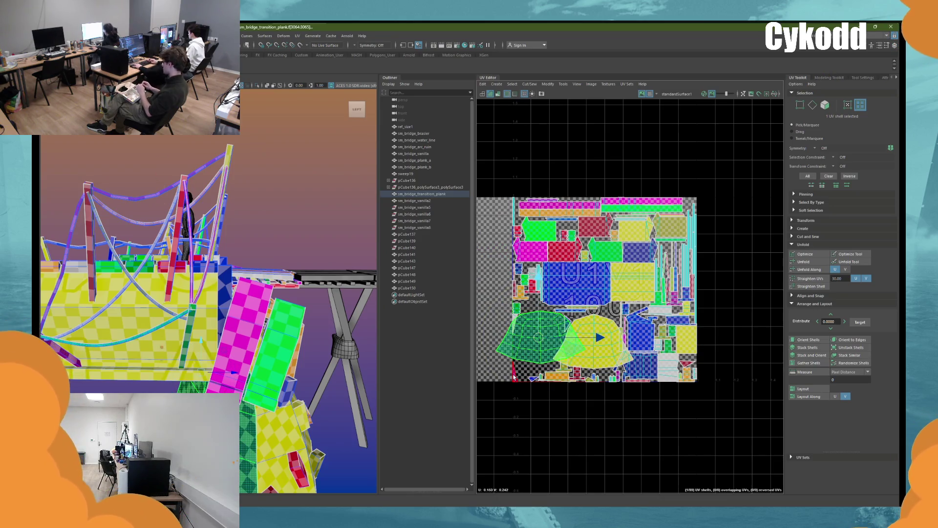
{"action": "left_click", "coordinate": [514, 376]}
{"action": "left_click", "coordinate": [657, 398]}
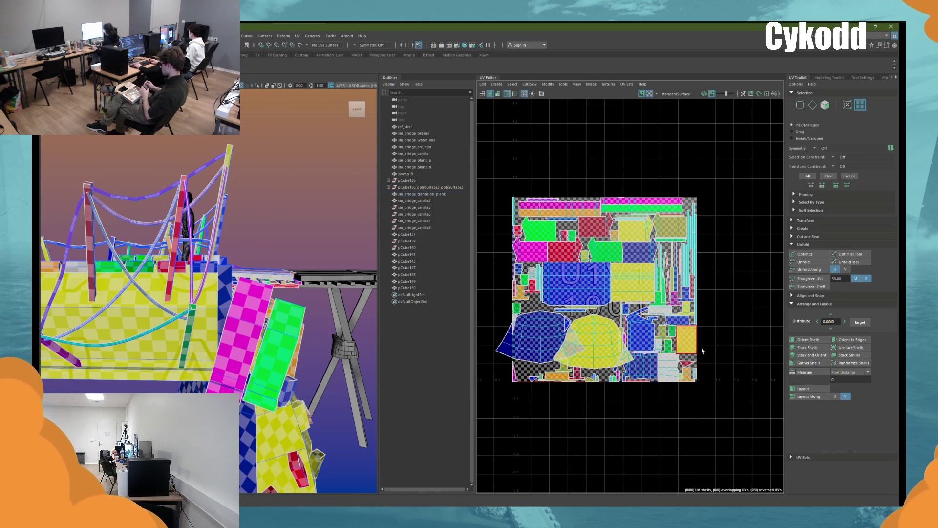
Step: Straighten the two thin tapered shells into strips with Optimize, then unfold along V only
{"action": "scroll", "coordinate": [659, 342], "scroll_direction": "up", "scroll_amount": 5}
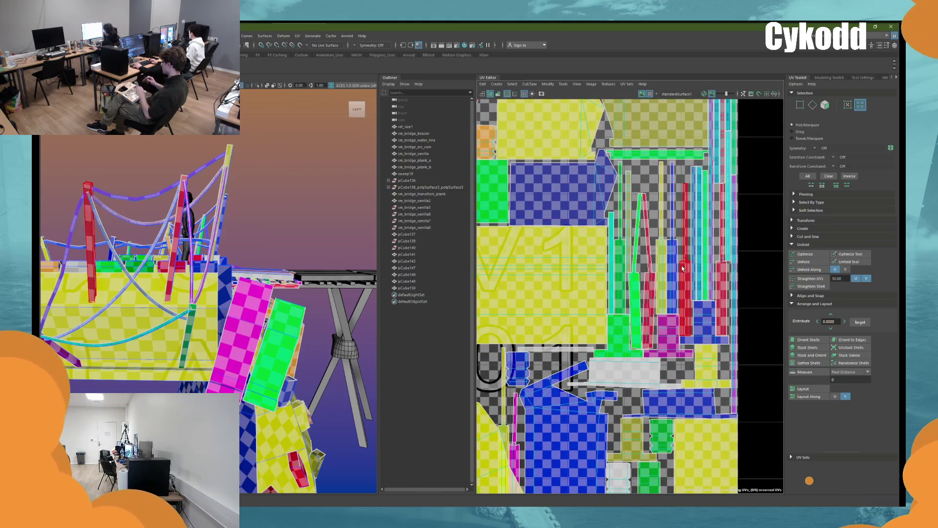
{"action": "left_click", "coordinate": [646, 299]}
{"action": "left_click", "coordinate": [636, 294], "text": "shift"}
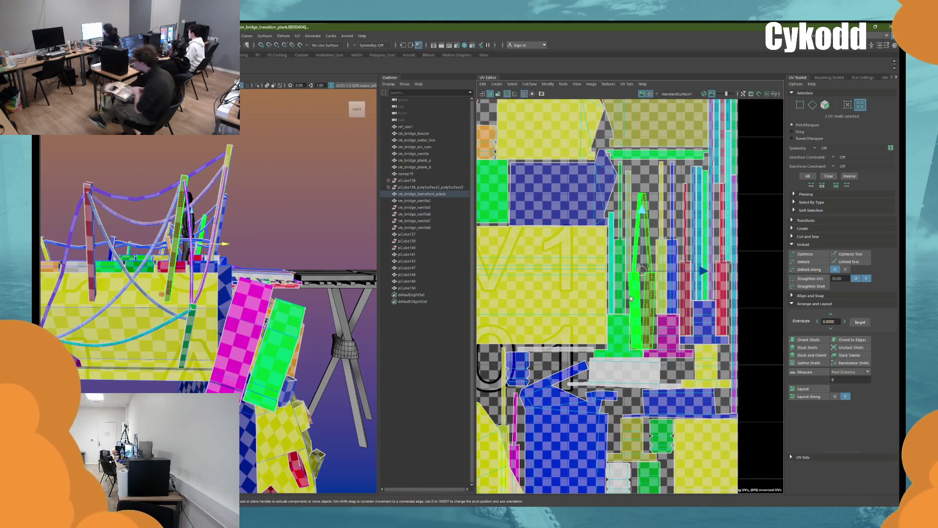
{"action": "left_click", "coordinate": [803, 254]}
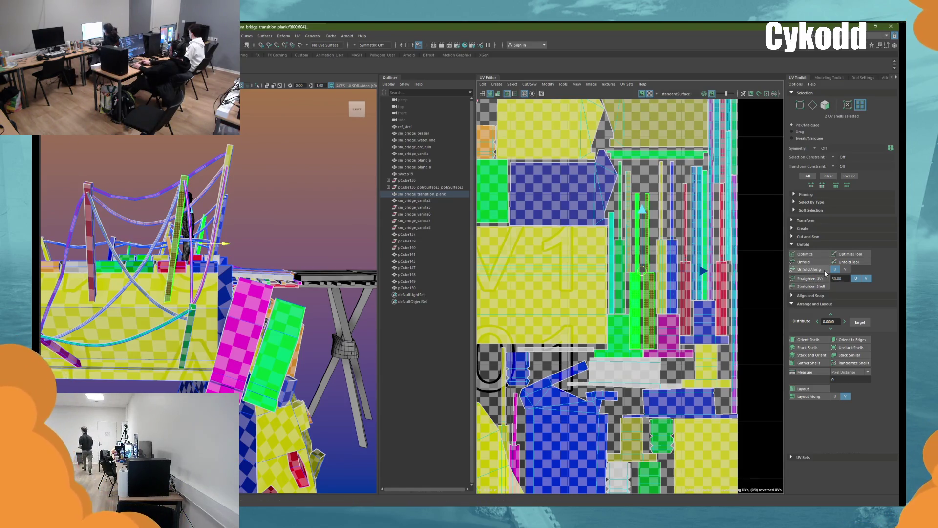
{"action": "left_click", "coordinate": [845, 270]}
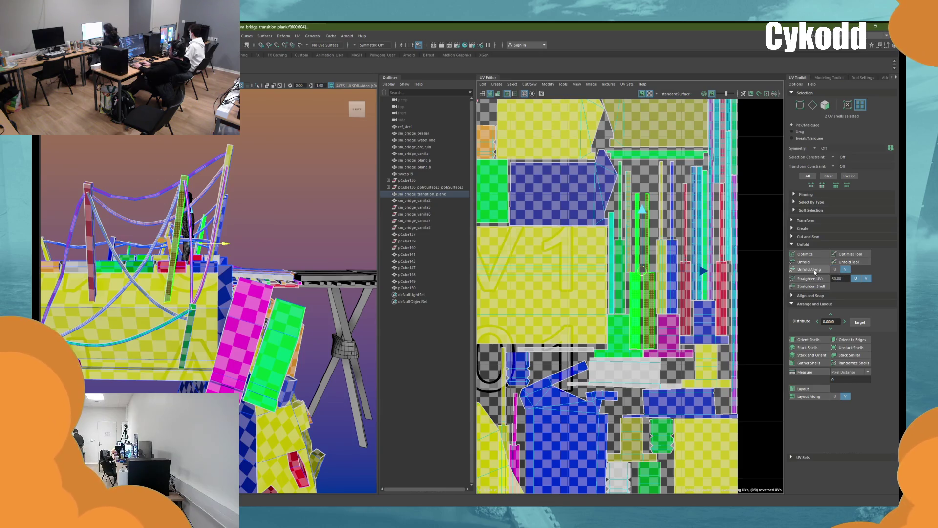
{"action": "left_click", "coordinate": [821, 270]}
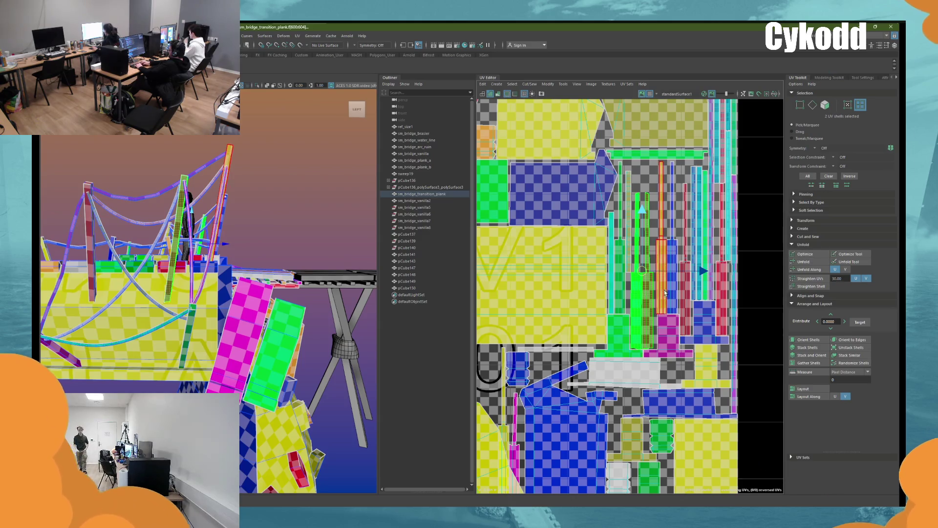
Step: Reselect the left dome shell, then marquee-select all the plank's UV shells
{"action": "scroll", "coordinate": [654, 244], "scroll_direction": "down", "scroll_amount": 5}
{"action": "middle_click_drag", "start_coordinate": [647, 204], "coordinate": [730, 210], "text": "alt"}
{"action": "left_click", "coordinate": [535, 375]}
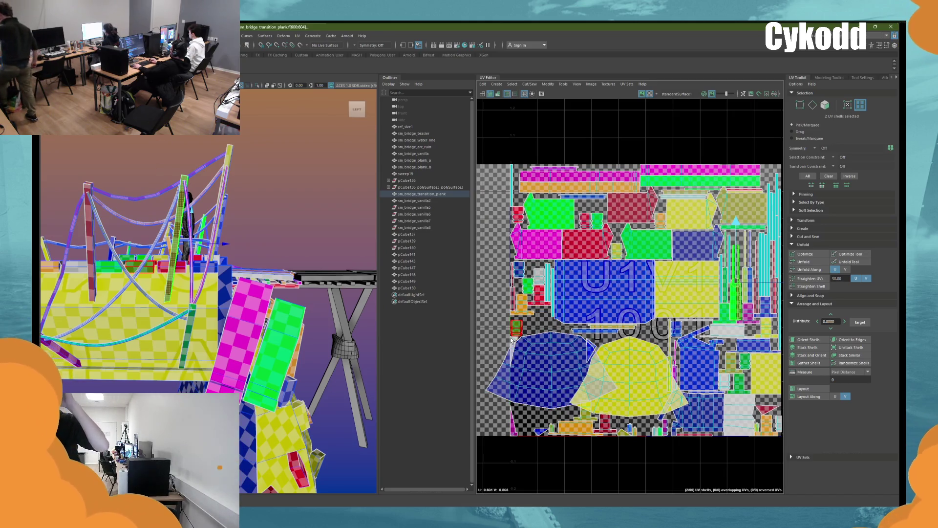
{"action": "scroll", "coordinate": [558, 351], "scroll_direction": "down", "scroll_amount": 3}
{"action": "left_click_drag", "start_coordinate": [754, 430], "coordinate": [490, 201]}
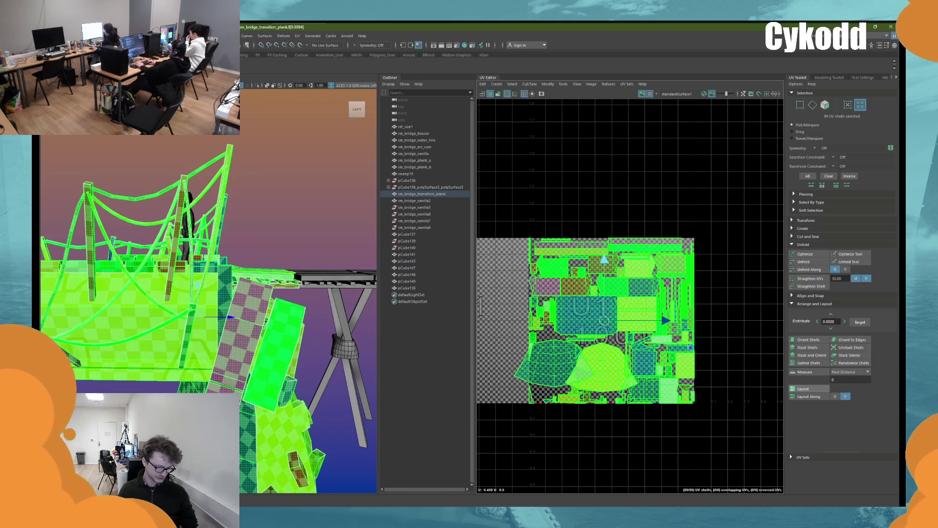
{"action": "left_click", "coordinate": [300, 187]}
Step: Frame the bridge from a low side view and select the sm_bridge_vanilla deck piece
{"action": "key", "text": "a"}
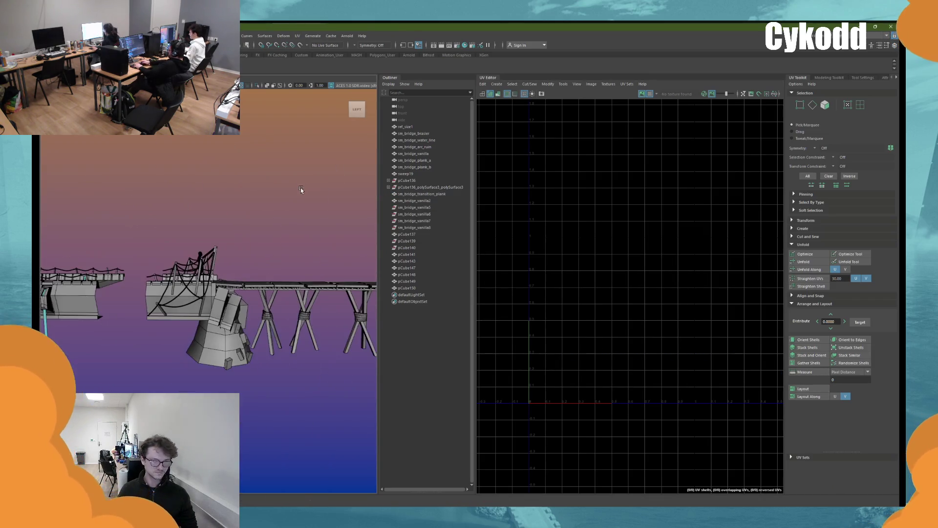
{"action": "left_click_drag", "start_coordinate": [259, 268], "coordinate": [208, 279], "text": "alt"}
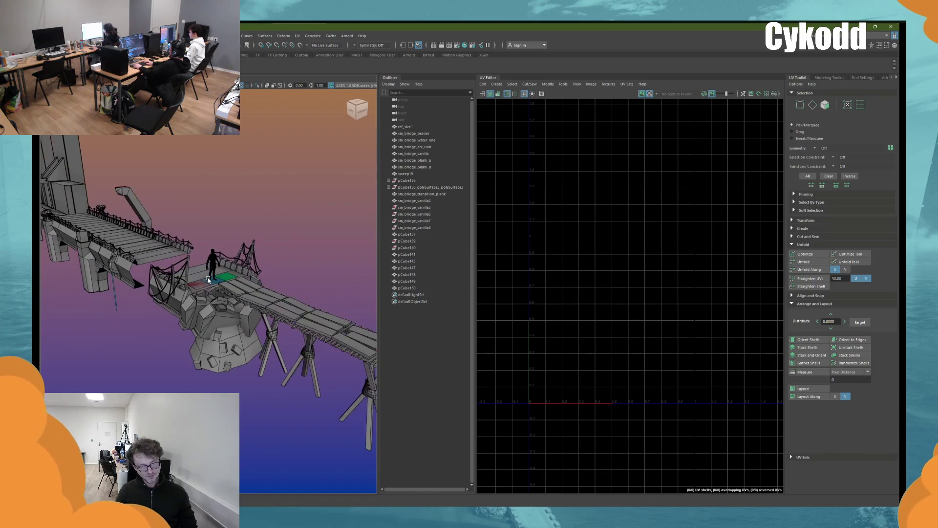
{"action": "mouse_move", "coordinate": [208, 279]}
{"action": "left_mouse_down", "text": "alt"}
{"action": "mouse_move", "coordinate": [200, 286]}
{"action": "mouse_move", "coordinate": [143, 261]}
{"action": "mouse_move", "coordinate": [284, 300]}
{"action": "mouse_move", "coordinate": [318, 299]}
{"action": "mouse_move", "coordinate": [303, 278]}
{"action": "left_mouse_up", "text": "alt"}
{"action": "left_click", "coordinate": [294, 262]}
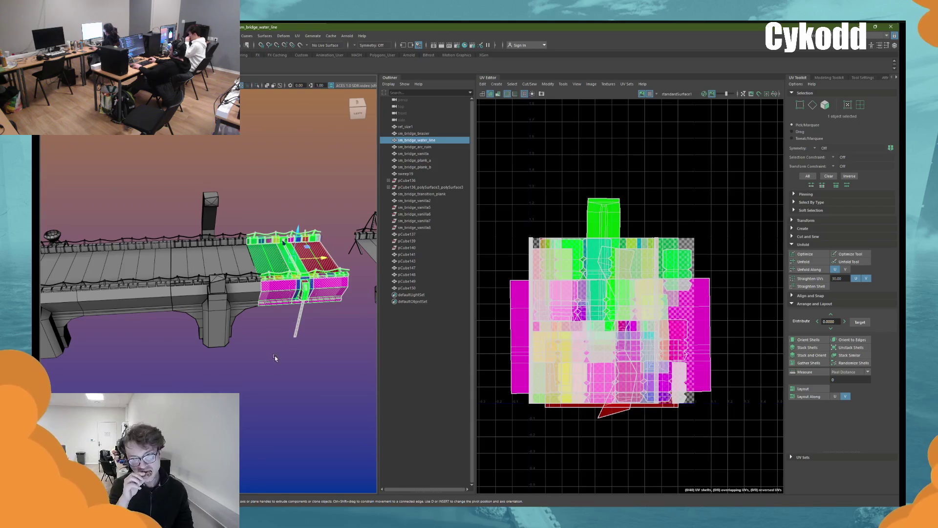
{"action": "left_click", "coordinate": [275, 358]}
{"action": "left_click", "coordinate": [161, 281]}
{"action": "left_click_drag", "start_coordinate": [142, 298], "coordinate": [231, 301], "text": "alt"}
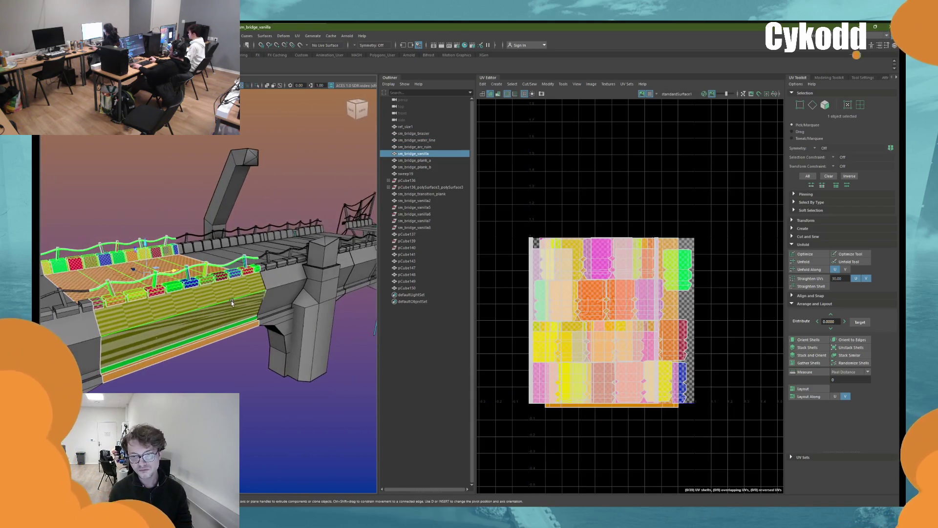
Step: Pick the deck's UV shells and give them a flat Planar projection, undoing the accidental rotation
{"action": "left_click", "coordinate": [861, 105]}
{"action": "left_click", "coordinate": [174, 344]}
{"action": "left_click", "coordinate": [174, 344]}
{"action": "mouse_move", "coordinate": [174, 344]}
{"action": "left_mouse_down", "text": "alt"}
{"action": "mouse_move", "coordinate": [254, 315]}
{"action": "mouse_move", "coordinate": [274, 274]}
{"action": "left_mouse_up", "text": "alt"}
{"action": "left_click", "coordinate": [496, 84]}
{"action": "left_click", "coordinate": [516, 139]}
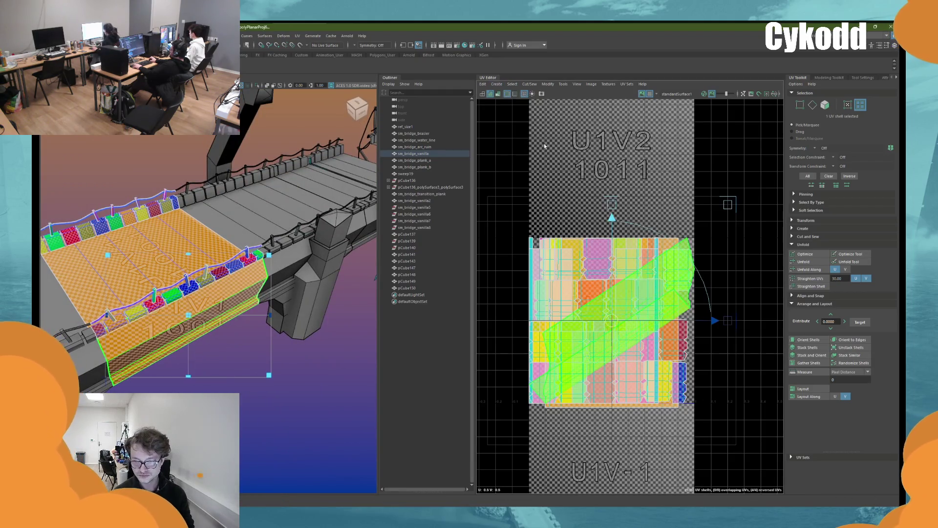
{"action": "key", "text": "ctrl+z"}
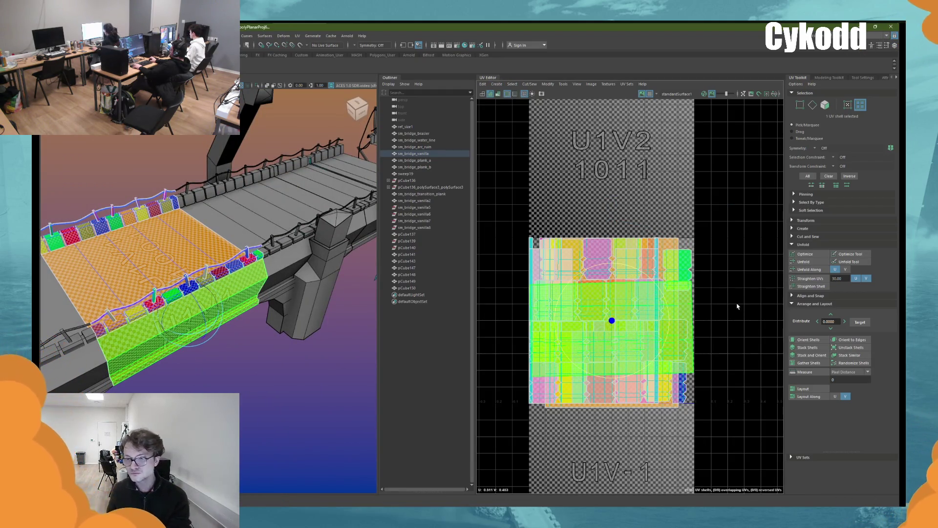
{"action": "mouse_move", "coordinate": [274, 274]}
{"action": "left_mouse_down", "text": "alt"}
{"action": "mouse_move", "coordinate": [312, 273]}
{"action": "mouse_move", "coordinate": [346, 259]}
{"action": "left_mouse_up", "text": "alt"}
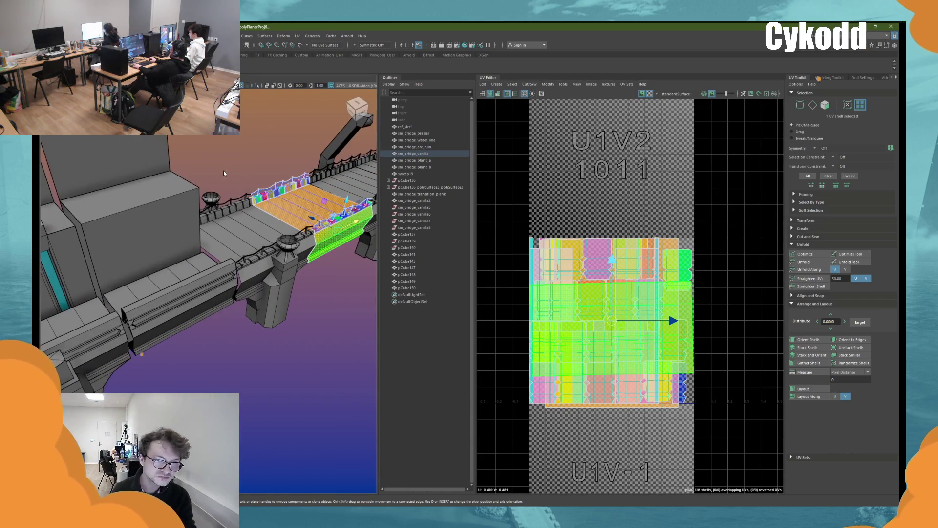
Step: Select and frame pier piece pCube150, then select the pCube149 block
{"action": "left_click", "coordinate": [407, 288]}
{"action": "key", "text": "f"}
{"action": "mouse_move", "coordinate": [215, 293]}
{"action": "left_mouse_down", "text": "alt"}
{"action": "mouse_move", "coordinate": [223, 304]}
{"action": "mouse_move", "coordinate": [263, 294]}
{"action": "mouse_move", "coordinate": [190, 260]}
{"action": "left_mouse_up", "text": "alt"}
{"action": "left_click", "coordinate": [189, 260]}
{"action": "left_click", "coordinate": [231, 279]}
Step: Planar-project the sm_bridge_vanilla2 railing faces and straighten the new UV shell upright
{"action": "key", "text": "f"}
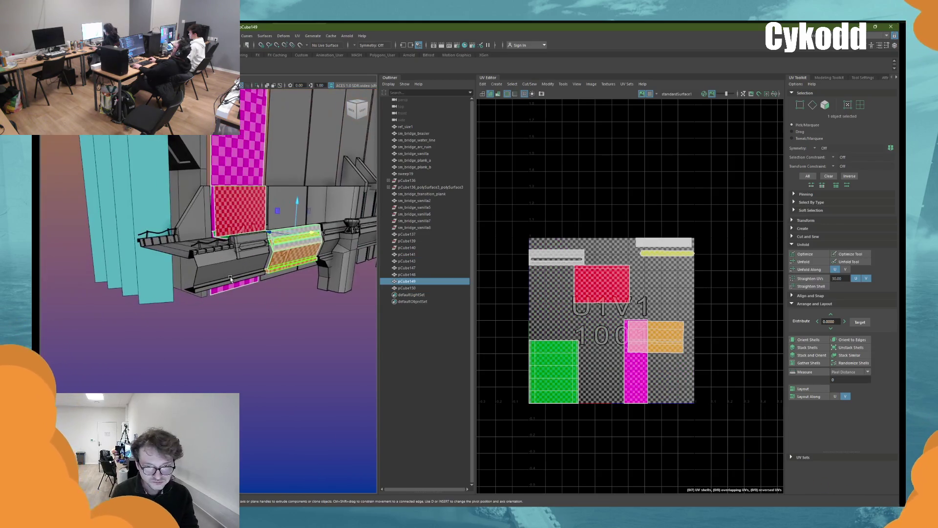
{"action": "left_click", "coordinate": [220, 271]}
{"action": "key", "text": "f"}
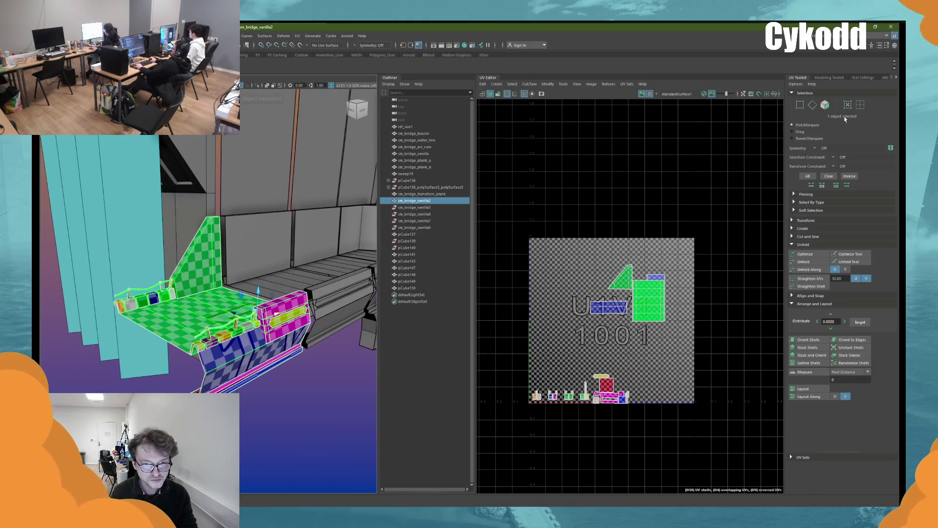
{"action": "right_click_drag", "start_coordinate": [235, 368], "coordinate": [224, 371]}
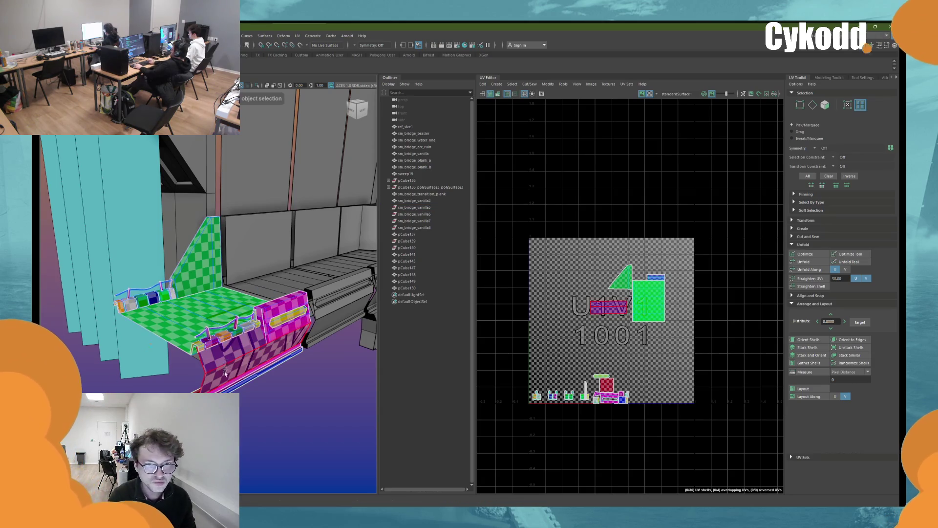
{"action": "left_click", "coordinate": [225, 371]}
{"action": "mouse_move", "coordinate": [224, 371]}
{"action": "left_mouse_down", "text": "alt"}
{"action": "mouse_move", "coordinate": [262, 402]}
{"action": "mouse_move", "coordinate": [293, 362]}
{"action": "left_mouse_up", "text": "alt"}
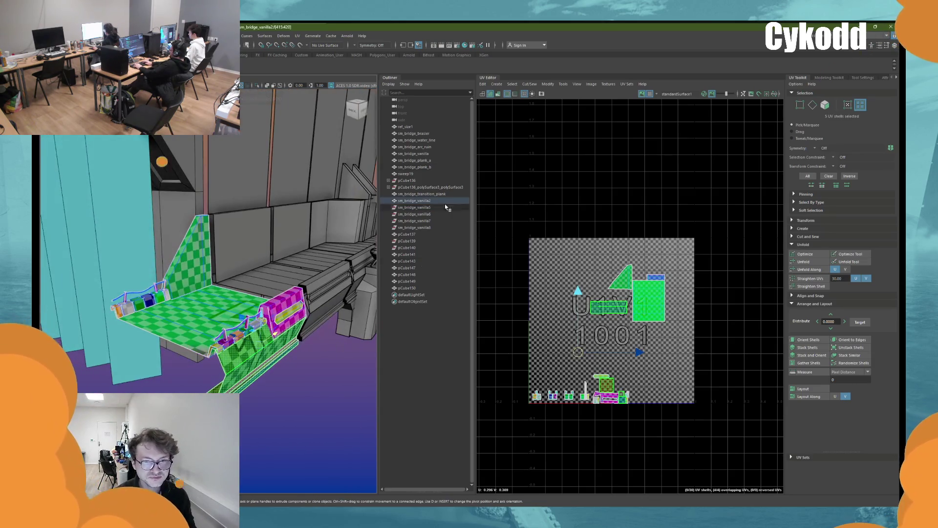
{"action": "left_click", "coordinate": [496, 84]}
{"action": "left_click", "coordinate": [508, 139]}
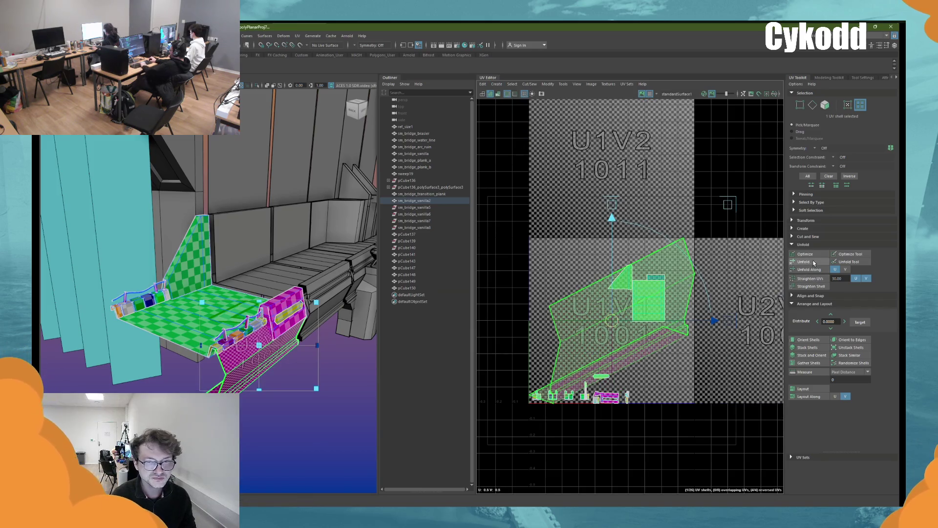
{"action": "left_click_drag", "start_coordinate": [728, 310], "coordinate": [723, 342]}
{"action": "mouse_move", "coordinate": [196, 245]}
{"action": "left_mouse_down", "text": "alt"}
{"action": "mouse_move", "coordinate": [89, 277]}
{"action": "mouse_move", "coordinate": [171, 326]}
{"action": "mouse_move", "coordinate": [197, 154]}
{"action": "left_mouse_up", "text": "alt"}
Step: Combine sm_bridge_vanilla2 with pCube137 and pCube143 and lay out the merged piece's UVs
{"action": "left_click", "coordinate": [171, 326], "text": "shift"}
{"action": "left_click", "coordinate": [154, 210], "text": "shift"}
{"action": "left_click_drag", "start_coordinate": [154, 210], "coordinate": [122, 201], "text": "alt"}
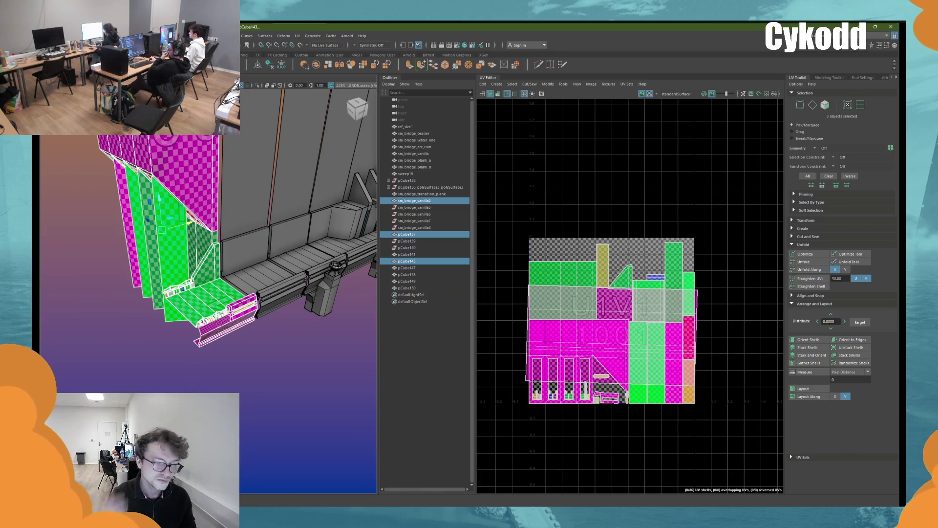
{"action": "left_click", "coordinate": [318, 67]}
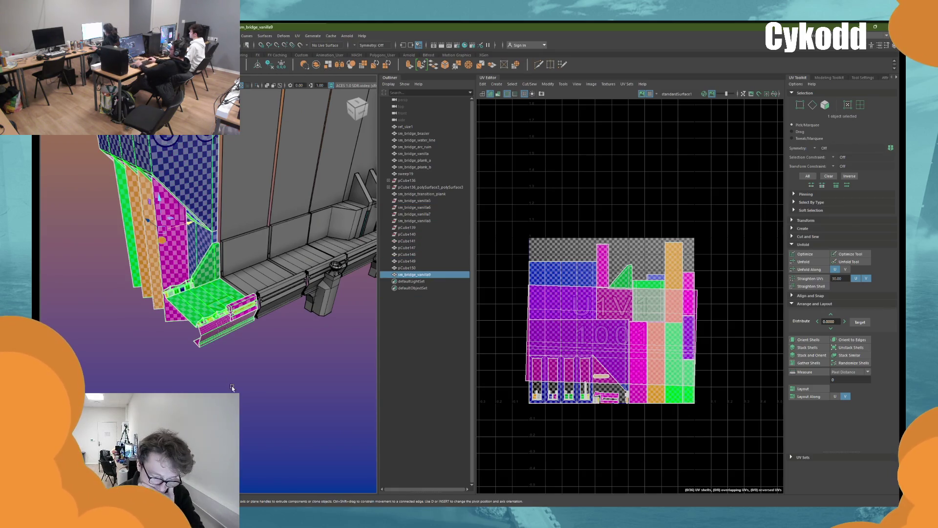
{"action": "left_click", "coordinate": [804, 389]}
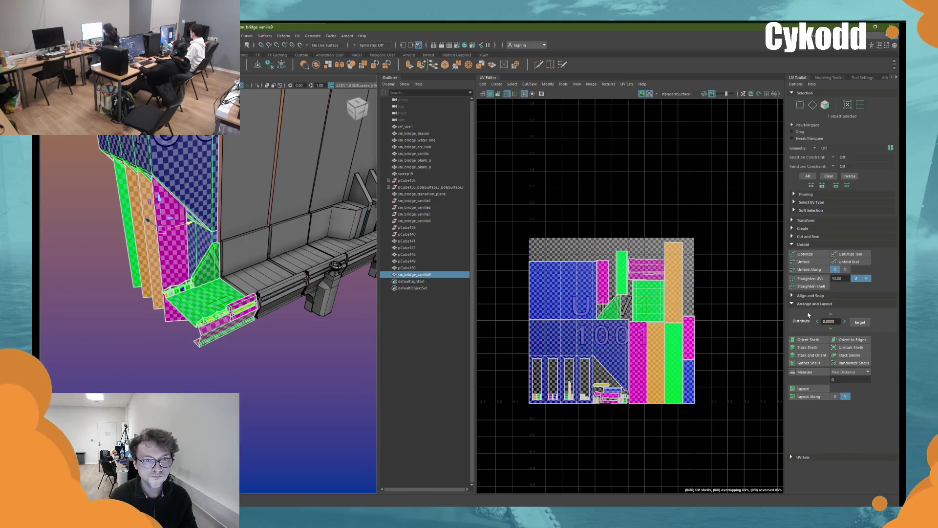
{"action": "left_click", "coordinate": [808, 394]}
Step: Run UV Layout on the pCube149 and pCube148 blocks
{"action": "key", "text": "f"}
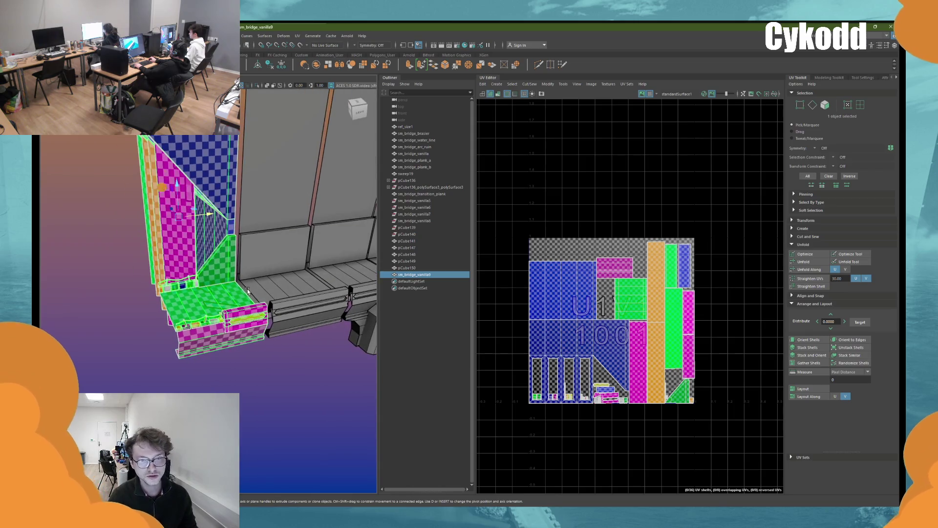
{"action": "mouse_move", "coordinate": [252, 209]}
{"action": "left_mouse_down", "text": "alt"}
{"action": "mouse_move", "coordinate": [204, 238]}
{"action": "mouse_move", "coordinate": [180, 282]}
{"action": "left_mouse_up", "text": "alt"}
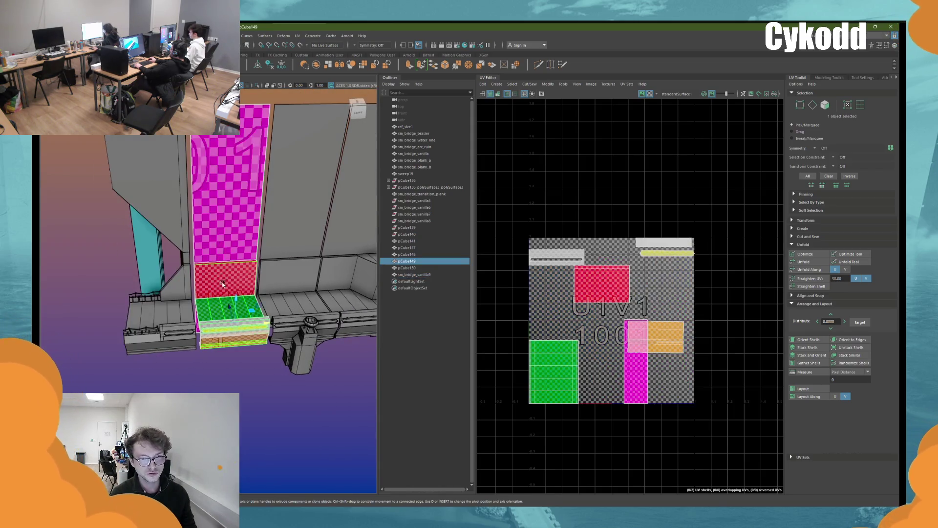
{"action": "left_click", "coordinate": [231, 269]}
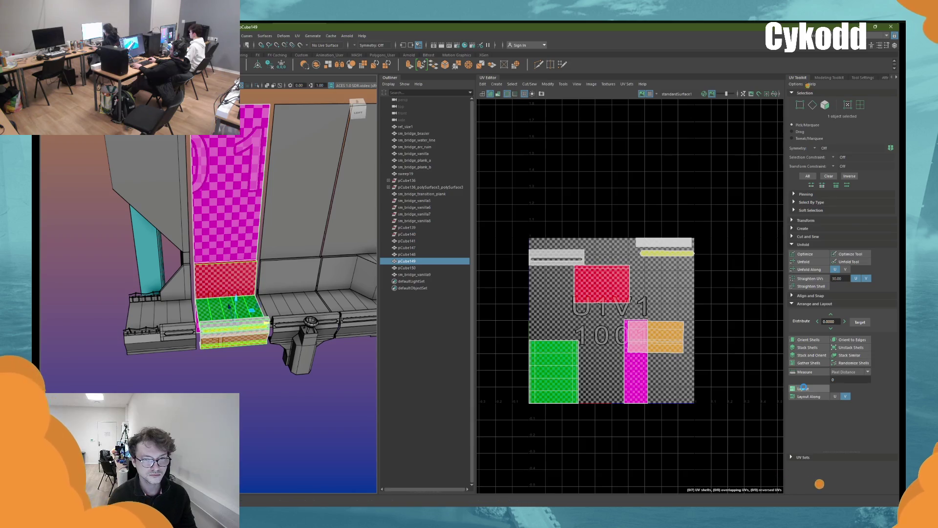
{"action": "left_click", "coordinate": [804, 388]}
{"action": "left_click", "coordinate": [161, 272]}
{"action": "left_click", "coordinate": [222, 267]}
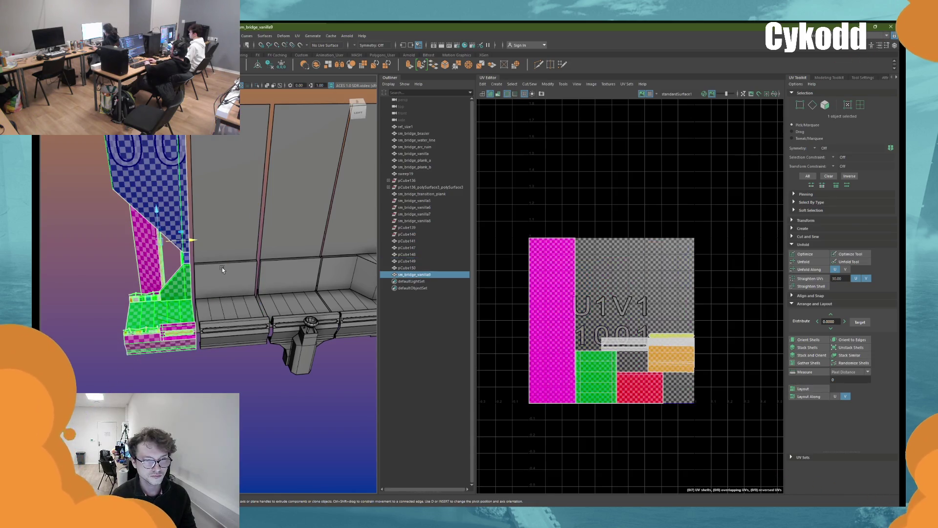
{"action": "left_click", "coordinate": [340, 298]}
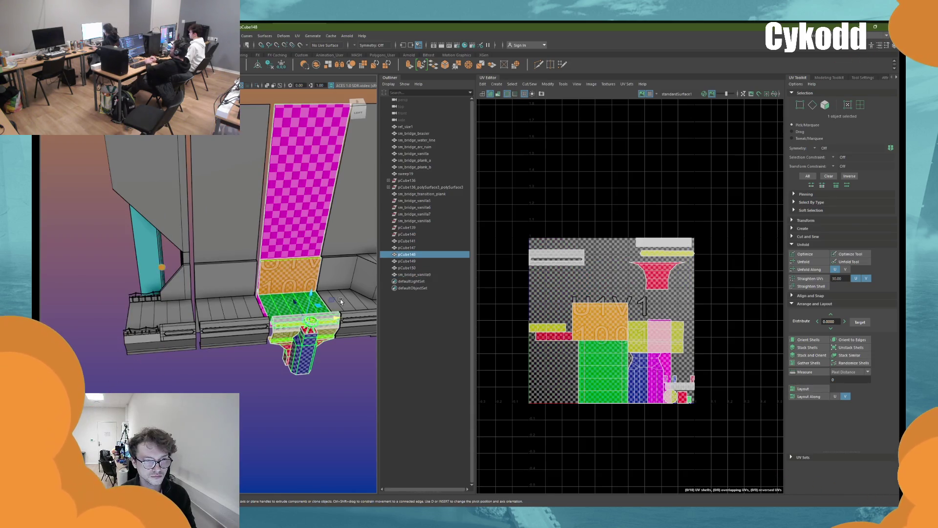
{"action": "left_click", "coordinate": [803, 388]}
Step: Check the UVs of pCube141, pCube147, sm_bridge_brasier and neighbouring bridge pieces
{"action": "left_click_drag", "start_coordinate": [352, 390], "coordinate": [216, 390], "text": "alt"}
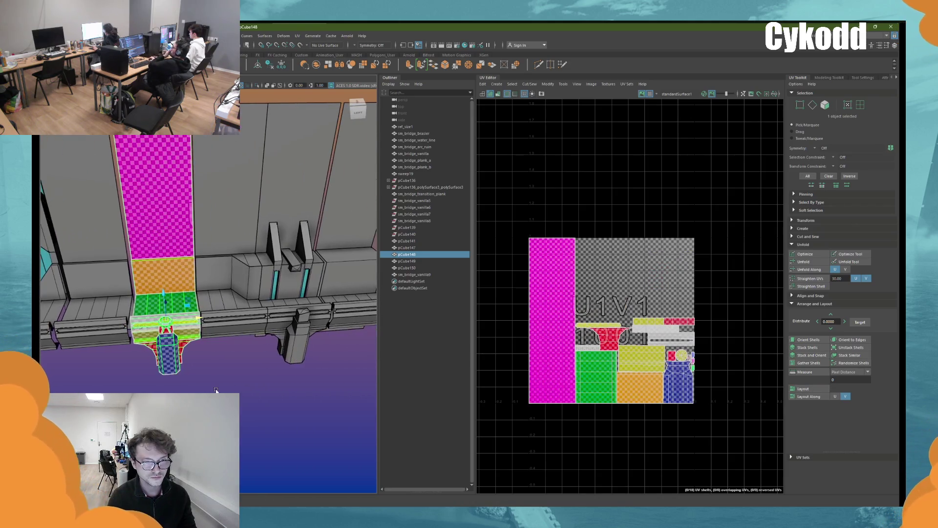
{"action": "left_click", "coordinate": [210, 312]}
{"action": "left_click", "coordinate": [288, 308]}
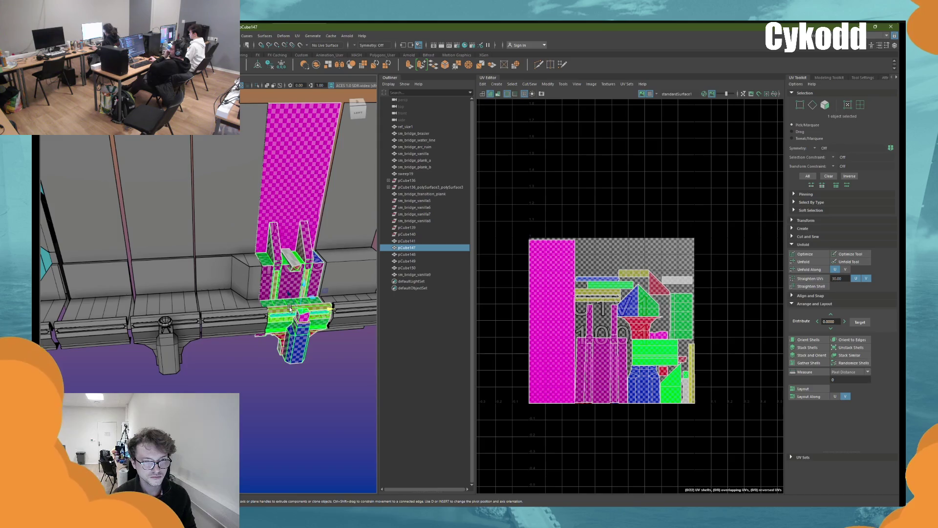
{"action": "mouse_move", "coordinate": [288, 307]}
{"action": "left_mouse_down", "text": "alt"}
{"action": "mouse_move", "coordinate": [218, 308]}
{"action": "mouse_move", "coordinate": [228, 317]}
{"action": "left_mouse_up", "text": "alt"}
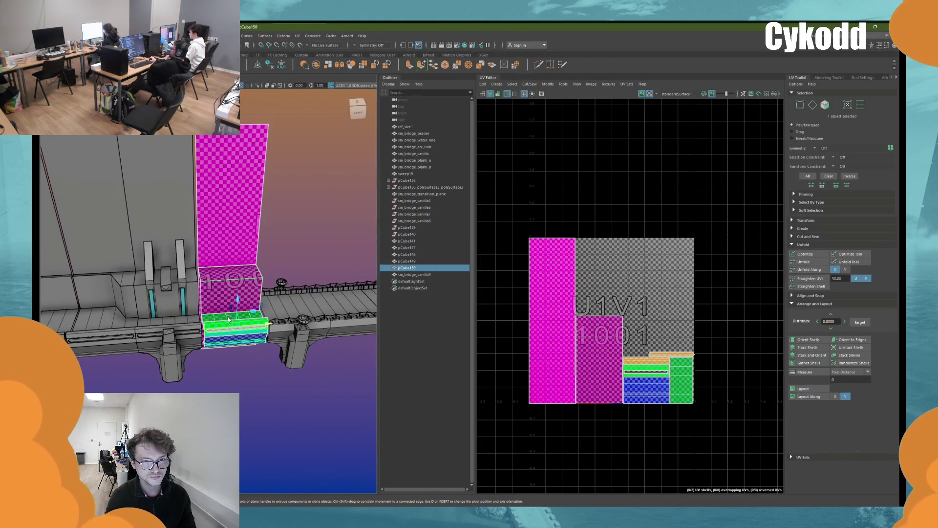
{"action": "left_click", "coordinate": [286, 313]}
{"action": "mouse_move", "coordinate": [285, 313]}
{"action": "left_mouse_down", "text": "alt"}
{"action": "mouse_move", "coordinate": [236, 343]}
{"action": "mouse_move", "coordinate": [264, 315]}
{"action": "left_mouse_up", "text": "alt"}
{"action": "left_click", "coordinate": [254, 332]}
{"action": "left_click", "coordinate": [264, 315]}
Step: Check the UVs of arc_ruin, water_line, transition_plank, plank_b and plank_a, then deselect
{"action": "left_click", "coordinate": [323, 325]}
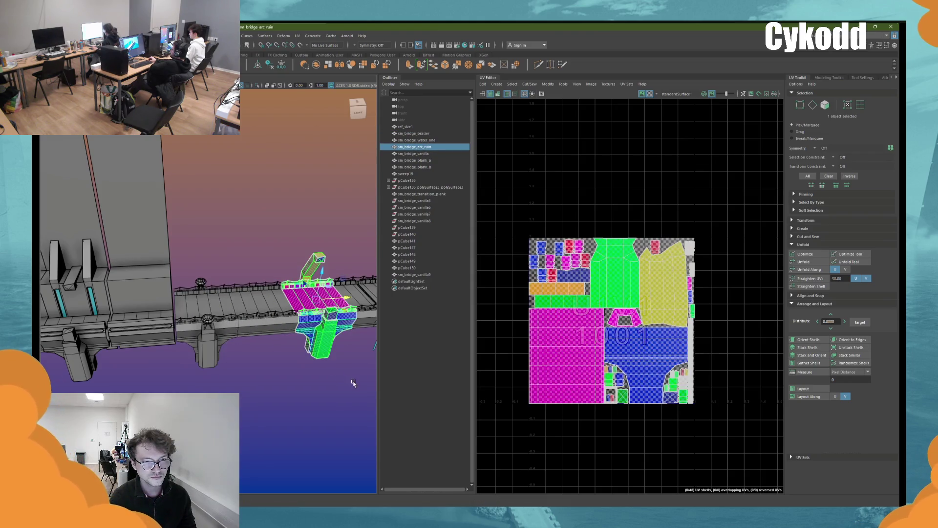
{"action": "left_click_drag", "start_coordinate": [322, 325], "coordinate": [244, 308], "text": "alt"}
{"action": "left_click", "coordinate": [244, 308]}
{"action": "left_click", "coordinate": [333, 319]}
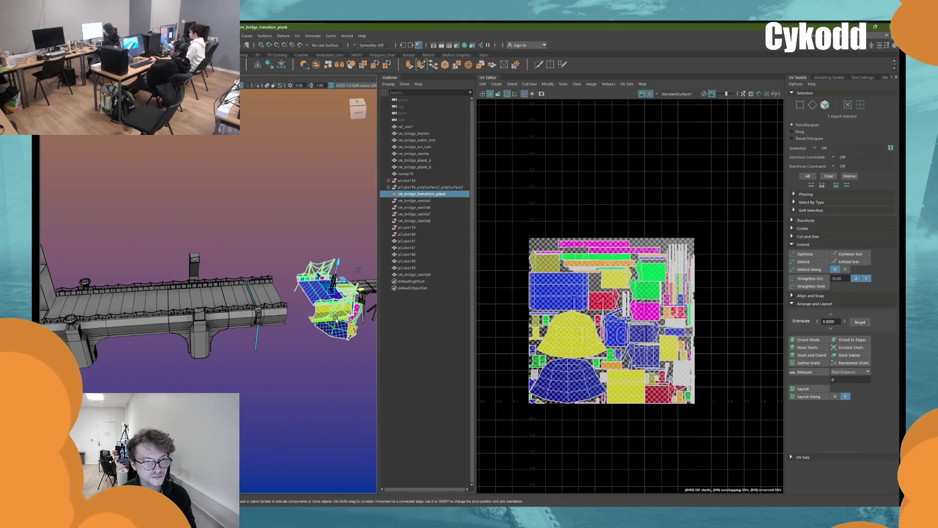
{"action": "left_click_drag", "start_coordinate": [334, 357], "coordinate": [205, 366], "text": "alt"}
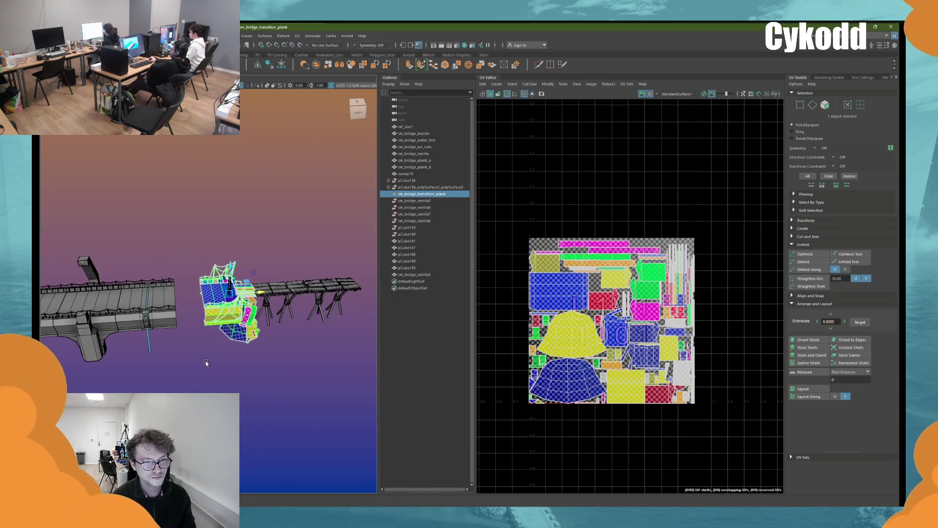
{"action": "left_click", "coordinate": [325, 285]}
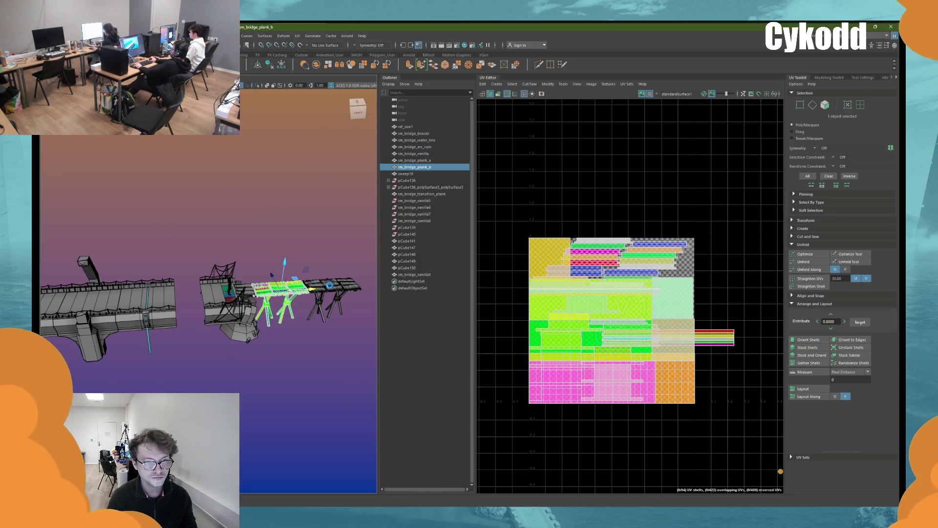
{"action": "left_click", "coordinate": [343, 287]}
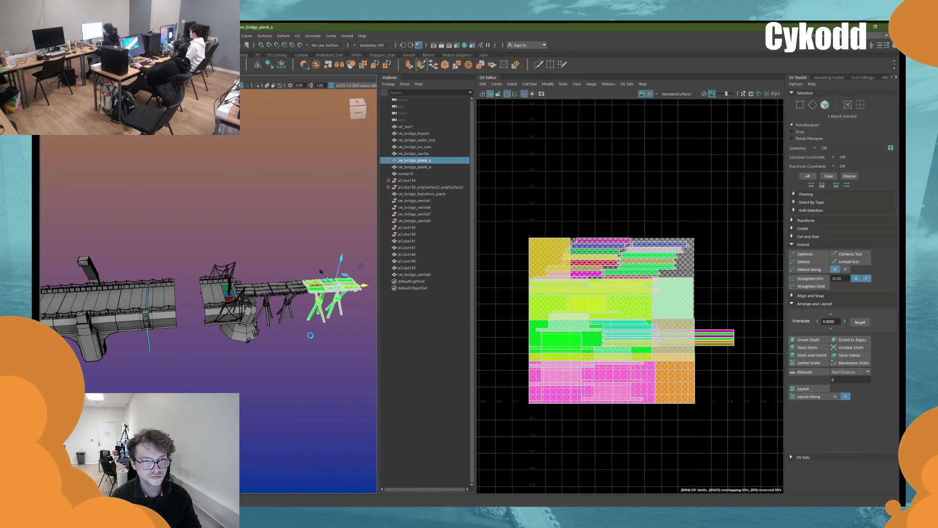
{"action": "left_click", "coordinate": [273, 359]}
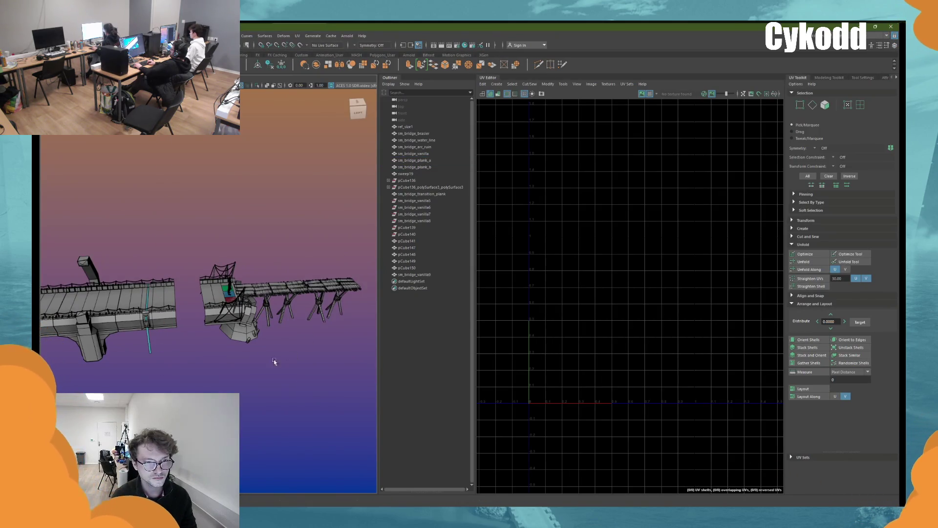
Step: Switch the workspace to the Modeling layout with a large perspective view
{"action": "right_click_drag", "start_coordinate": [196, 342], "coordinate": [453, 340], "text": "alt"}
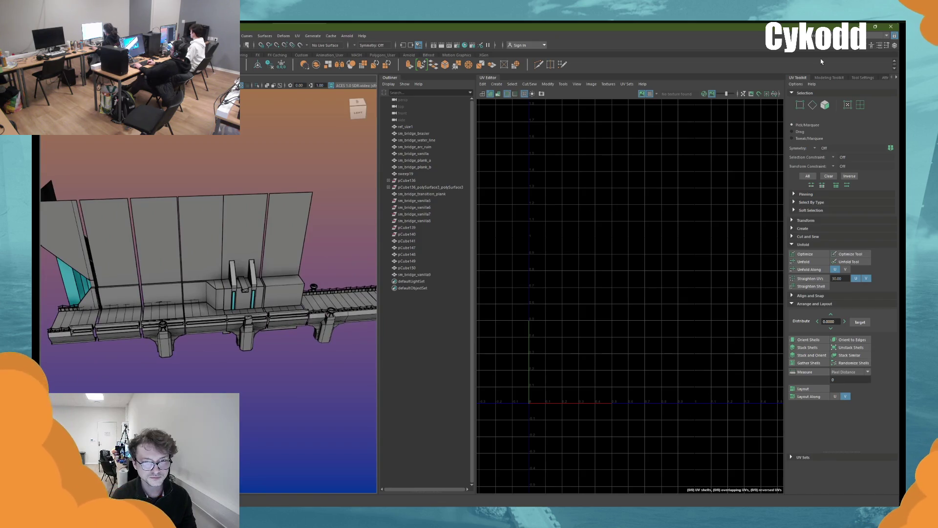
{"action": "left_click", "coordinate": [887, 35]}
{"action": "left_click", "coordinate": [857, 77]}
{"action": "scroll", "coordinate": [605, 263], "scroll_direction": "down", "scroll_amount": 3}
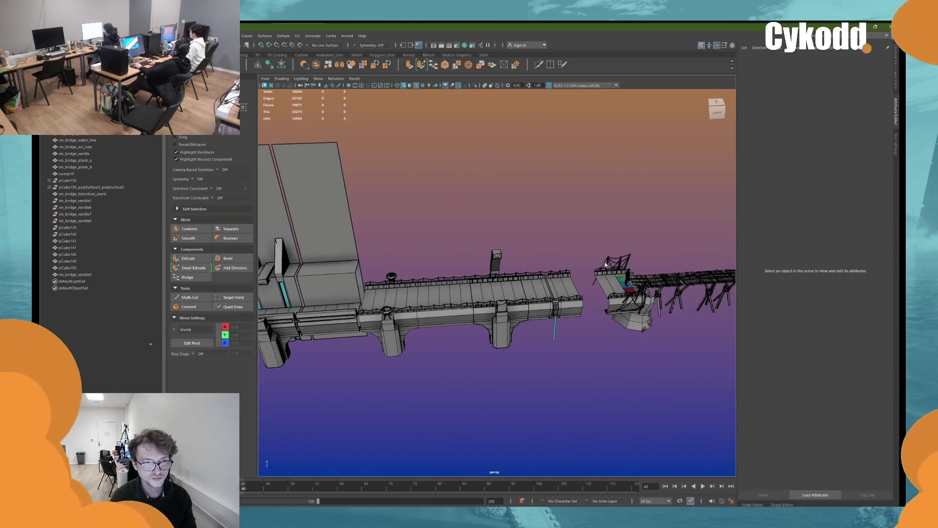
{"action": "scroll", "coordinate": [605, 263], "scroll_direction": "up", "scroll_amount": 5}
Step: Tumble to a low side view of the bridge and select sm_bridge_water_line
{"action": "mouse_move", "coordinate": [539, 274]}
{"action": "left_mouse_down", "text": "alt"}
{"action": "mouse_move", "coordinate": [358, 301]}
{"action": "mouse_move", "coordinate": [376, 299]}
{"action": "left_mouse_up", "text": "alt"}
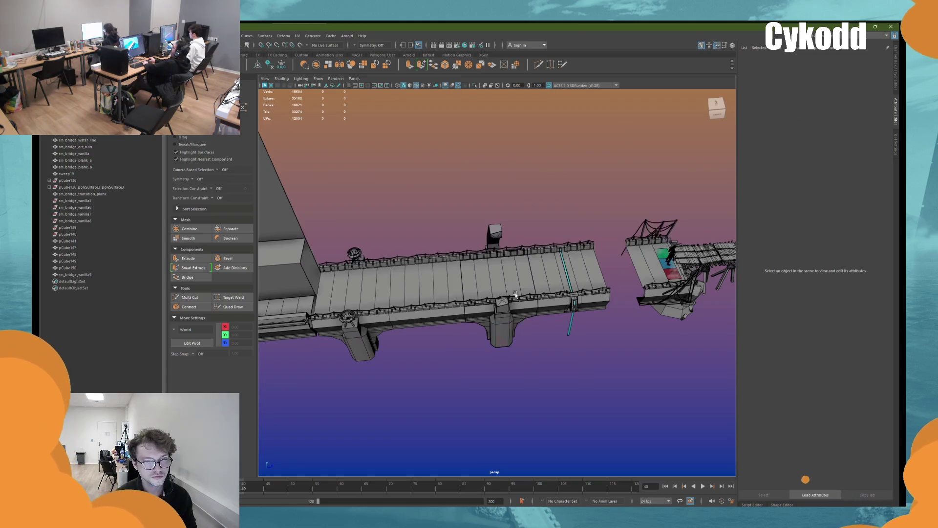
{"action": "scroll", "coordinate": [516, 295], "scroll_direction": "up", "scroll_amount": 5}
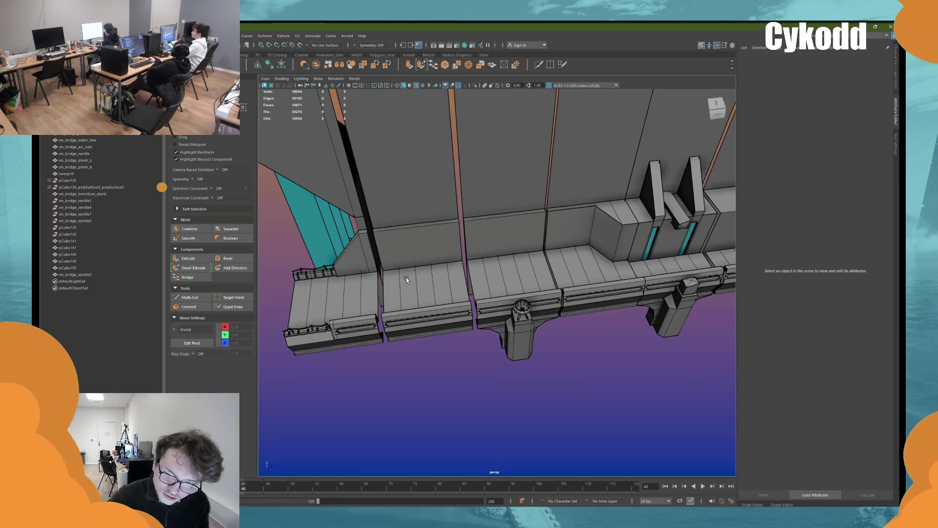
{"action": "mouse_move", "coordinate": [521, 364]}
{"action": "left_mouse_down", "text": "alt"}
{"action": "mouse_move", "coordinate": [456, 384]}
{"action": "mouse_move", "coordinate": [479, 361]}
{"action": "left_mouse_up", "text": "alt"}
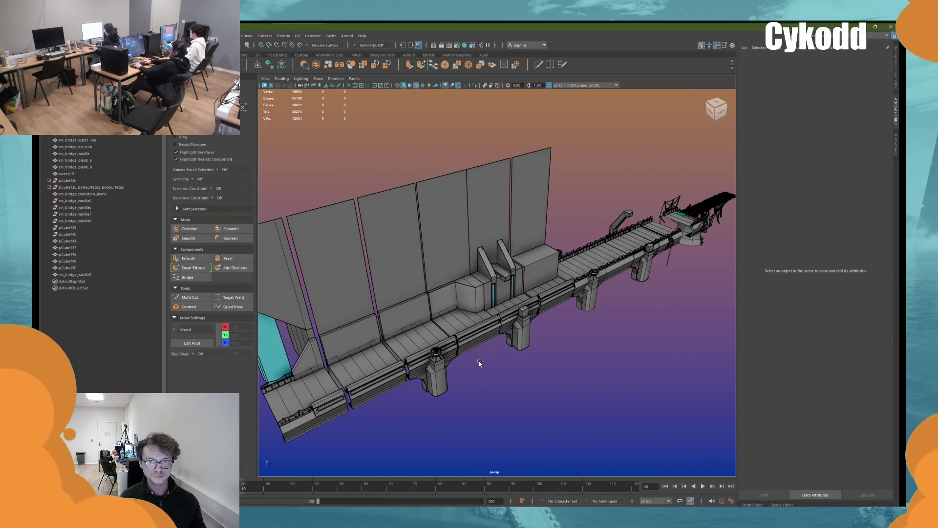
{"action": "mouse_move", "coordinate": [479, 360]}
{"action": "left_mouse_down", "text": "alt"}
{"action": "mouse_move", "coordinate": [433, 315]}
{"action": "mouse_move", "coordinate": [430, 335]}
{"action": "mouse_move", "coordinate": [649, 336]}
{"action": "mouse_move", "coordinate": [634, 333]}
{"action": "left_mouse_up", "text": "alt"}
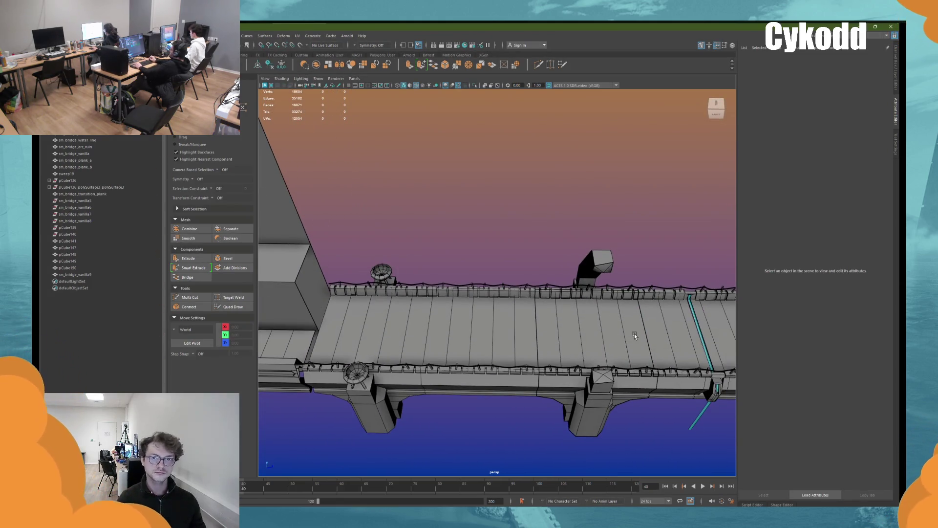
{"action": "mouse_move", "coordinate": [635, 333]}
{"action": "left_mouse_down", "text": "alt"}
{"action": "mouse_move", "coordinate": [512, 257]}
{"action": "mouse_move", "coordinate": [493, 302]}
{"action": "mouse_move", "coordinate": [661, 282]}
{"action": "mouse_move", "coordinate": [491, 301]}
{"action": "mouse_move", "coordinate": [561, 299]}
{"action": "mouse_move", "coordinate": [550, 289]}
{"action": "mouse_move", "coordinate": [422, 298]}
{"action": "mouse_move", "coordinate": [542, 259]}
{"action": "mouse_move", "coordinate": [545, 274]}
{"action": "mouse_move", "coordinate": [477, 301]}
{"action": "mouse_move", "coordinate": [636, 307]}
{"action": "mouse_move", "coordinate": [504, 301]}
{"action": "left_mouse_up", "text": "alt"}
{"action": "left_click", "coordinate": [477, 301]}
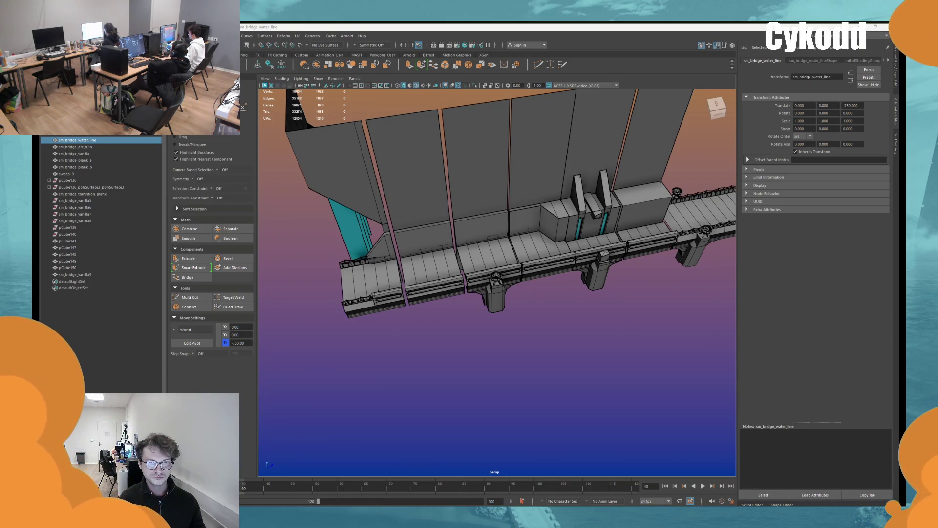
Step: Duplicate the water-line trim and select the copy together with the wall and plank beam
{"action": "left_click_drag", "start_coordinate": [664, 273], "coordinate": [614, 264], "text": "alt"}
{"action": "mouse_move", "coordinate": [727, 215]}
{"action": "left_mouse_down"}
{"action": "mouse_move", "coordinate": [482, 315]}
{"action": "mouse_move", "coordinate": [377, 324]}
{"action": "left_mouse_up"}
{"action": "key", "text": "ctrl+d"}
{"action": "key", "text": "f"}
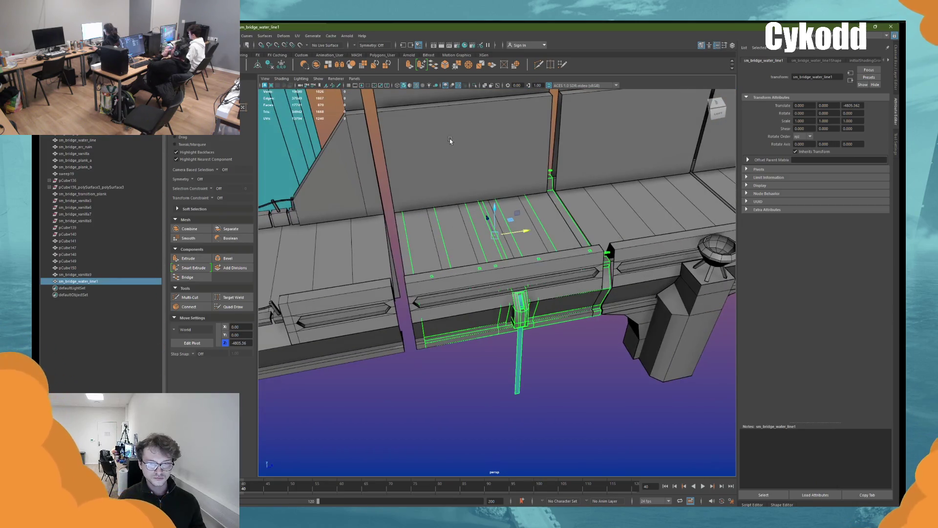
{"action": "left_click", "coordinate": [449, 142], "text": "shift"}
{"action": "mouse_move", "coordinate": [529, 277]}
{"action": "left_mouse_down", "text": "alt"}
{"action": "mouse_move", "coordinate": [494, 274]}
{"action": "mouse_move", "coordinate": [566, 321]}
{"action": "left_mouse_up", "text": "alt"}
{"action": "left_click", "coordinate": [566, 320]}
{"action": "scroll", "coordinate": [566, 321], "scroll_direction": "down", "scroll_amount": 3}
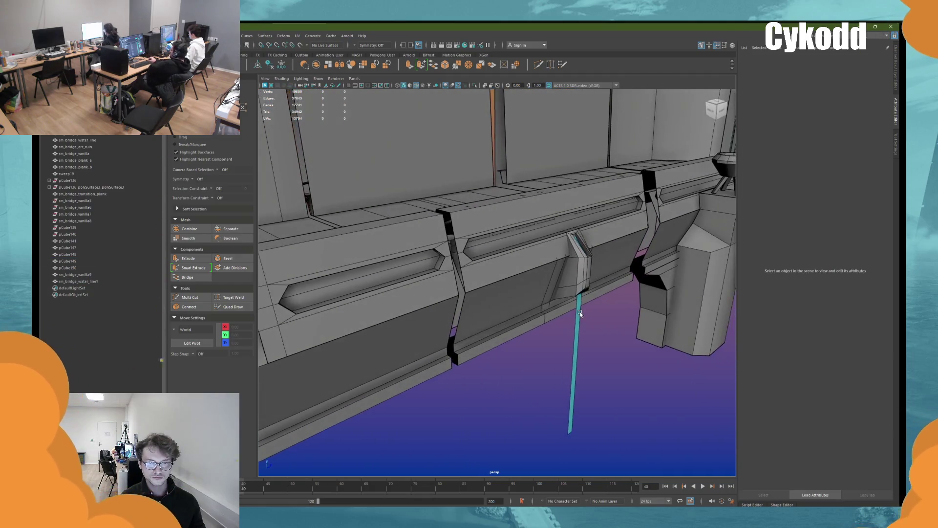
{"action": "left_click", "coordinate": [556, 280]}
{"action": "mouse_move", "coordinate": [556, 280]}
{"action": "left_mouse_down", "text": "alt"}
{"action": "mouse_move", "coordinate": [573, 289]}
{"action": "mouse_move", "coordinate": [526, 285]}
{"action": "left_mouse_up", "text": "alt"}
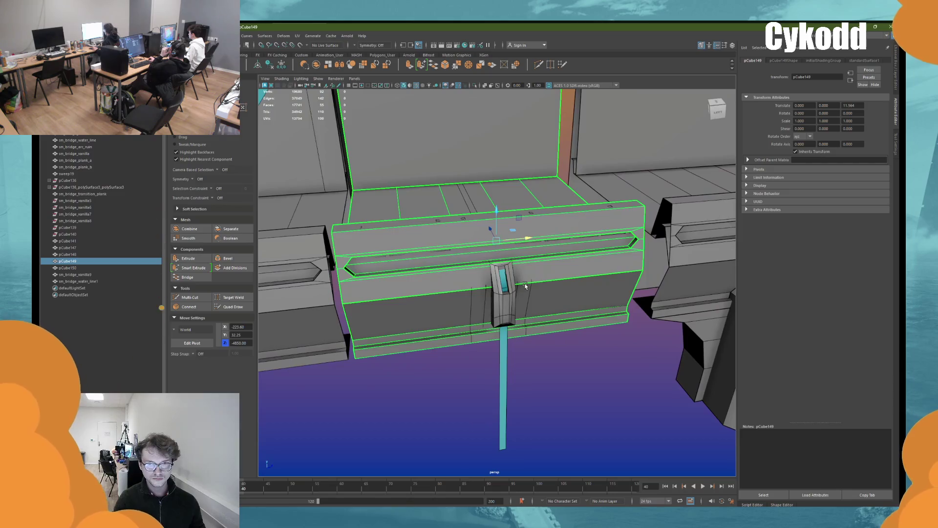
Step: Isolate the selection and frame the water-line mesh in an enlarged side view
{"action": "key", "text": "ctrl+1"}
{"action": "left_click_drag", "start_coordinate": [527, 273], "coordinate": [532, 166], "text": "alt"}
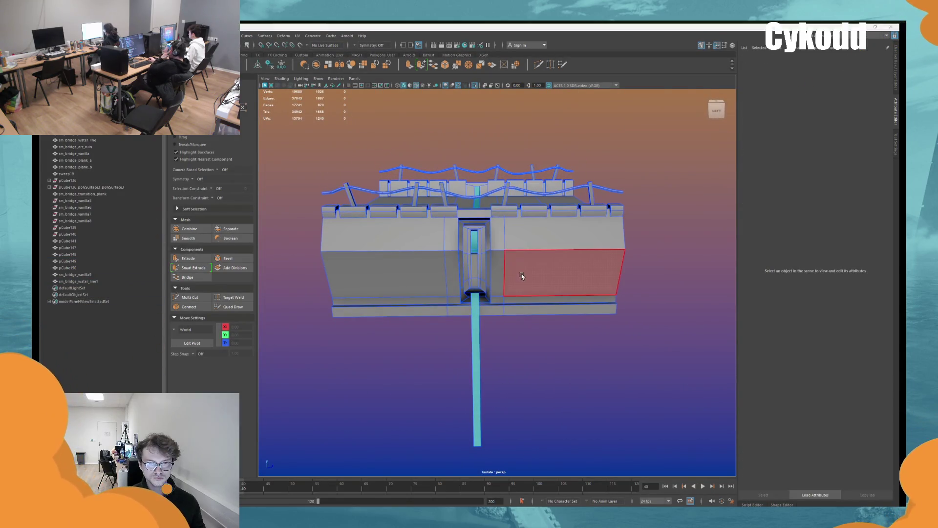
{"action": "key", "text": "space"}
{"action": "right_click_drag", "start_coordinate": [562, 215], "coordinate": [579, 233]}
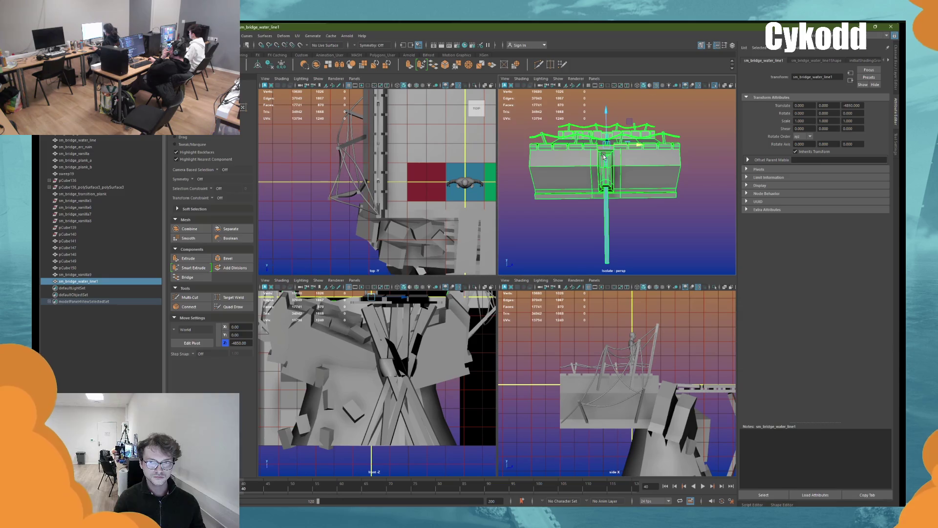
{"action": "key", "text": "f"}
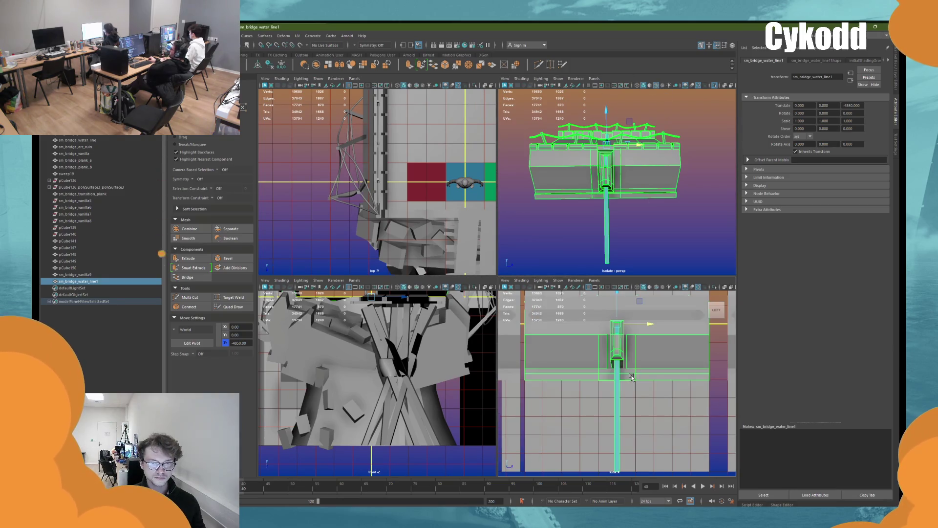
{"action": "key", "text": "space"}
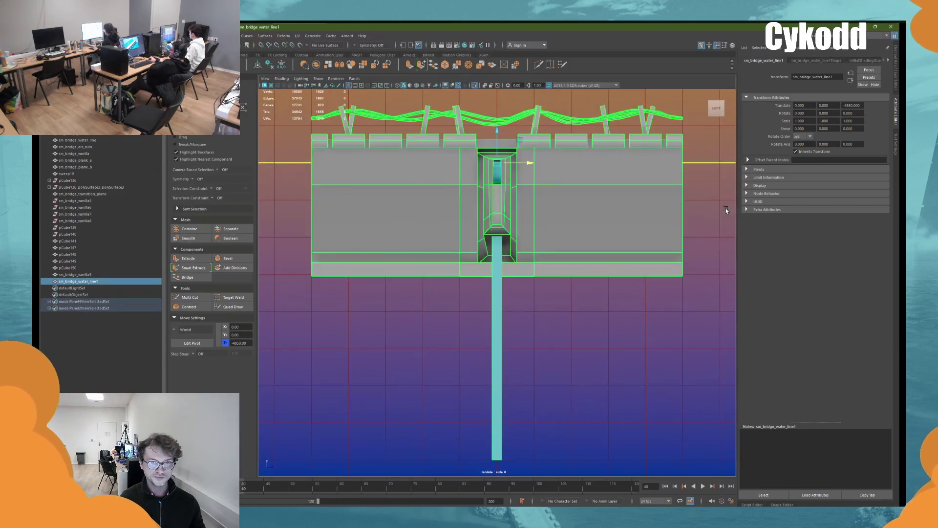
Step: Marquee-select and delete the mesh sections on both sides of the pier
{"action": "left_click", "coordinate": [722, 215]}
{"action": "left_click_drag", "start_coordinate": [699, 401], "coordinate": [522, 117]}
{"action": "key", "text": "Delete"}
{"action": "left_click_drag", "start_coordinate": [438, 156], "coordinate": [258, 377]}
{"action": "key", "text": "Delete"}
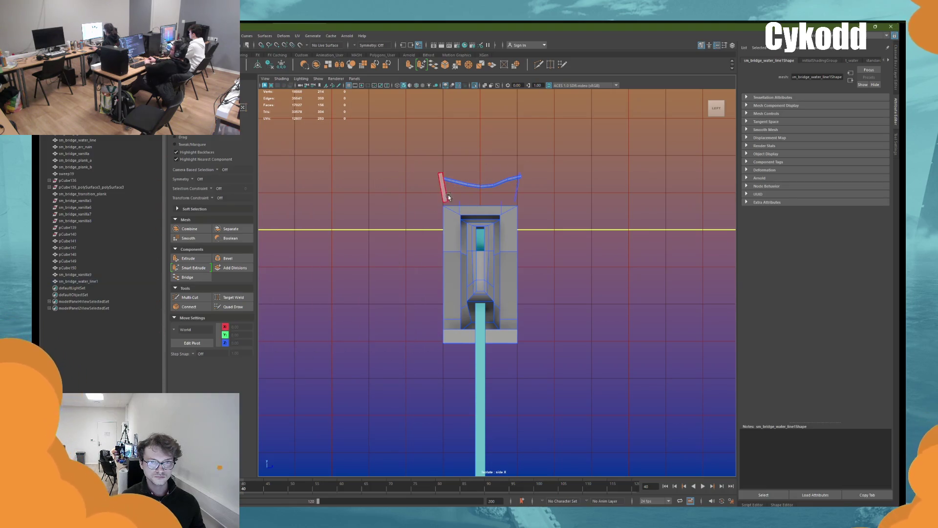
Step: Delete the curved top piece and a small leftover piece, returning to a single perspective view
{"action": "left_click", "coordinate": [447, 194]}
{"action": "key", "text": "Delete"}
{"action": "left_click", "coordinate": [516, 193]}
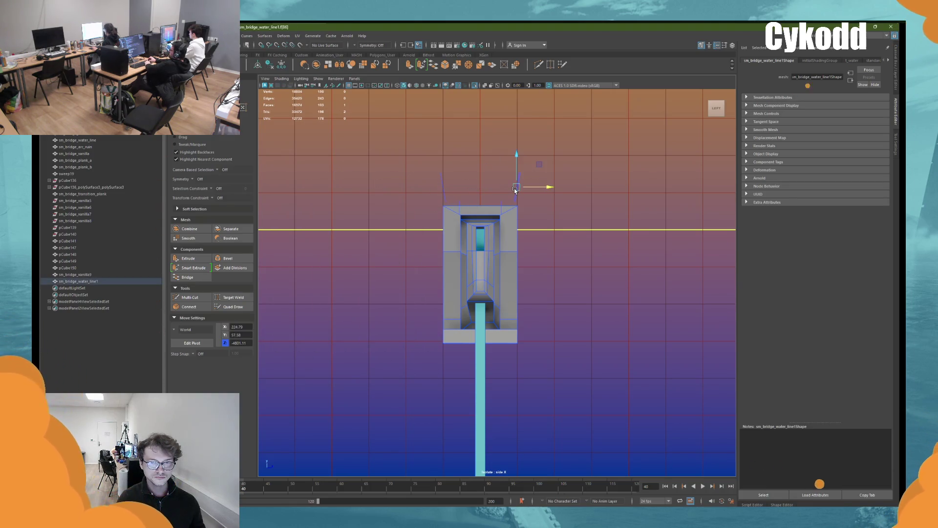
{"action": "key", "text": "Delete"}
{"action": "key", "text": "F8"}
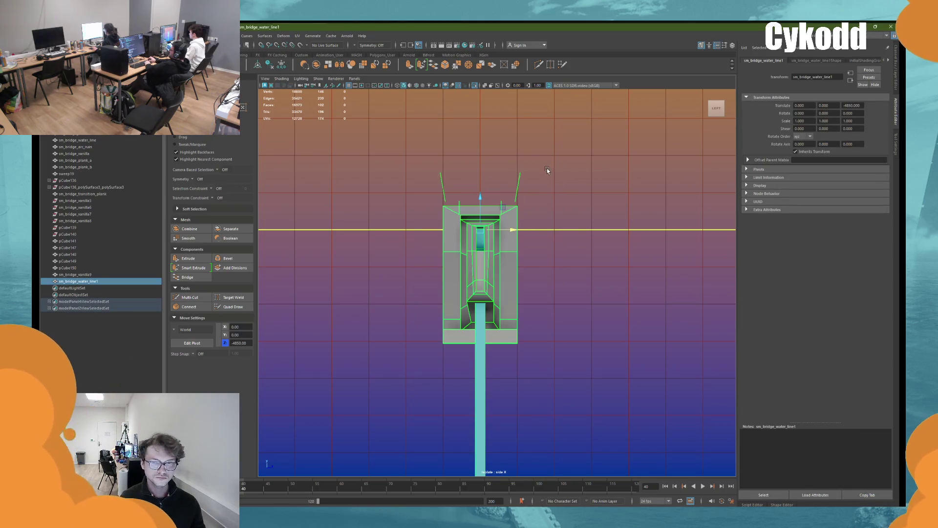
{"action": "key", "text": "space"}
{"action": "key", "text": "space"}
Step: In Face mode, delete a thin post and the faces at the strip's left end
{"action": "left_click_drag", "start_coordinate": [586, 188], "coordinate": [632, 195], "text": "alt"}
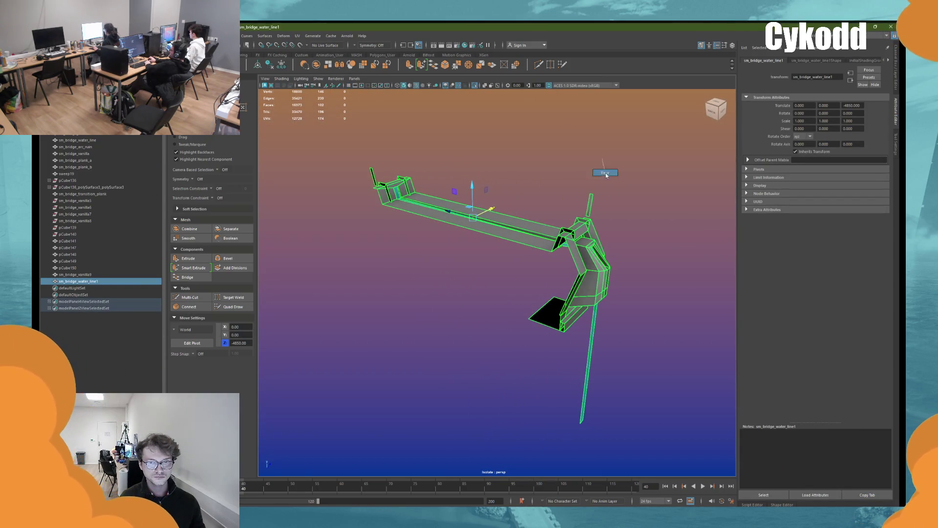
{"action": "right_click_drag", "start_coordinate": [606, 175], "coordinate": [606, 175]}
{"action": "left_click", "coordinate": [588, 203]}
{"action": "left_click_drag", "start_coordinate": [587, 203], "coordinate": [447, 187], "text": "alt"}
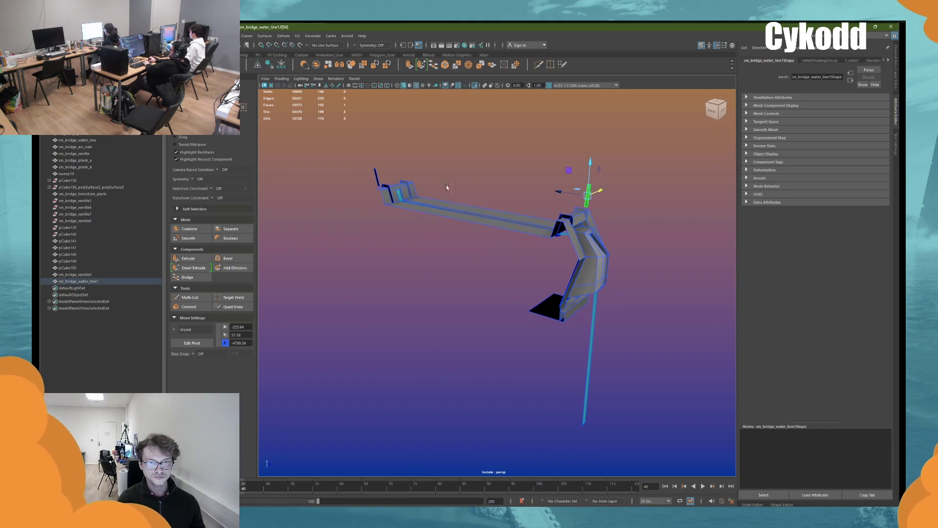
{"action": "left_click", "coordinate": [386, 172], "text": "shift"}
{"action": "key", "text": "Delete"}
{"action": "left_click", "coordinate": [389, 185]}
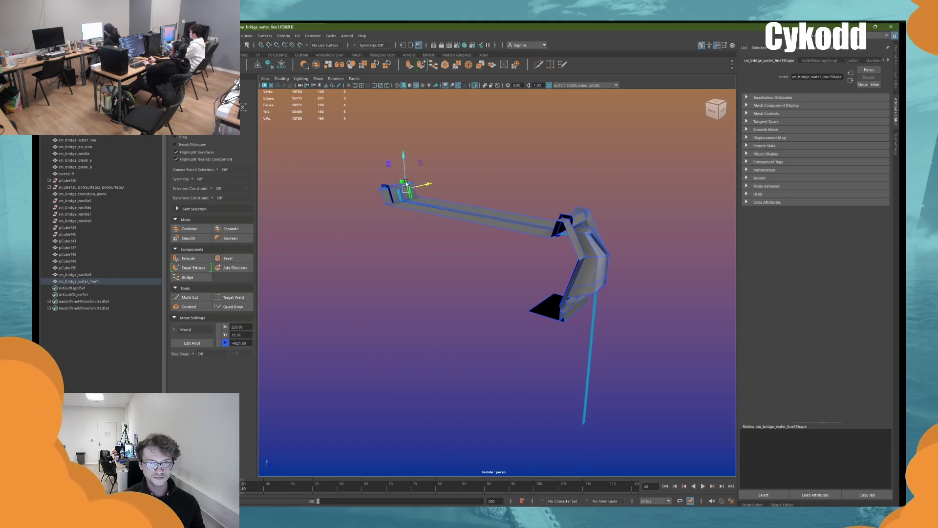
{"action": "key", "text": "Delete"}
{"action": "left_click", "coordinate": [389, 187]}
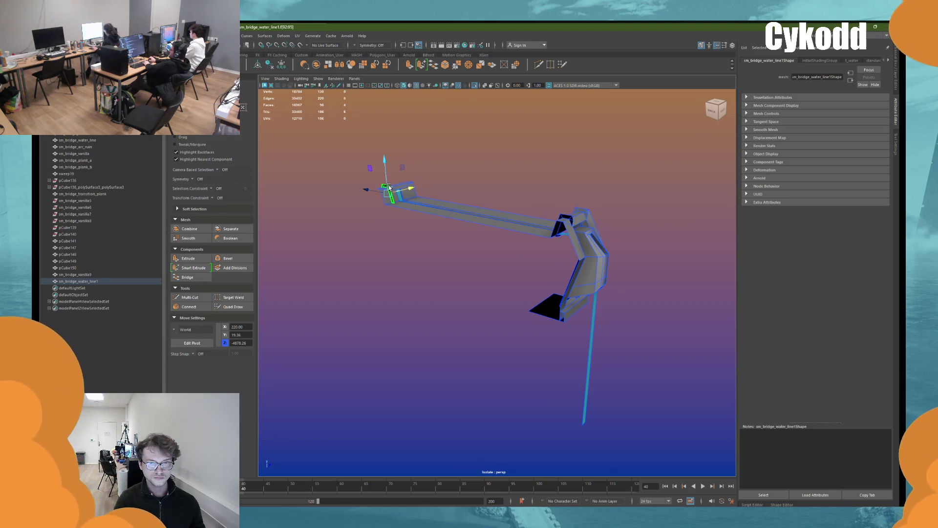
{"action": "key", "text": "Delete"}
Step: From the back view, select the strip's end vertices, try moving them, then undo the moves
{"action": "left_click", "coordinate": [713, 110]}
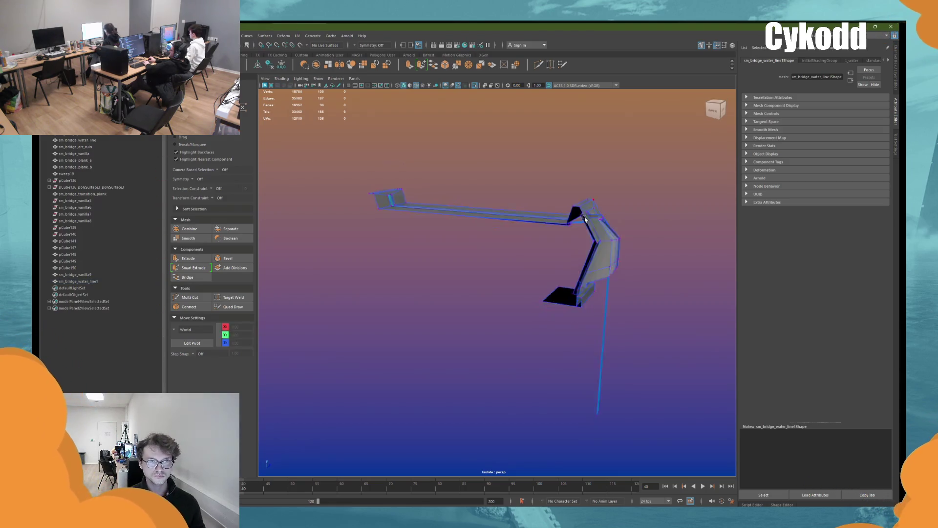
{"action": "left_click_drag", "start_coordinate": [676, 144], "coordinate": [516, 453]}
{"action": "left_click_drag", "start_coordinate": [604, 303], "coordinate": [637, 220], "text": "alt"}
{"action": "left_click", "coordinate": [473, 90]}
{"action": "key", "text": "f"}
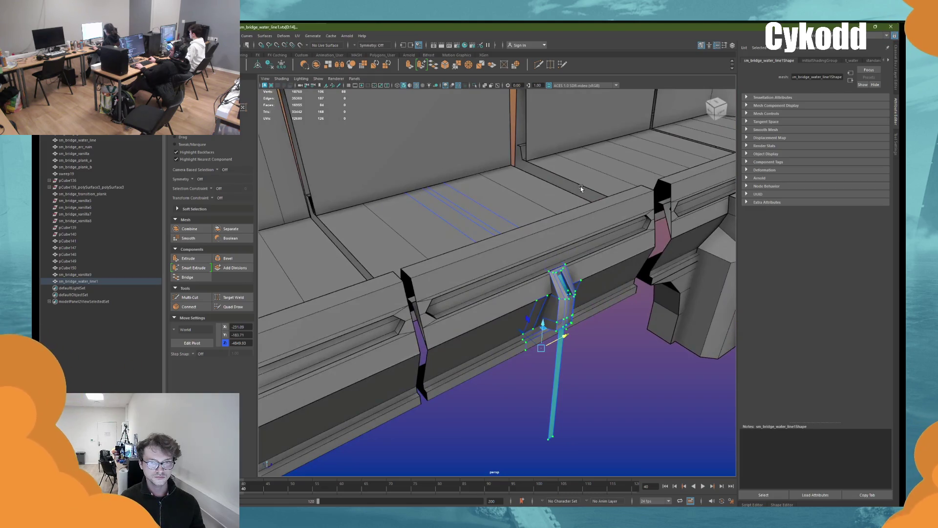
{"action": "mouse_move", "coordinate": [581, 186]}
{"action": "left_mouse_down", "text": "alt"}
{"action": "mouse_move", "coordinate": [492, 329]}
{"action": "mouse_move", "coordinate": [505, 327]}
{"action": "left_mouse_up", "text": "alt"}
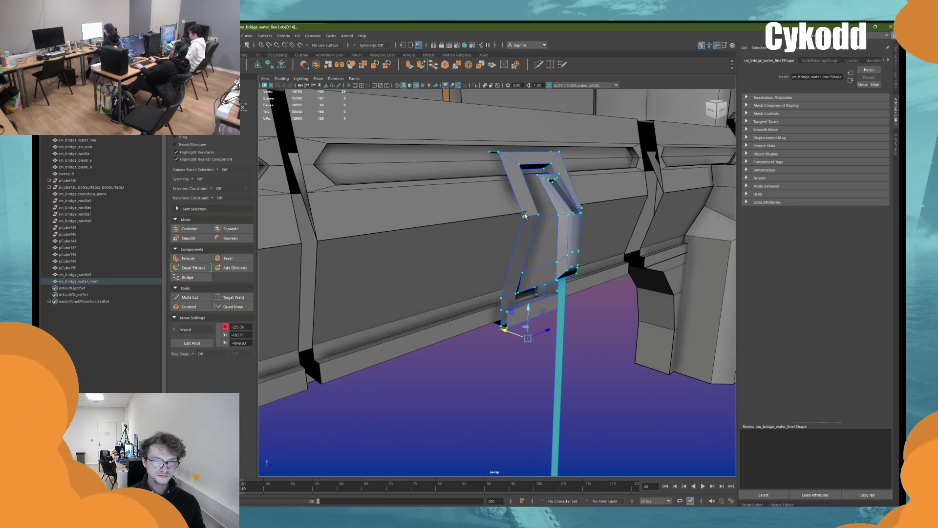
{"action": "key", "text": "ctrl+z"}
{"action": "key", "text": "ctrl+z"}
{"action": "key", "text": "ctrl+z"}
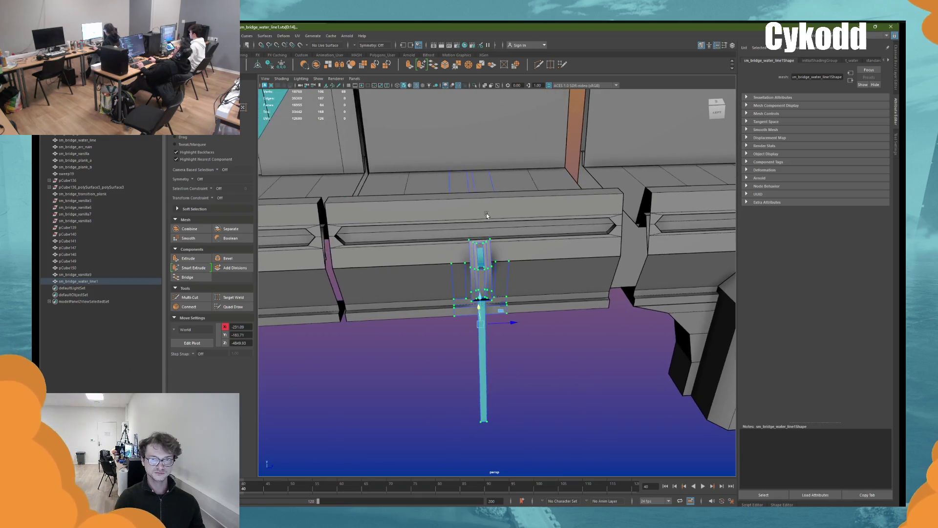
{"action": "key", "text": "ctrl+z"}
{"action": "key", "text": "ctrl+z"}
{"action": "left_click", "coordinate": [536, 241]}
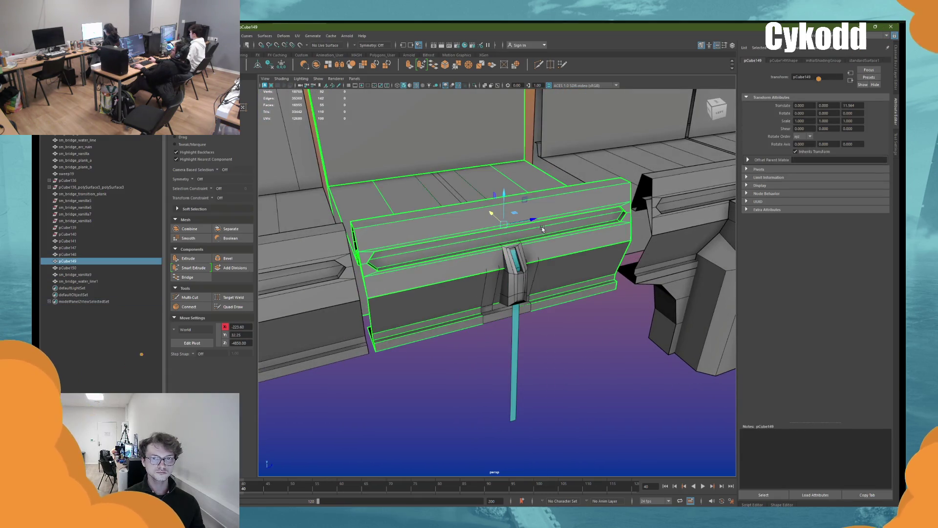
Step: Step back through earlier camera views and duplicate the wall and plank beam pCube149
{"action": "key", "text": "ctrl+z"}
{"action": "key", "text": "ctrl+z"}
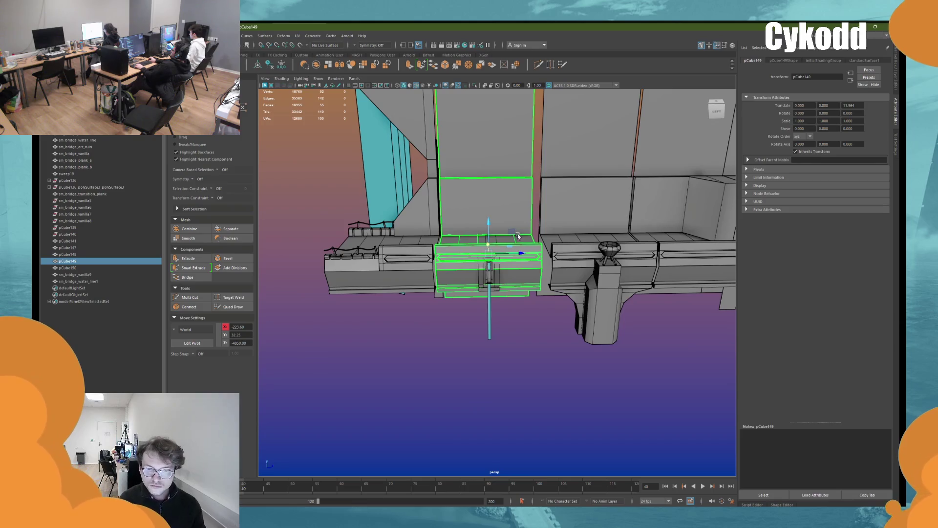
{"action": "key", "text": "ctrl+z"}
{"action": "key", "text": "ctrl+z"}
{"action": "key", "text": "ctrl+z"}
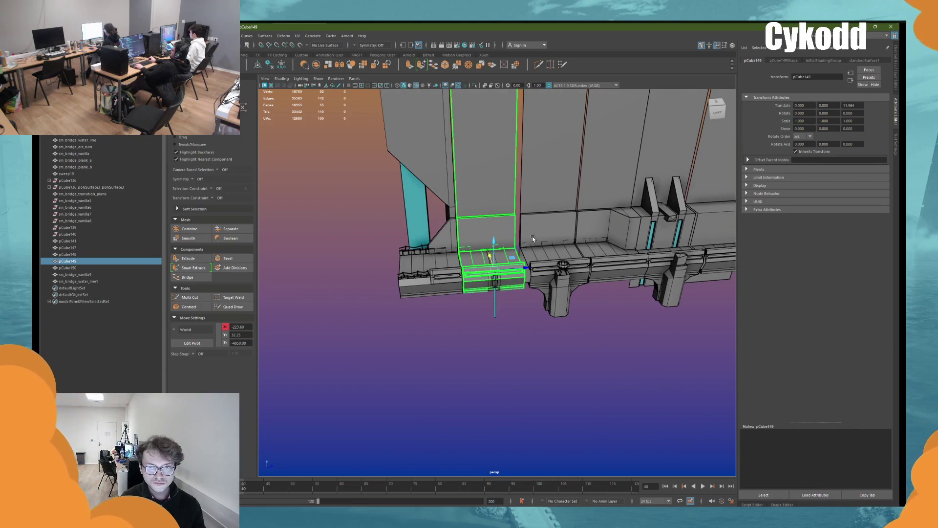
{"action": "key", "text": "ctrl+z"}
{"action": "key", "text": "ctrl+z"}
{"action": "key", "text": "ctrl+z"}
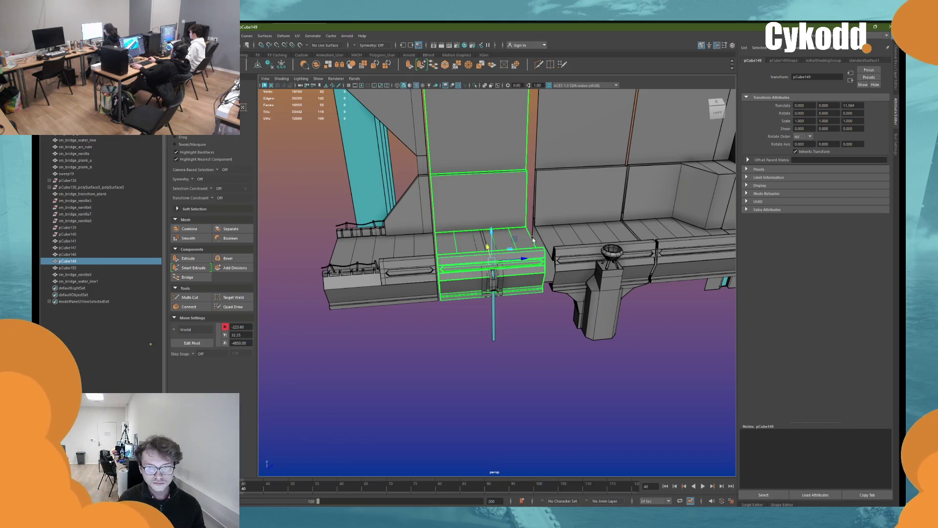
{"action": "key", "text": "ctrl+d"}
{"action": "key", "text": "f"}
Step: Delete one plank face from the duplicated beam's floor
{"action": "left_click_drag", "start_coordinate": [491, 284], "coordinate": [503, 218], "text": "alt"}
{"action": "key", "text": "F11"}
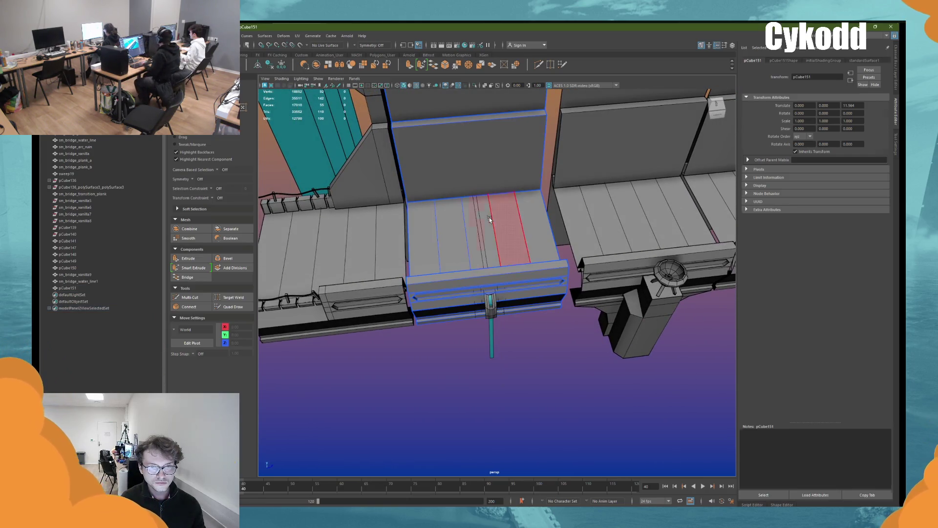
{"action": "left_click", "coordinate": [490, 219]}
{"action": "key", "text": "Delete"}
Step: Briefly isolate the water-line trim, restore the full bridge, and reselect the duplicated beam
{"action": "mouse_move", "coordinate": [447, 225]}
{"action": "left_mouse_down", "text": "alt"}
{"action": "mouse_move", "coordinate": [549, 208]}
{"action": "mouse_move", "coordinate": [488, 210]}
{"action": "left_mouse_up", "text": "alt"}
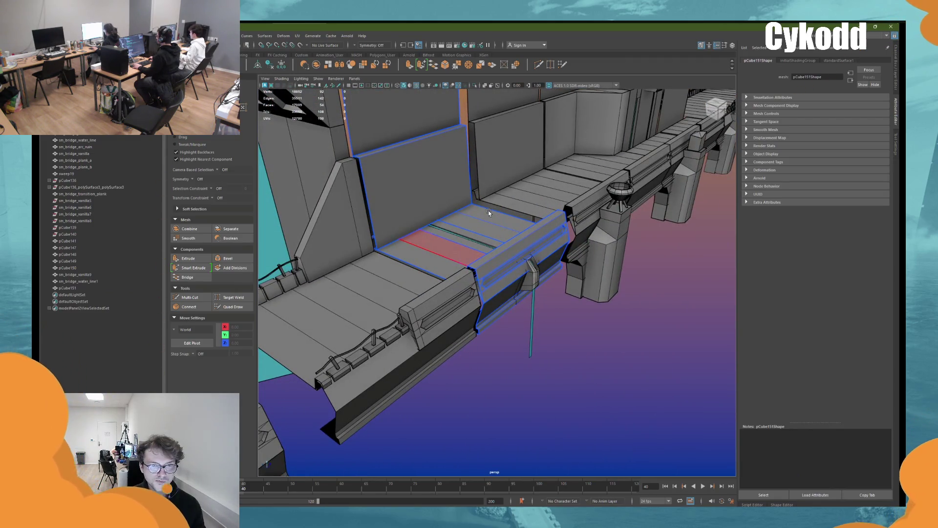
{"action": "left_click", "coordinate": [488, 210]}
{"action": "left_click", "coordinate": [475, 86]}
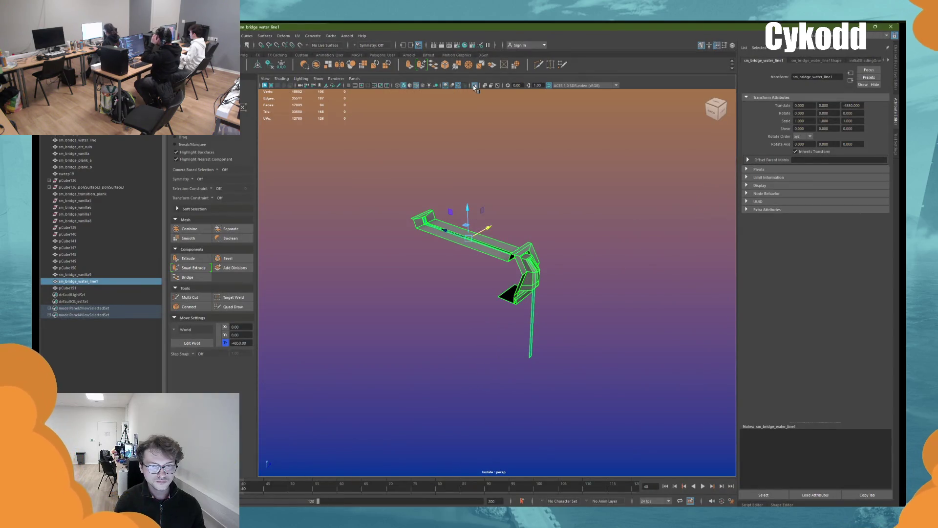
{"action": "left_click", "coordinate": [475, 86]}
{"action": "scroll", "coordinate": [487, 168], "scroll_direction": "up", "scroll_amount": 5}
{"action": "left_click", "coordinate": [473, 254]}
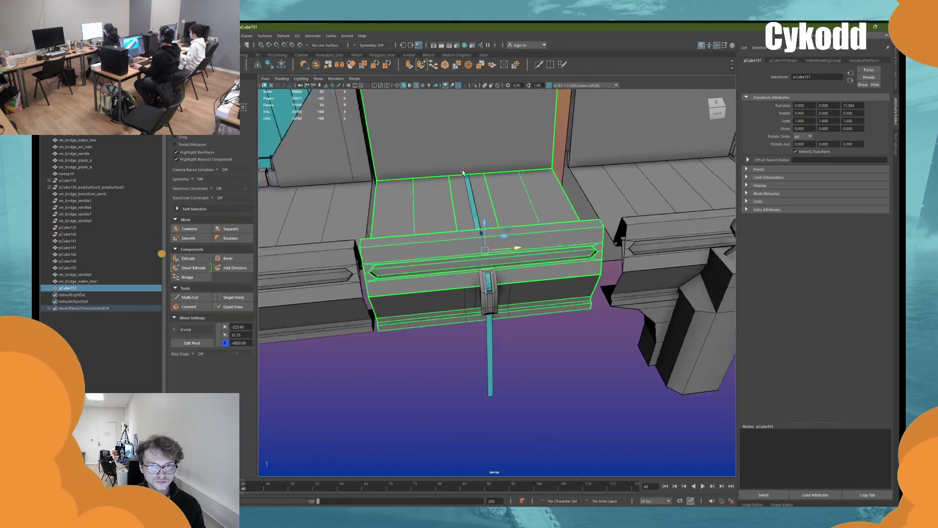
Step: Cut a vertical edge loop across the back wall panel and select it
{"action": "scroll", "coordinate": [473, 254], "scroll_direction": "up", "scroll_amount": 3}
{"action": "left_click_drag", "start_coordinate": [473, 254], "coordinate": [472, 266], "text": "alt"}
{"action": "mouse_move", "coordinate": [473, 397]}
{"action": "left_mouse_down", "text": "alt"}
{"action": "mouse_move", "coordinate": [499, 229]}
{"action": "mouse_move", "coordinate": [562, 94]}
{"action": "left_mouse_up", "text": "alt"}
{"action": "scroll", "coordinate": [499, 230], "scroll_direction": "up", "scroll_amount": 3}
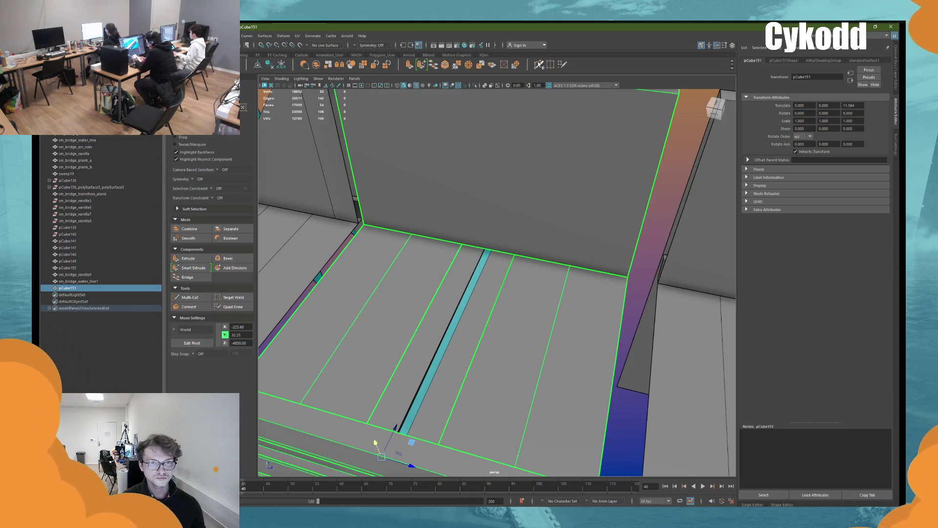
{"action": "key", "text": "bracketleft"}
{"action": "left_click", "coordinate": [190, 297]}
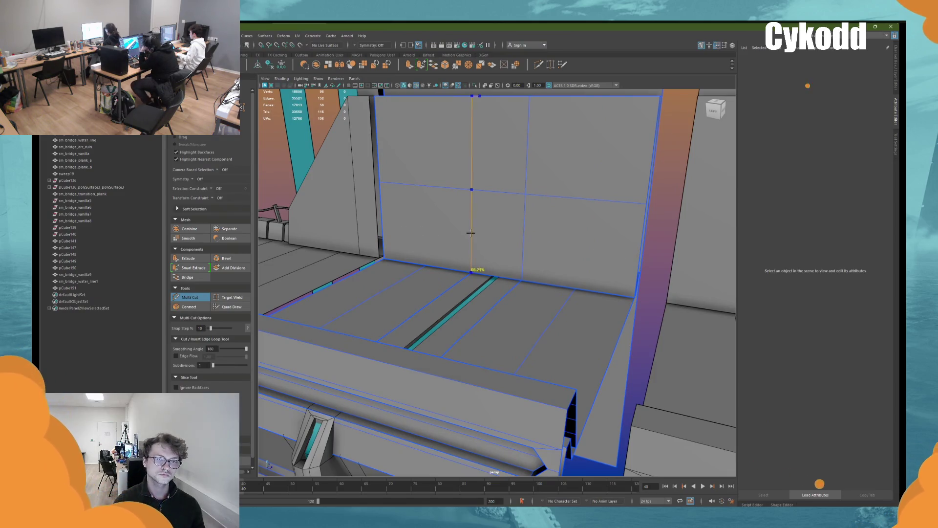
{"action": "left_click", "coordinate": [470, 233], "text": "ctrl"}
{"action": "key", "text": "w"}
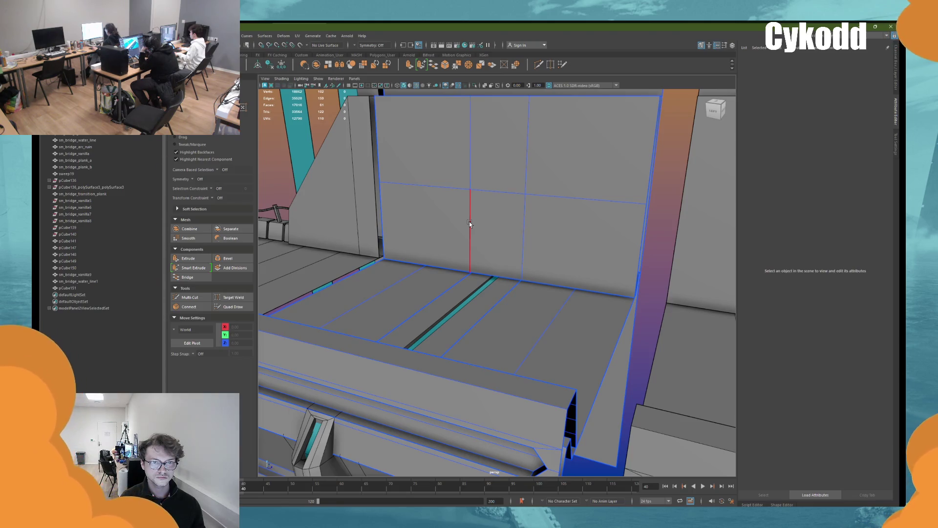
{"action": "double_click", "coordinate": [524, 230]}
Step: Extrude the wall face above the trim and pick the small face at the notch base
{"action": "key", "text": "F11"}
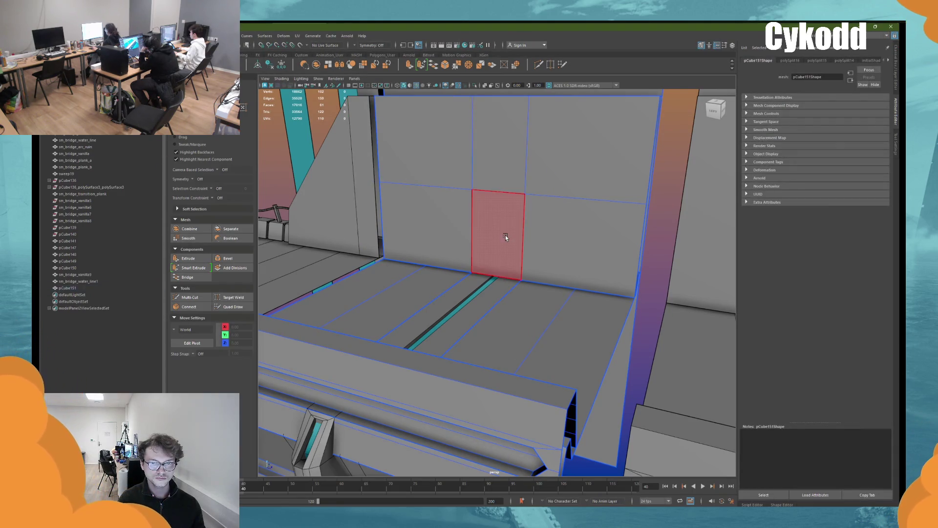
{"action": "left_click", "coordinate": [505, 236]}
{"action": "key", "text": "ctrl+e"}
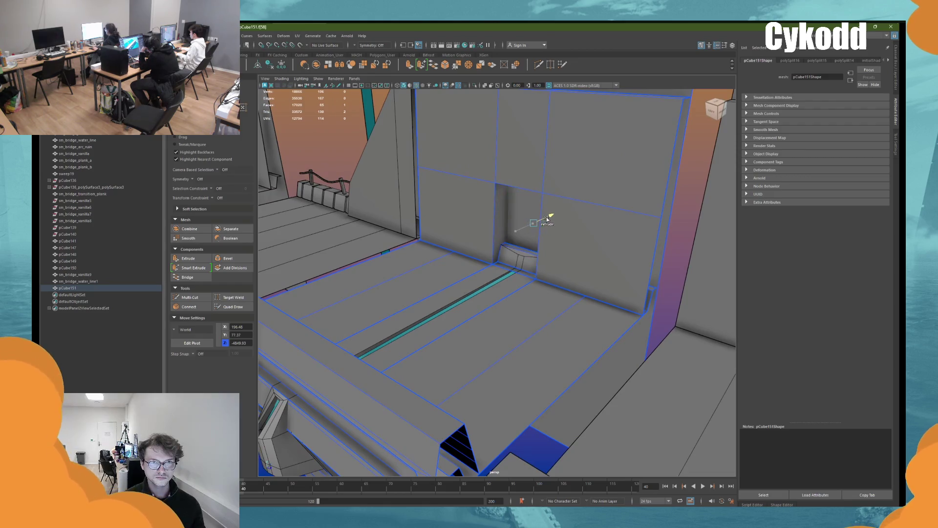
{"action": "key", "text": "f"}
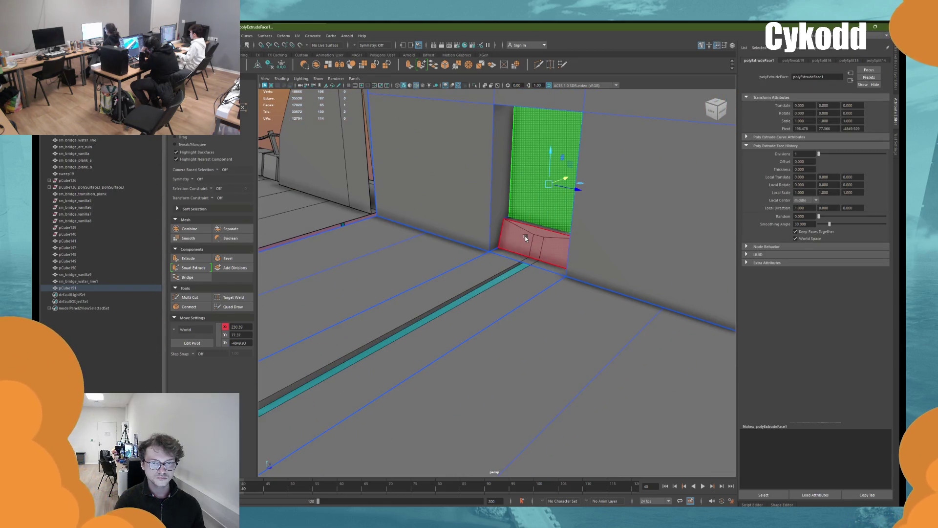
{"action": "mouse_move", "coordinate": [525, 235]}
{"action": "left_mouse_down", "text": "alt"}
{"action": "mouse_move", "coordinate": [534, 248]}
{"action": "mouse_move", "coordinate": [520, 239]}
{"action": "mouse_move", "coordinate": [512, 252]}
{"action": "mouse_move", "coordinate": [465, 265]}
{"action": "mouse_move", "coordinate": [435, 248]}
{"action": "left_mouse_up", "text": "alt"}
{"action": "left_click", "coordinate": [433, 255]}
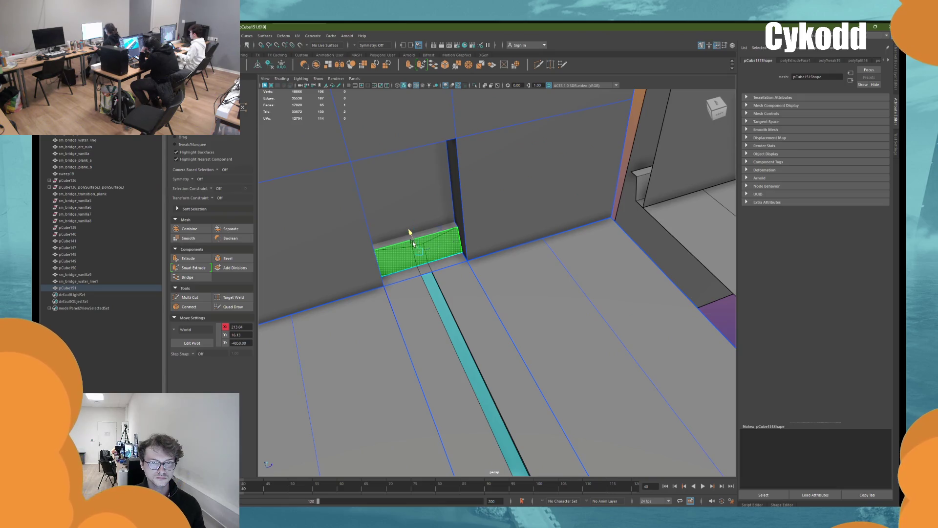
{"action": "left_click", "coordinate": [411, 239]}
{"action": "left_click", "coordinate": [415, 242]}
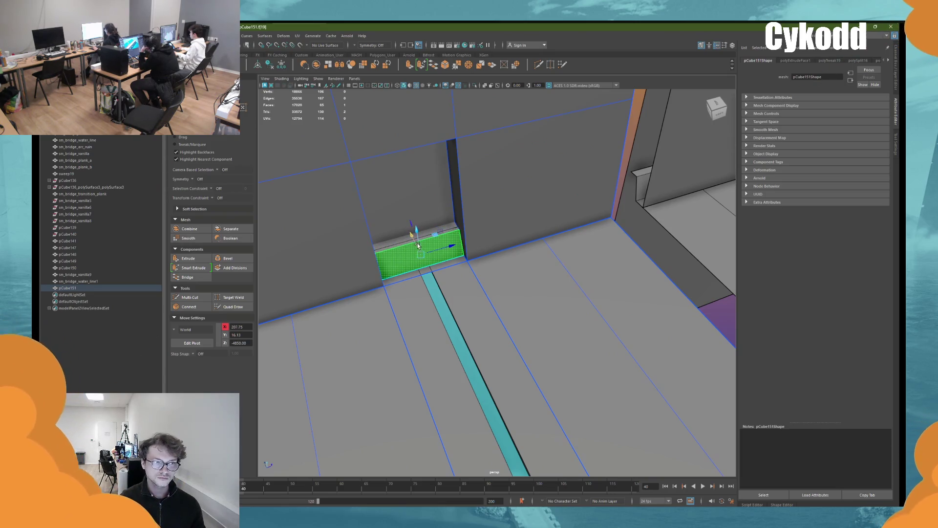
Step: Undo the sideways face move, reselect the notch face, then isolate the whole wall object
{"action": "key", "text": "ctrl+z"}
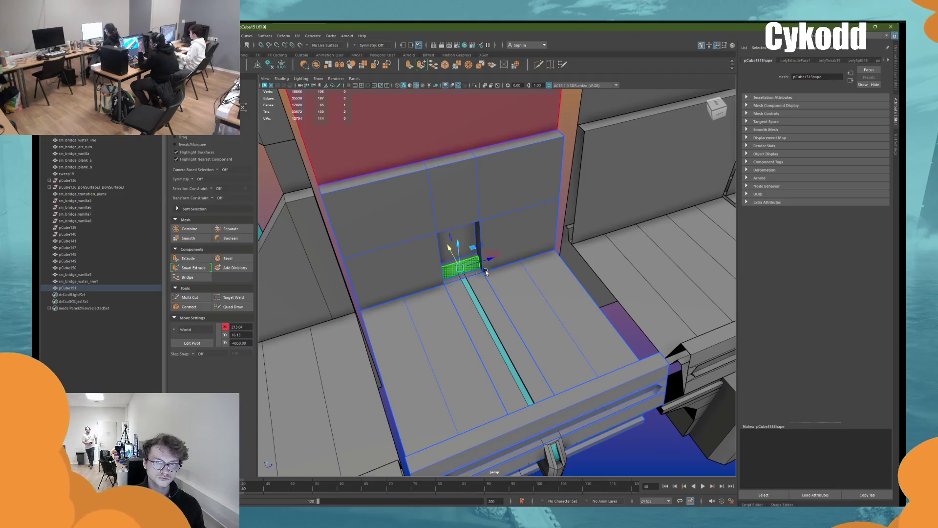
{"action": "key", "text": "ctrl+z"}
{"action": "left_click", "coordinate": [530, 235]}
{"action": "left_click", "coordinate": [487, 260]}
{"action": "scroll", "coordinate": [487, 259], "scroll_direction": "up", "scroll_amount": 3}
{"action": "left_click_drag", "start_coordinate": [486, 260], "coordinate": [495, 212], "text": "alt"}
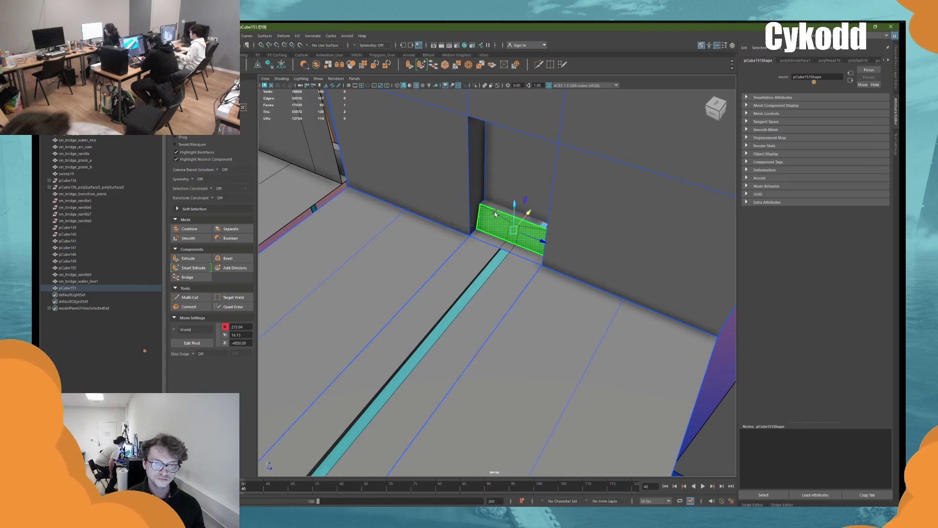
{"action": "key", "text": "F8"}
{"action": "key", "text": "F8"}
{"action": "key", "text": "F8"}
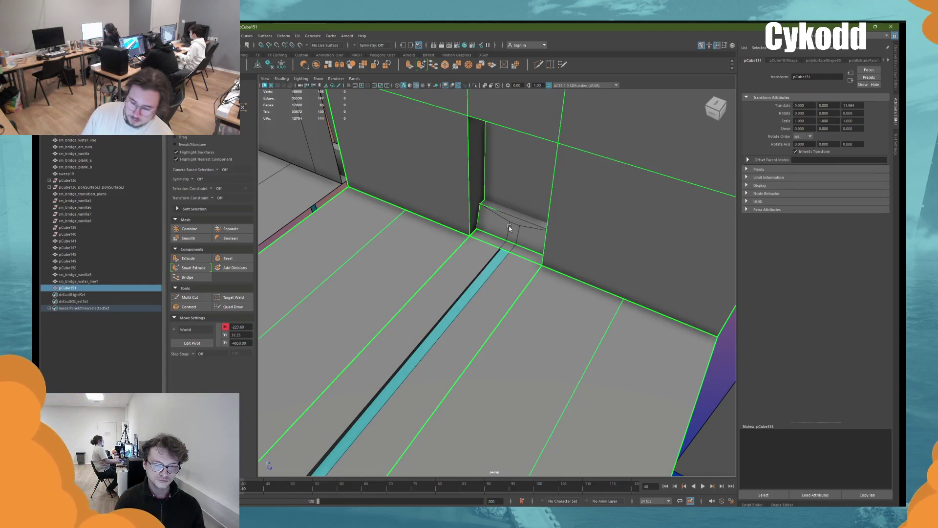
{"action": "key", "text": "ctrl+1"}
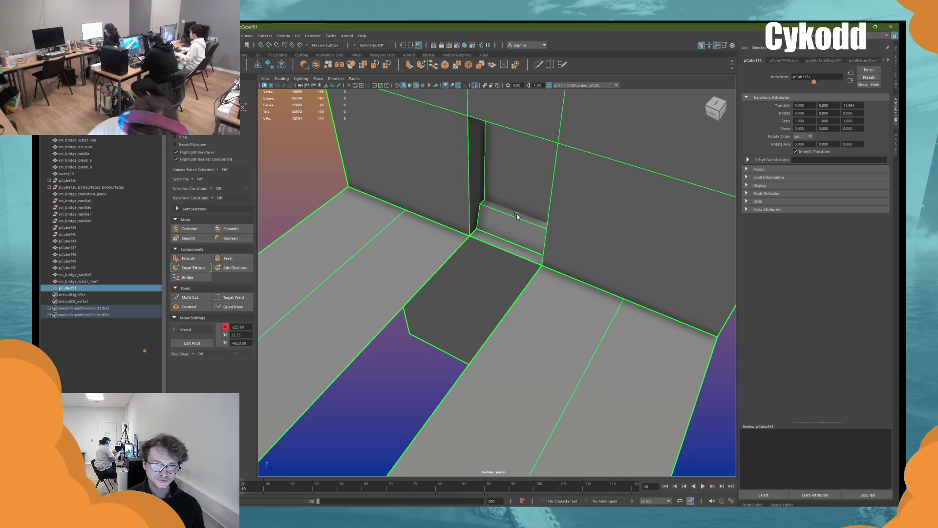
Step: Delete the notch face strips and the small base face from the isolated wall
{"action": "key", "text": "F8"}
{"action": "mouse_move", "coordinate": [513, 221]}
{"action": "left_mouse_down", "text": "alt"}
{"action": "mouse_move", "coordinate": [412, 230]}
{"action": "mouse_move", "coordinate": [469, 197]}
{"action": "mouse_move", "coordinate": [346, 388]}
{"action": "mouse_move", "coordinate": [381, 377]}
{"action": "mouse_move", "coordinate": [408, 391]}
{"action": "mouse_move", "coordinate": [416, 332]}
{"action": "mouse_move", "coordinate": [400, 391]}
{"action": "left_mouse_up", "text": "alt"}
{"action": "left_click", "coordinate": [346, 387]}
{"action": "key", "text": "Delete"}
{"action": "key", "text": "Delete"}
{"action": "mouse_move", "coordinate": [498, 282]}
{"action": "left_mouse_down", "text": "alt"}
{"action": "mouse_move", "coordinate": [486, 260]}
{"action": "mouse_move", "coordinate": [441, 266]}
{"action": "mouse_move", "coordinate": [494, 264]}
{"action": "left_mouse_up", "text": "alt"}
{"action": "left_click", "coordinate": [494, 264]}
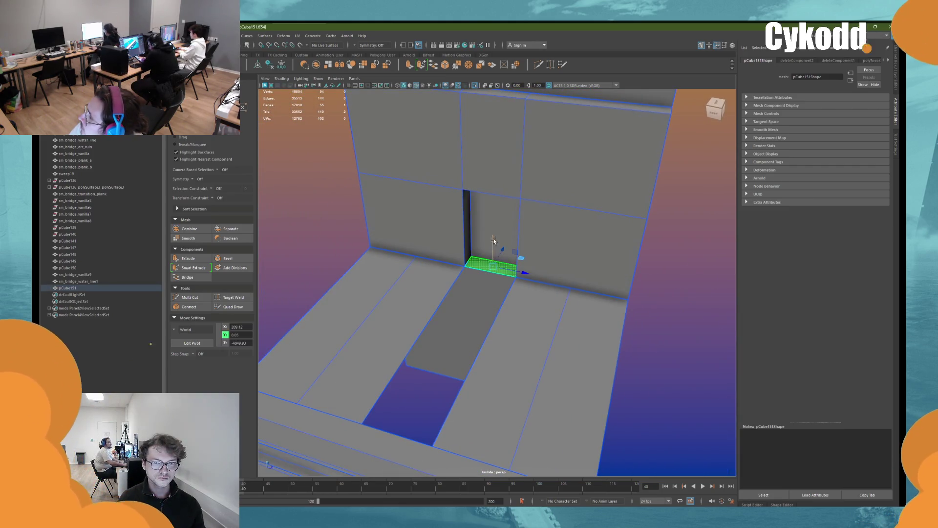
{"action": "key", "text": "Delete"}
Step: Show the full scene and inspect the notch, selecting its side face, upper face and top edge
{"action": "left_click", "coordinate": [478, 84]}
{"action": "left_click_drag", "start_coordinate": [530, 268], "coordinate": [460, 275], "text": "alt"}
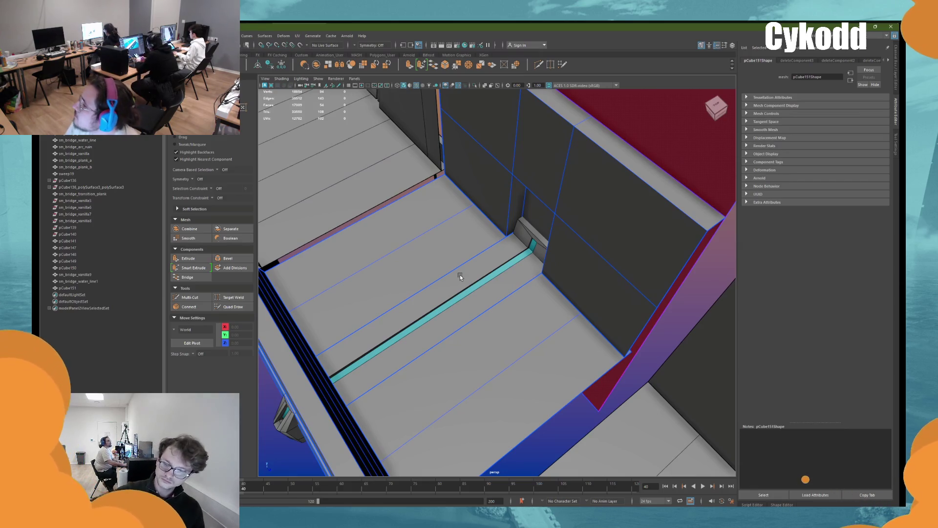
{"action": "scroll", "coordinate": [550, 202], "scroll_direction": "up", "scroll_amount": 3}
{"action": "left_click", "coordinate": [550, 201]}
{"action": "mouse_move", "coordinate": [550, 203]}
{"action": "left_mouse_down", "text": "alt"}
{"action": "mouse_move", "coordinate": [494, 270]}
{"action": "mouse_move", "coordinate": [535, 251]}
{"action": "left_mouse_up", "text": "alt"}
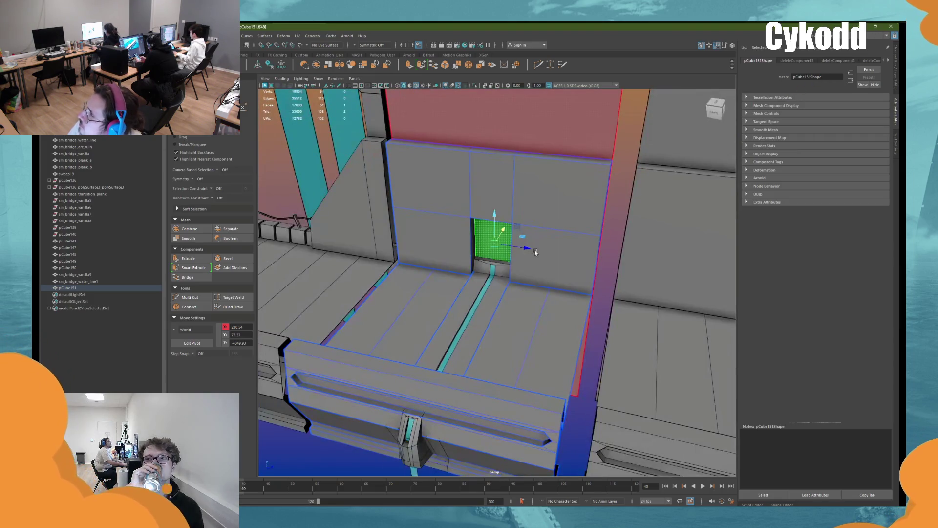
{"action": "mouse_move", "coordinate": [535, 252]}
{"action": "left_mouse_down", "text": "alt"}
{"action": "mouse_move", "coordinate": [446, 218]}
{"action": "mouse_move", "coordinate": [434, 193]}
{"action": "mouse_move", "coordinate": [437, 209]}
{"action": "left_mouse_up", "text": "alt"}
{"action": "left_click", "coordinate": [435, 194]}
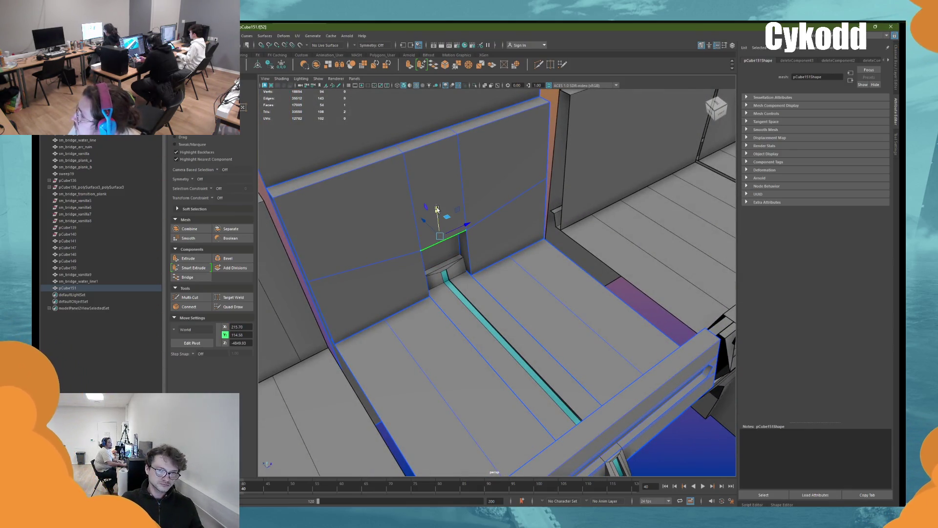
{"action": "mouse_move", "coordinate": [438, 209]}
{"action": "left_mouse_down", "text": "alt"}
{"action": "mouse_move", "coordinate": [442, 229]}
{"action": "mouse_move", "coordinate": [488, 254]}
{"action": "mouse_move", "coordinate": [484, 272]}
{"action": "left_mouse_up", "text": "alt"}
{"action": "left_click", "coordinate": [444, 234]}
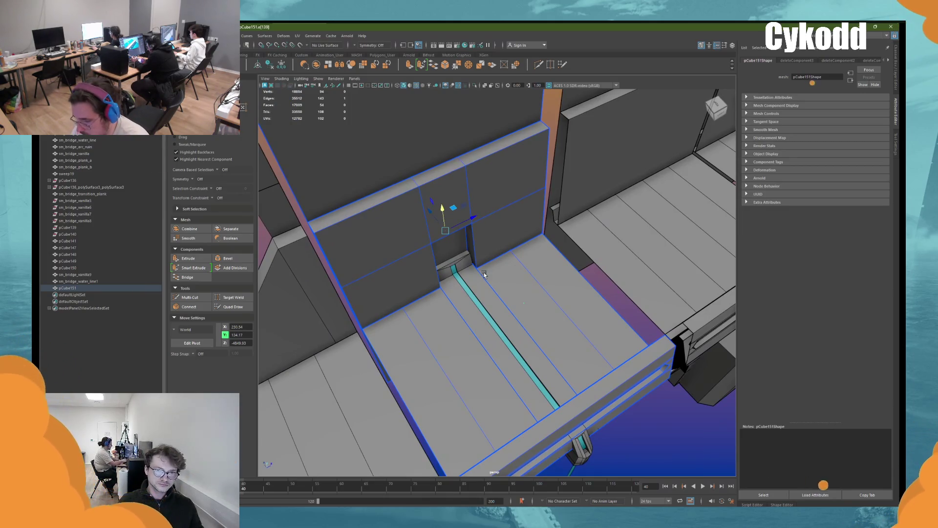
Step: Undo the recent notch changes and select the neighbouring deck piece
{"action": "key", "text": "ctrl+z"}
{"action": "key", "text": "ctrl+z"}
{"action": "key", "text": "ctrl+z"}
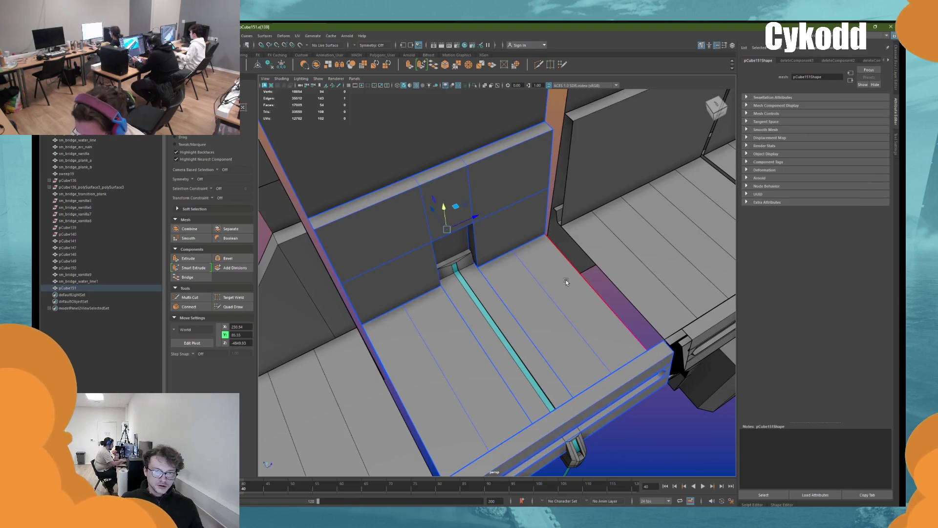
{"action": "mouse_move", "coordinate": [564, 282]}
{"action": "left_mouse_down", "text": "alt"}
{"action": "mouse_move", "coordinate": [592, 248]}
{"action": "mouse_move", "coordinate": [511, 249]}
{"action": "left_mouse_up", "text": "alt"}
{"action": "left_click", "coordinate": [516, 269]}
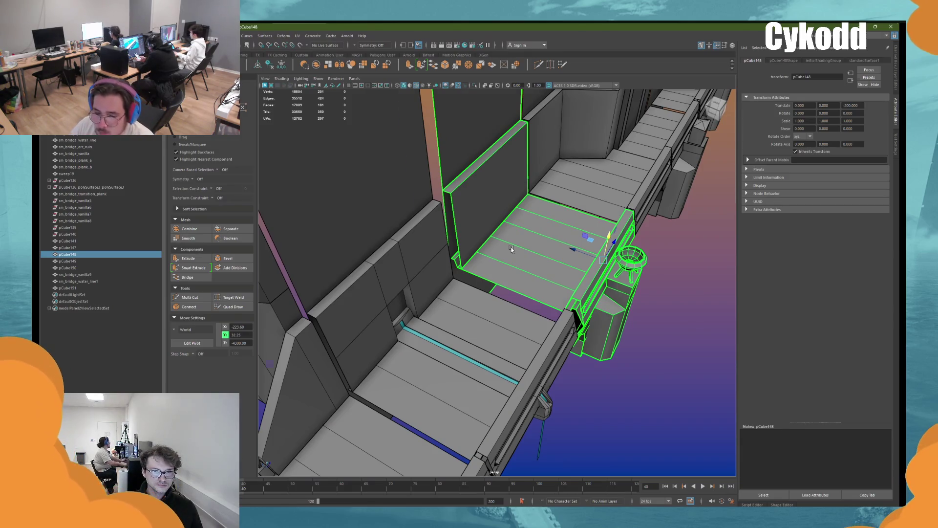
Step: Delete the hidden face on corner wall pCube141 and the unneeded plank face on deck pCube148
{"action": "left_click", "coordinate": [512, 249]}
{"action": "key", "text": "f"}
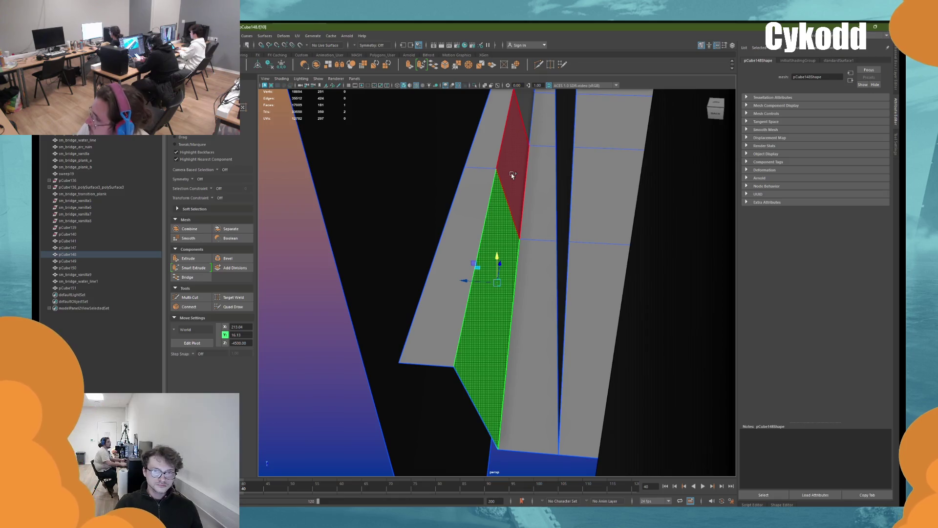
{"action": "left_click_drag", "start_coordinate": [511, 173], "coordinate": [314, 358], "text": "alt"}
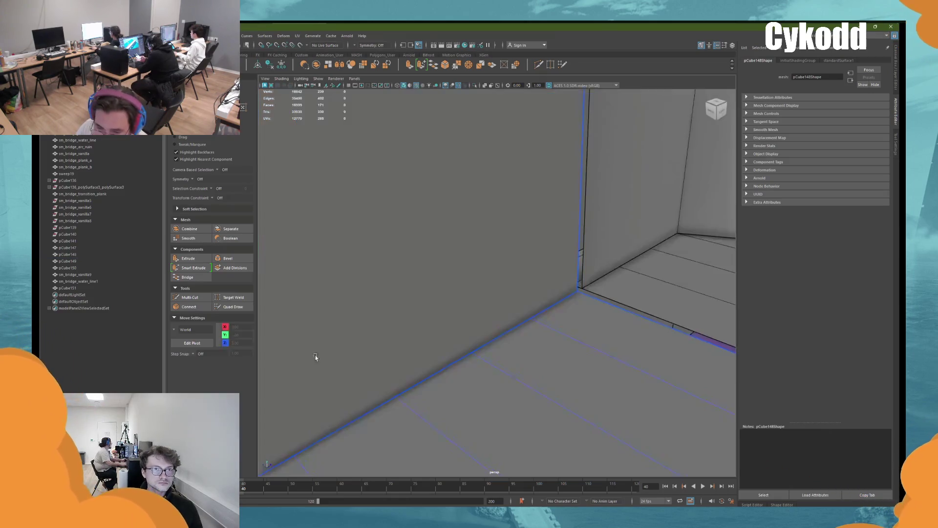
{"action": "left_click", "coordinate": [667, 250]}
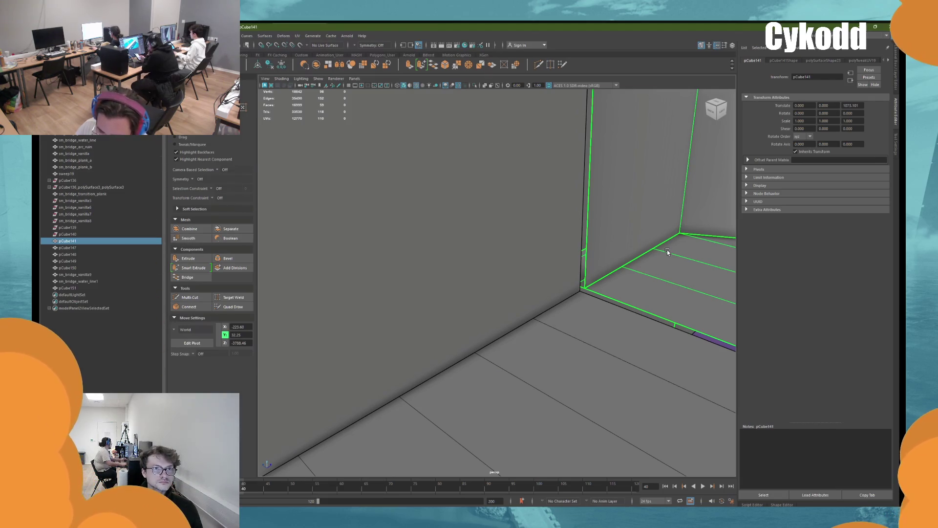
{"action": "key", "text": "F11"}
{"action": "left_click", "coordinate": [667, 251]}
{"action": "key", "text": "f"}
{"action": "key", "text": "Delete"}
{"action": "left_click", "coordinate": [465, 187]}
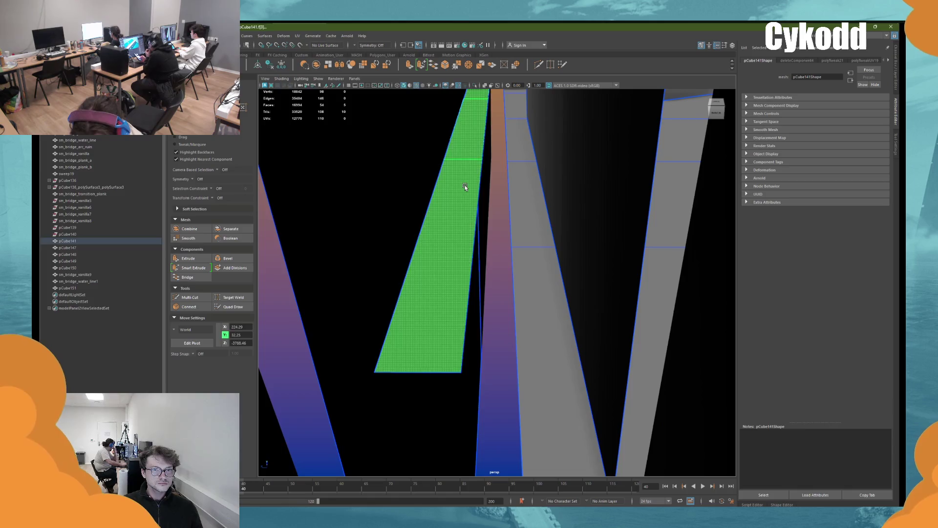
{"action": "key", "text": "Delete"}
Step: Delete the large hidden wall face from the tall end wall piece pCube149
{"action": "key", "text": "bracketleft"}
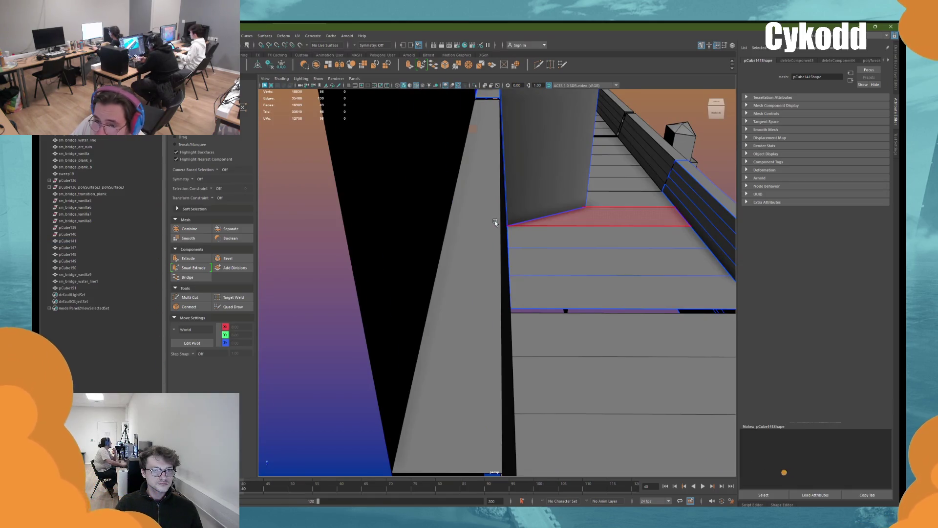
{"action": "key", "text": "bracketleft"}
{"action": "left_click", "coordinate": [510, 210]}
{"action": "left_click_drag", "start_coordinate": [388, 194], "coordinate": [414, 308], "text": "alt"}
{"action": "right_click", "coordinate": [321, 249]}
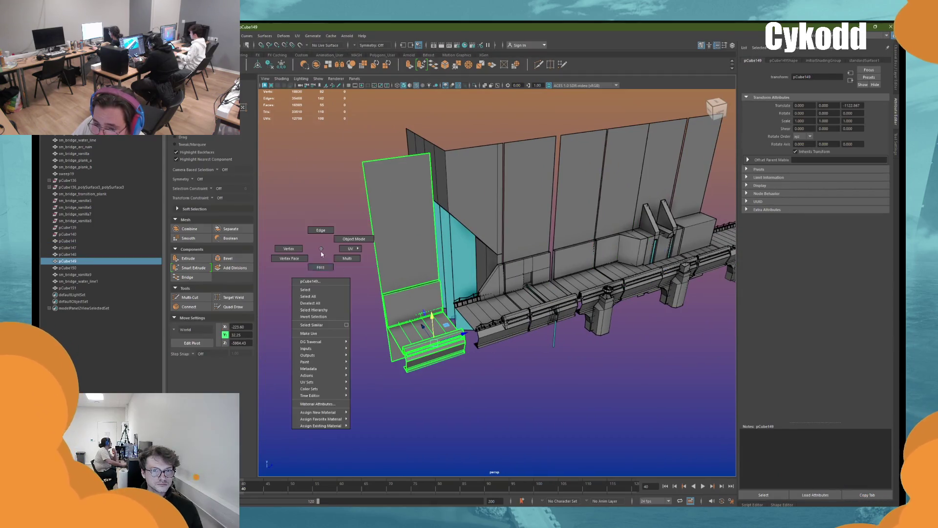
{"action": "left_click", "coordinate": [320, 267]}
{"action": "left_click", "coordinate": [396, 296]}
{"action": "key", "text": "f"}
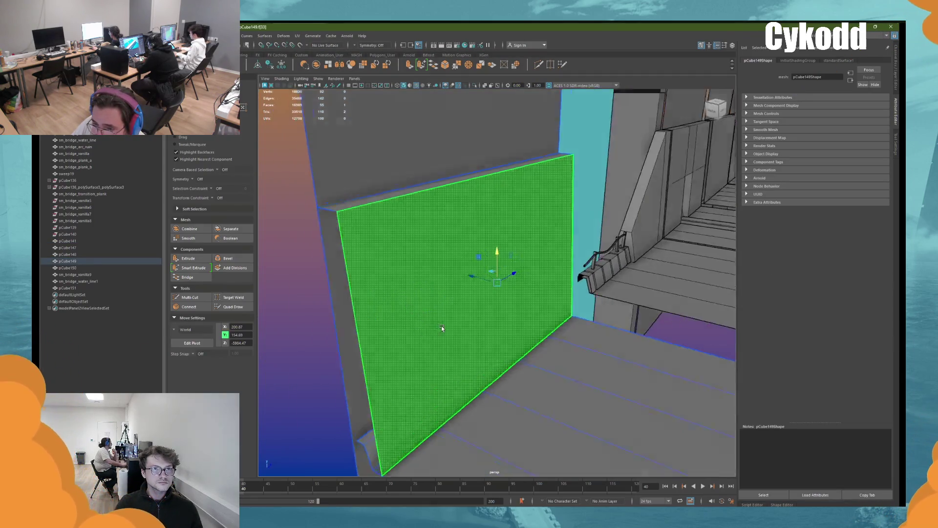
{"action": "left_click_drag", "start_coordinate": [442, 327], "coordinate": [467, 317], "text": "alt"}
{"action": "key", "text": "Delete"}
Step: Delete the end wall's thin slanted strip faces near the deck
{"action": "left_click_drag", "start_coordinate": [473, 429], "coordinate": [472, 395], "text": "alt"}
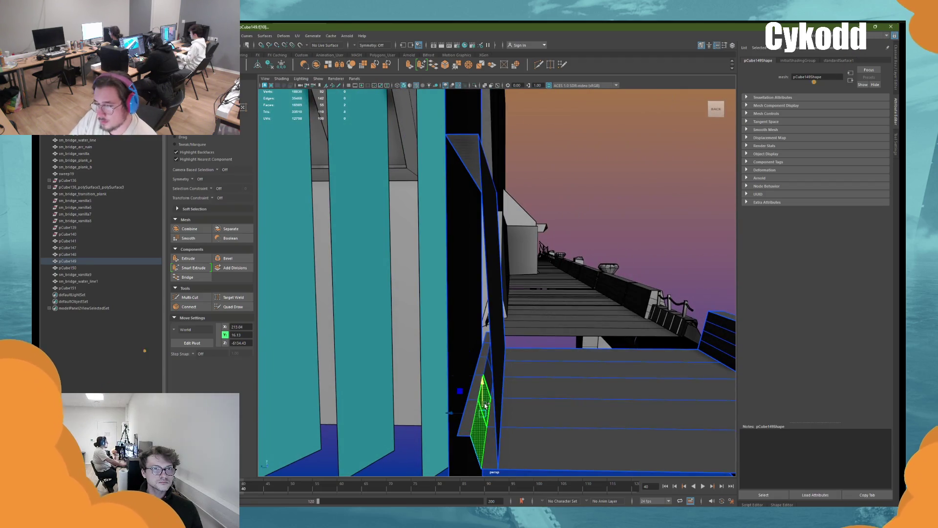
{"action": "left_click", "coordinate": [473, 395]}
{"action": "left_click", "coordinate": [474, 393]}
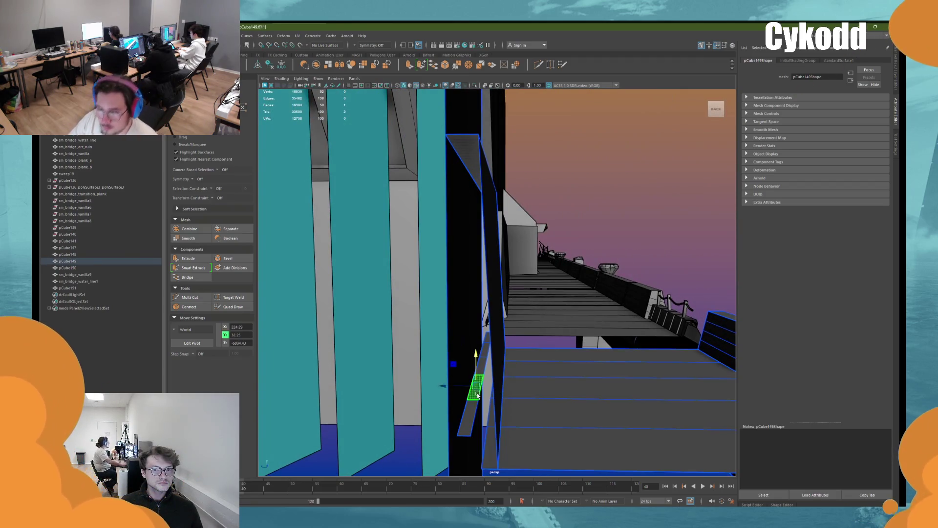
{"action": "key", "text": "Delete"}
{"action": "right_click", "coordinate": [620, 208]}
{"action": "left_click_drag", "start_coordinate": [643, 197], "coordinate": [519, 296], "text": "alt"}
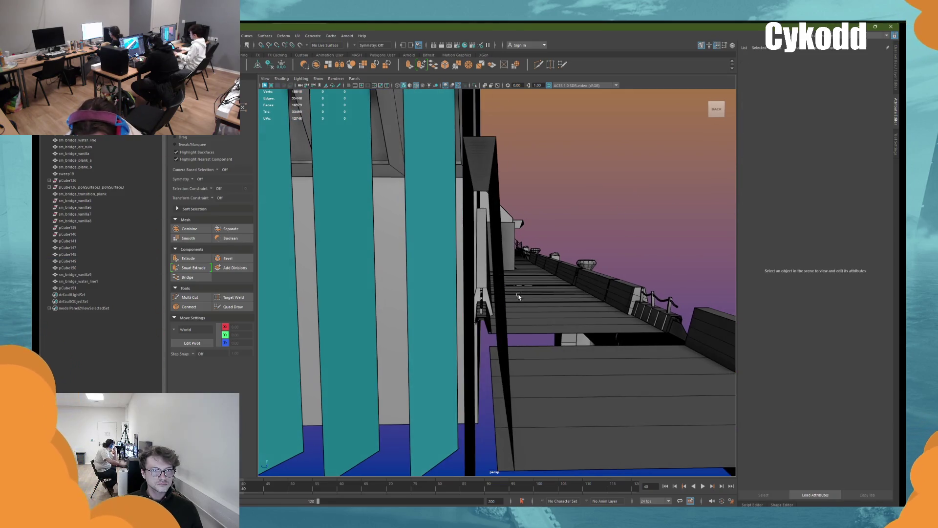
{"action": "left_click", "coordinate": [530, 312]}
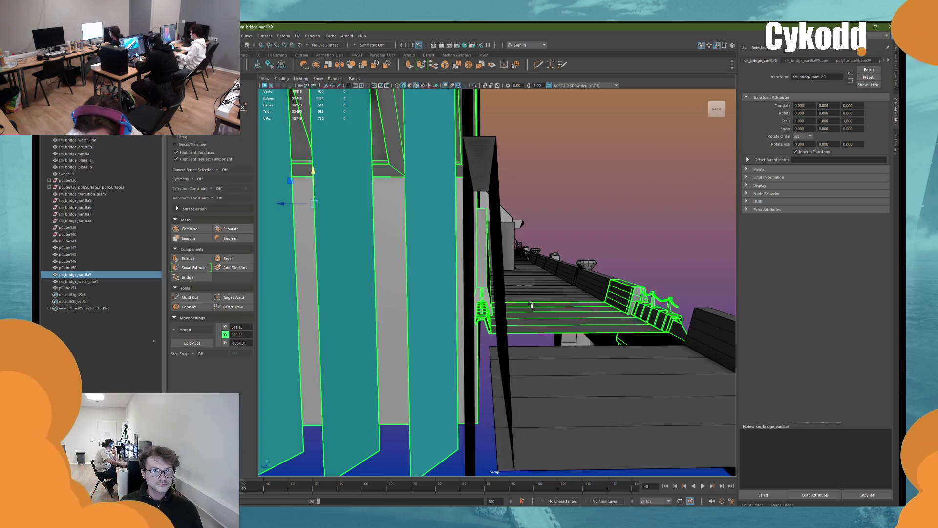
Step: Isolate the sm_bridge_vanilla9 railing and inspect faces along the rail
{"action": "key", "text": "ctrl+1"}
{"action": "key", "text": "f"}
{"action": "right_click_drag", "start_coordinate": [475, 272], "coordinate": [475, 273]}
{"action": "mouse_move", "coordinate": [474, 272]}
{"action": "left_mouse_down", "text": "alt"}
{"action": "mouse_move", "coordinate": [509, 288]}
{"action": "mouse_move", "coordinate": [513, 303]}
{"action": "mouse_move", "coordinate": [463, 321]}
{"action": "mouse_move", "coordinate": [435, 279]}
{"action": "mouse_move", "coordinate": [442, 282]}
{"action": "left_mouse_up", "text": "alt"}
{"action": "left_click", "coordinate": [530, 300]}
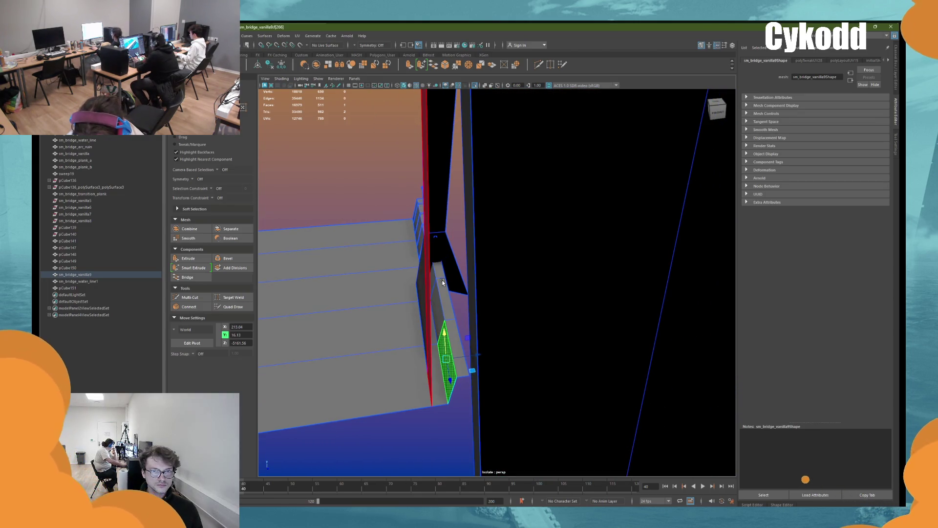
{"action": "left_click_drag", "start_coordinate": [443, 282], "coordinate": [505, 303], "text": "alt"}
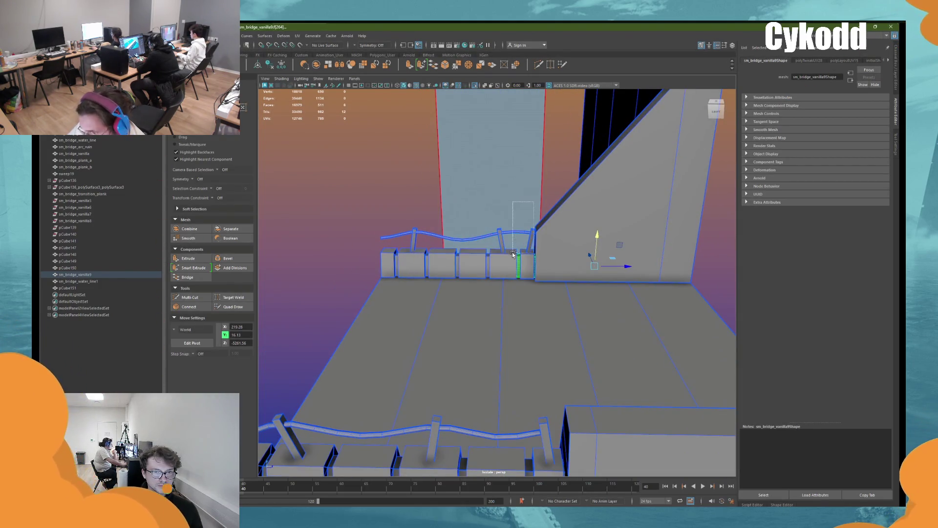
{"action": "right_click_drag", "start_coordinate": [331, 216], "coordinate": [380, 216]}
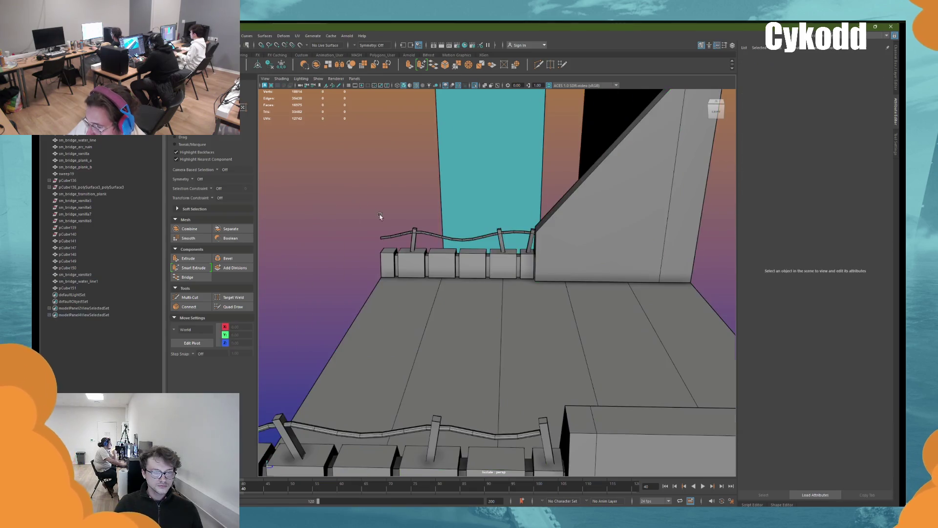
{"action": "key", "text": "f"}
{"action": "scroll", "coordinate": [522, 276], "scroll_direction": "up", "scroll_amount": 5}
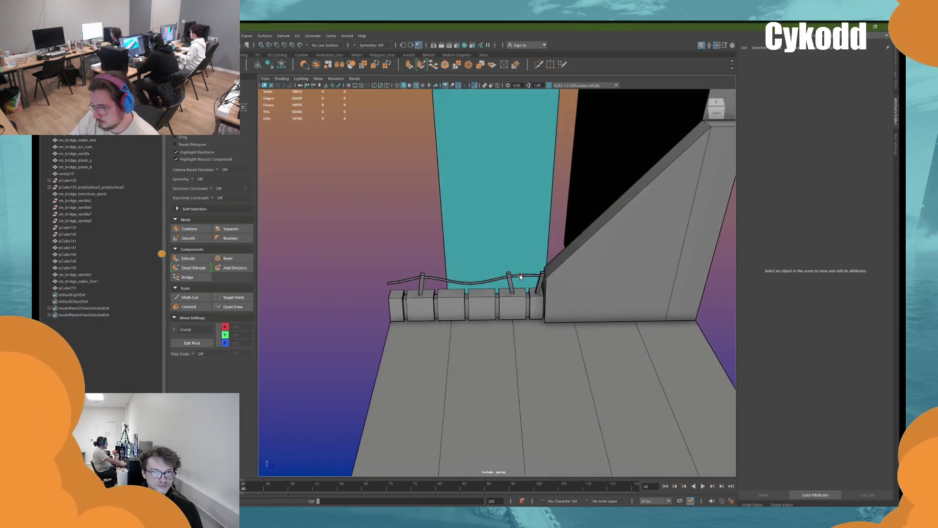
{"action": "left_click", "coordinate": [530, 293]}
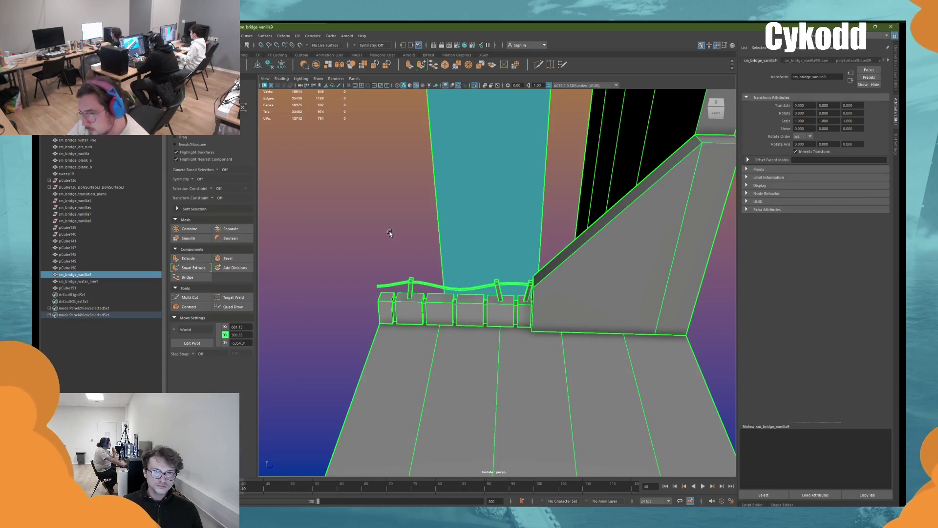
{"action": "left_click", "coordinate": [429, 272]}
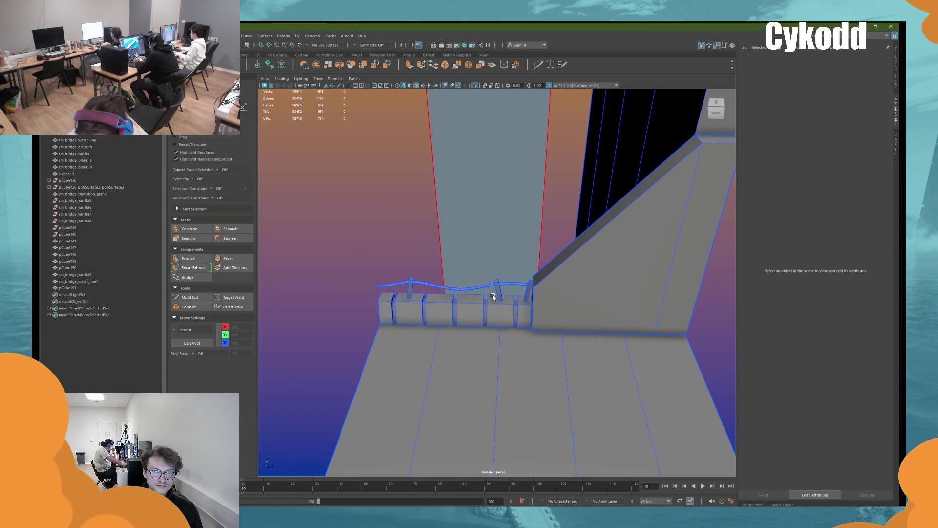
Step: Select the rail's end edge and drag it out until it meets the pillar
{"action": "left_click", "coordinate": [529, 288]}
{"action": "middle_click_drag", "start_coordinate": [584, 340], "coordinate": [569, 218], "text": "alt"}
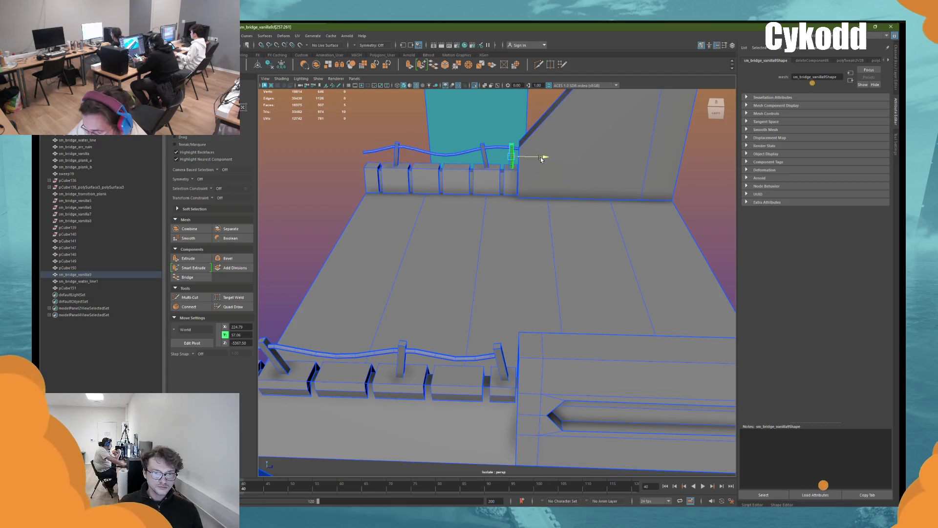
{"action": "left_click_drag", "start_coordinate": [541, 159], "coordinate": [502, 211], "text": "alt"}
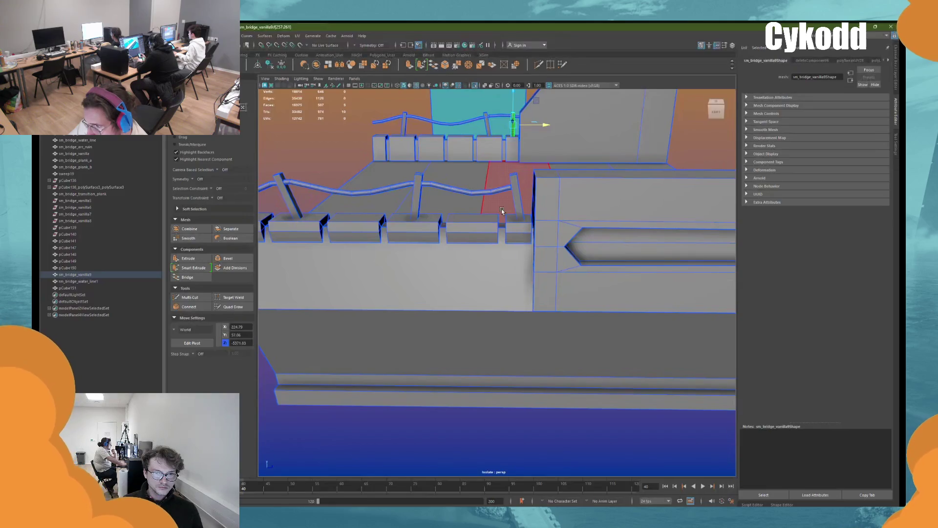
{"action": "right_click_drag", "start_coordinate": [502, 210], "coordinate": [510, 189]}
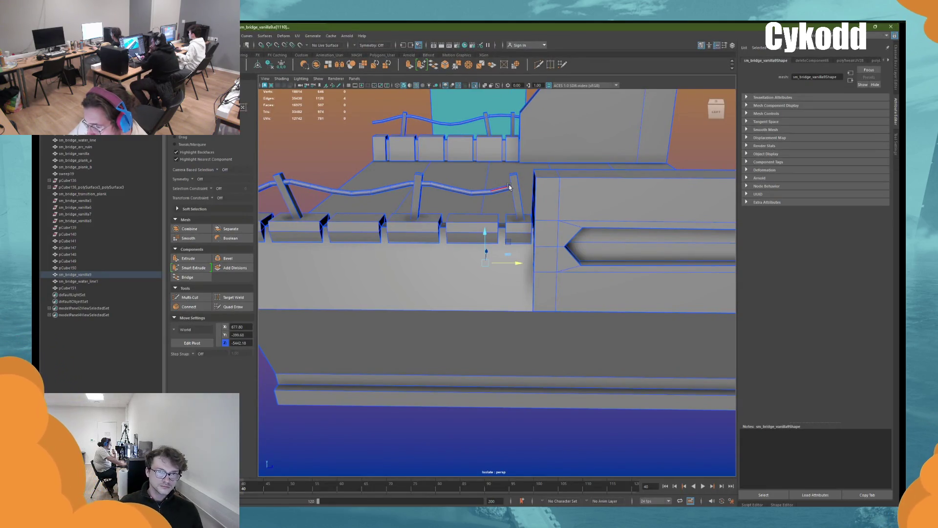
{"action": "double_click", "coordinate": [510, 188]}
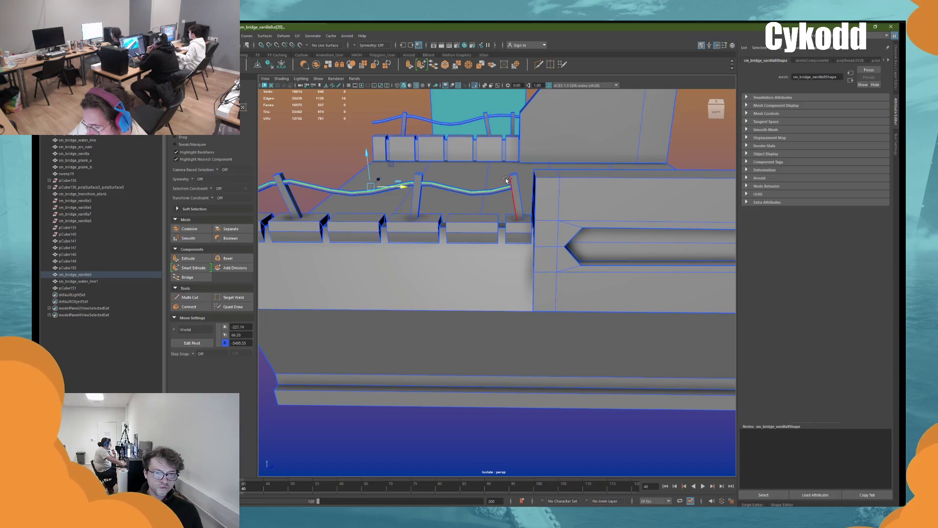
{"action": "mouse_move", "coordinate": [507, 180]}
{"action": "left_mouse_down", "text": "alt"}
{"action": "mouse_move", "coordinate": [513, 237]}
{"action": "mouse_move", "coordinate": [549, 264]}
{"action": "left_mouse_up", "text": "alt"}
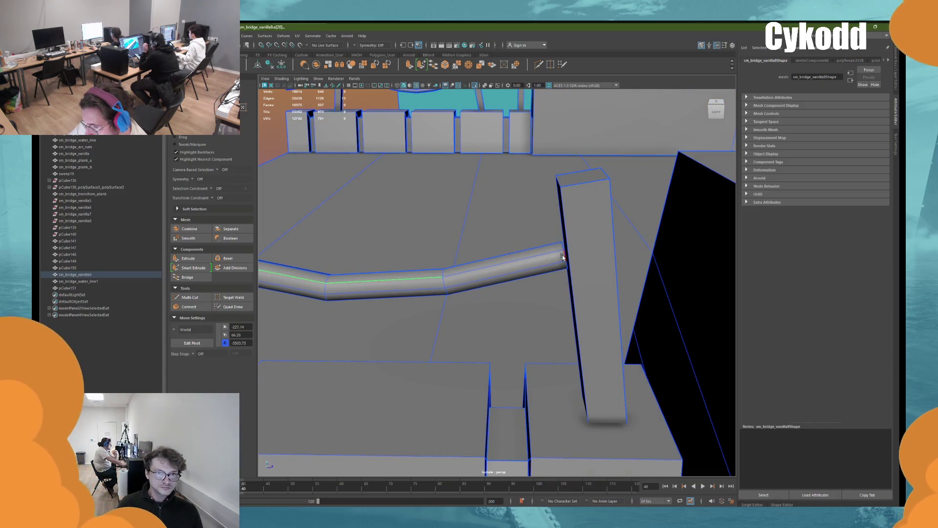
{"action": "left_click", "coordinate": [563, 256]}
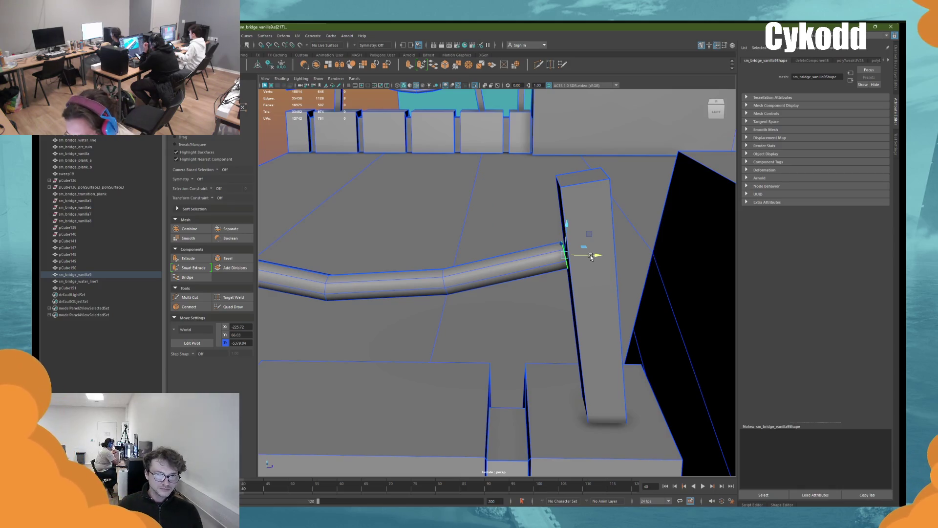
{"action": "mouse_move", "coordinate": [592, 257]}
{"action": "left_mouse_down", "text": "alt"}
{"action": "mouse_move", "coordinate": [541, 274]}
{"action": "mouse_move", "coordinate": [561, 274]}
{"action": "left_mouse_up", "text": "alt"}
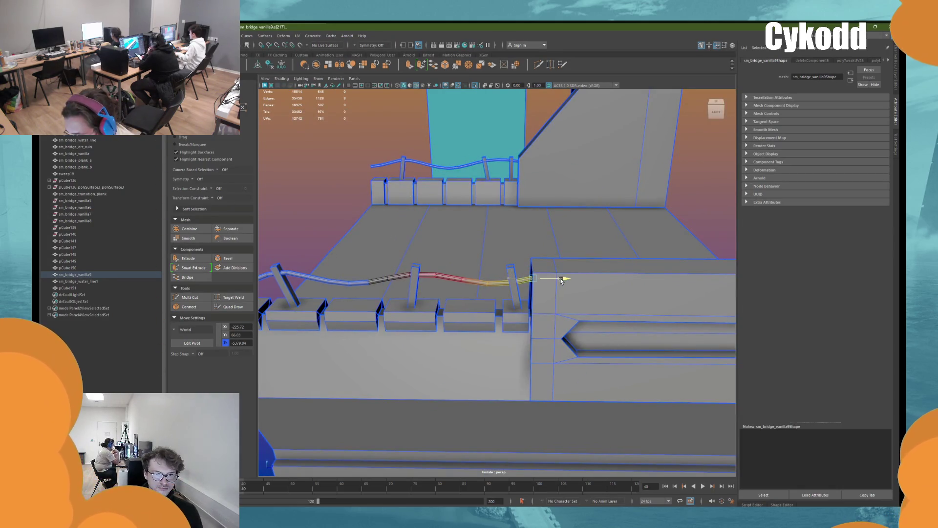
Step: Return to object mode, show the whole bridge scene, and select pCube151's side trim
{"action": "right_click", "coordinate": [318, 175]}
{"action": "left_click", "coordinate": [421, 174]}
{"action": "scroll", "coordinate": [489, 220], "scroll_direction": "down", "scroll_amount": 5}
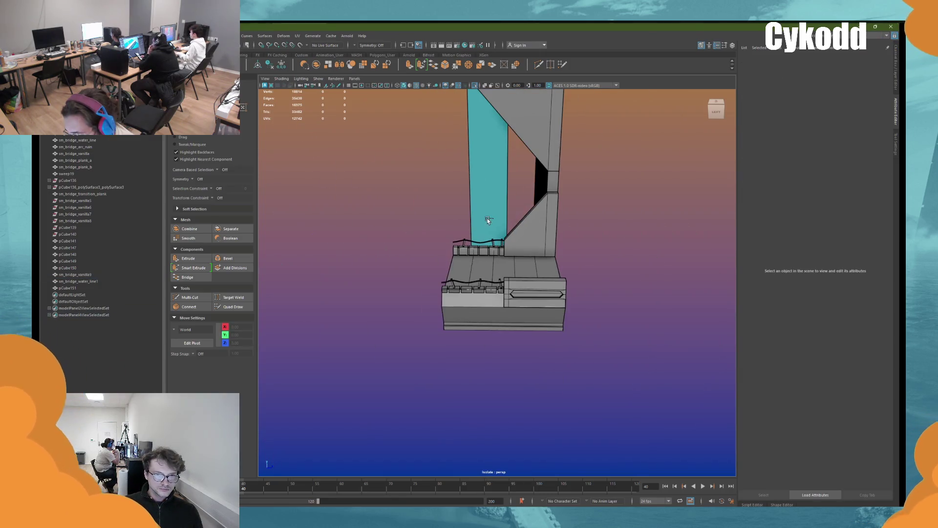
{"action": "left_click_drag", "start_coordinate": [538, 265], "coordinate": [504, 101], "text": "alt"}
{"action": "left_click", "coordinate": [476, 85]}
{"action": "scroll", "coordinate": [568, 269], "scroll_direction": "up", "scroll_amount": 8}
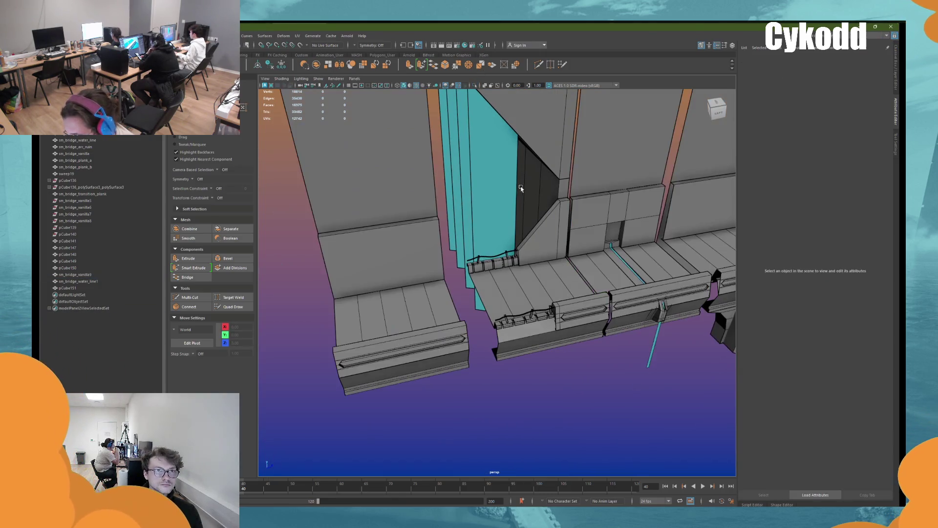
{"action": "scroll", "coordinate": [592, 274], "scroll_direction": "up", "scroll_amount": 10}
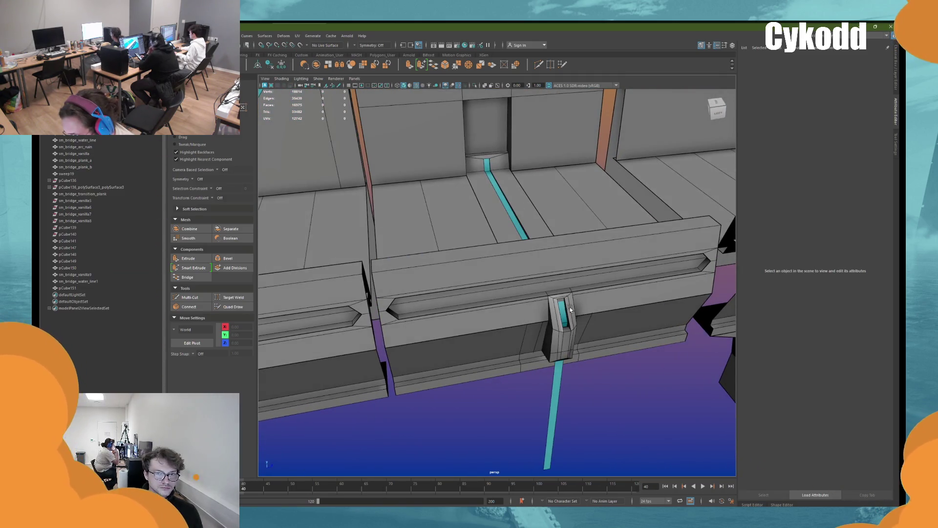
{"action": "left_click", "coordinate": [555, 247]}
{"action": "right_click", "coordinate": [555, 251]}
Step: Insert vertical edge loops on pCube151 on both sides of the pier, then slide and scale them
{"action": "key", "text": "f"}
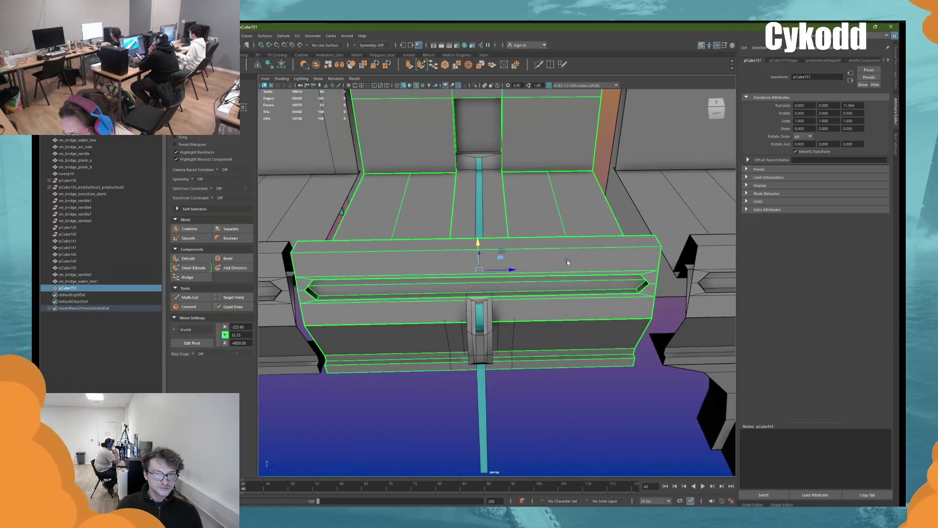
{"action": "left_click", "coordinate": [539, 65]}
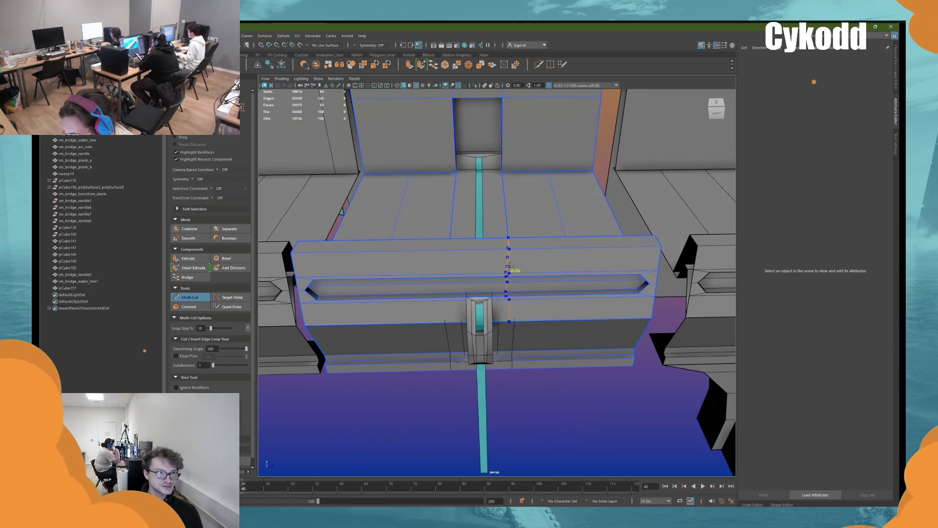
{"action": "left_click", "coordinate": [514, 264], "text": "ctrl"}
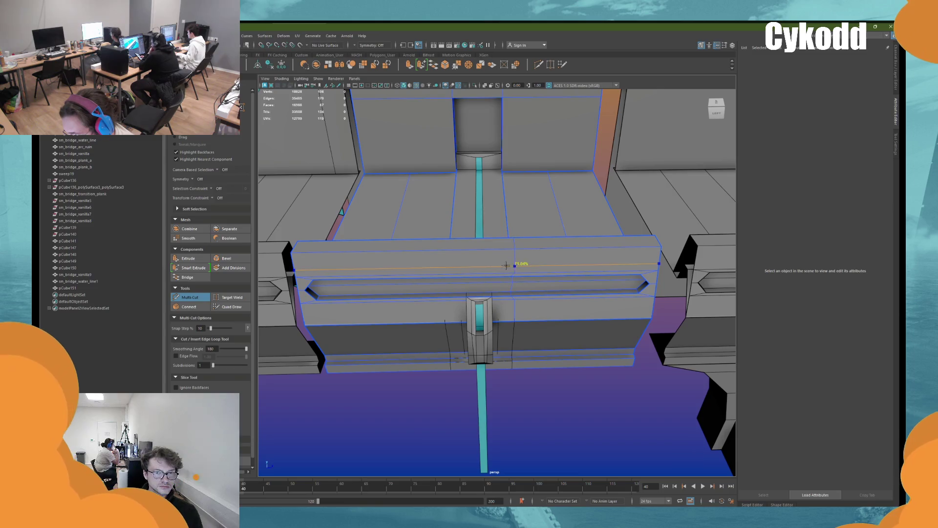
{"action": "left_click", "coordinate": [441, 269], "text": "ctrl"}
{"action": "key", "text": "w"}
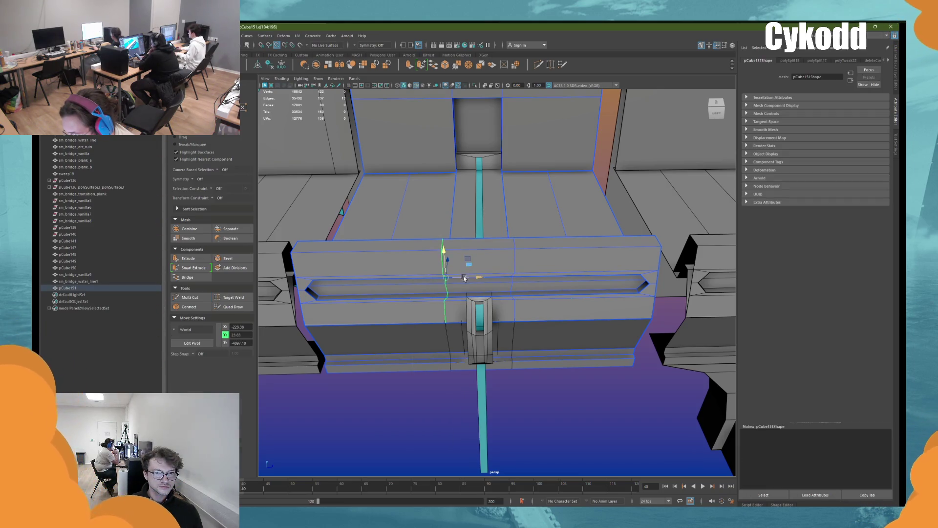
{"action": "left_click_drag", "start_coordinate": [464, 278], "coordinate": [443, 328]}
{"action": "double_click", "coordinate": [518, 257]}
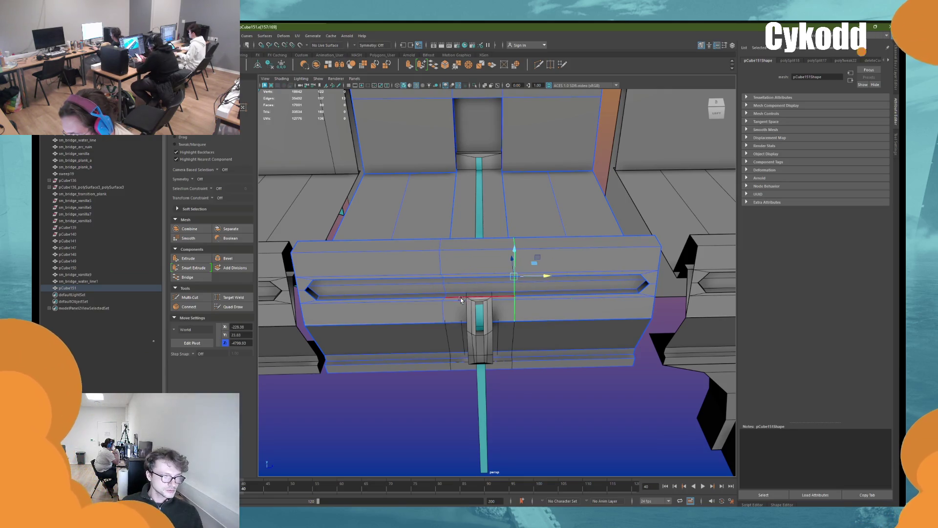
{"action": "double_click", "coordinate": [443, 308]}
{"action": "key", "text": "r"}
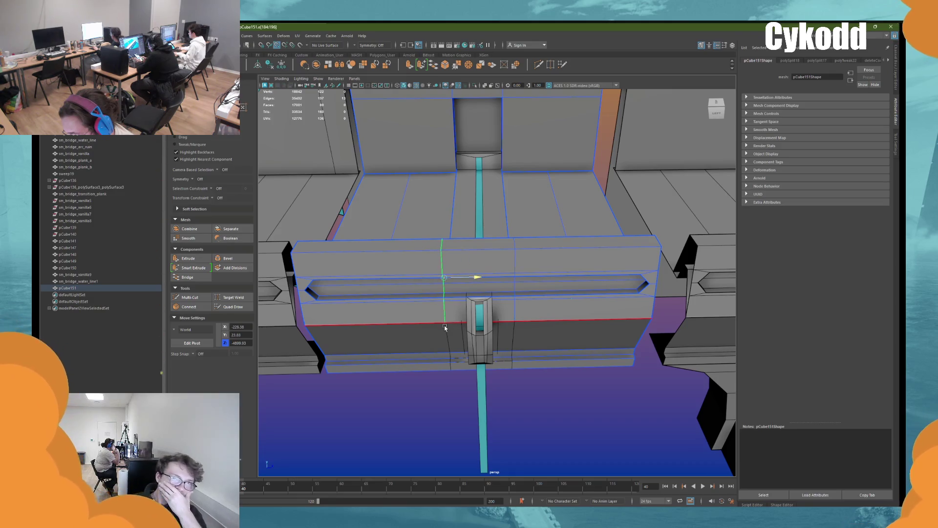
{"action": "right_click_drag", "start_coordinate": [496, 257], "coordinate": [498, 284]}
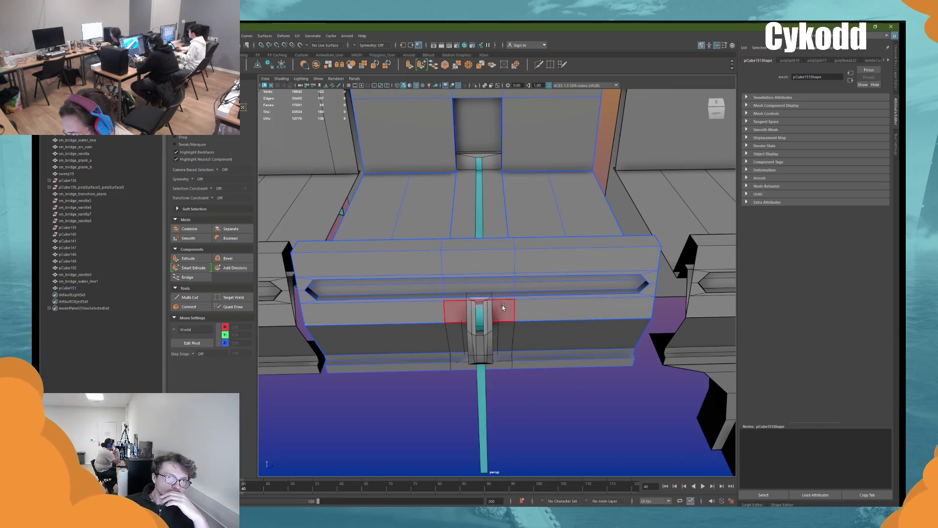
Step: Select pCube151's trim faces between the new loops around the pier and delete them
{"action": "left_click", "coordinate": [502, 308]}
{"action": "key", "text": "f"}
{"action": "scroll", "coordinate": [476, 286], "scroll_direction": "down", "scroll_amount": 2}
{"action": "left_click_drag", "start_coordinate": [476, 288], "coordinate": [469, 264], "text": "alt"}
{"action": "left_click", "coordinate": [469, 264], "text": "shift"}
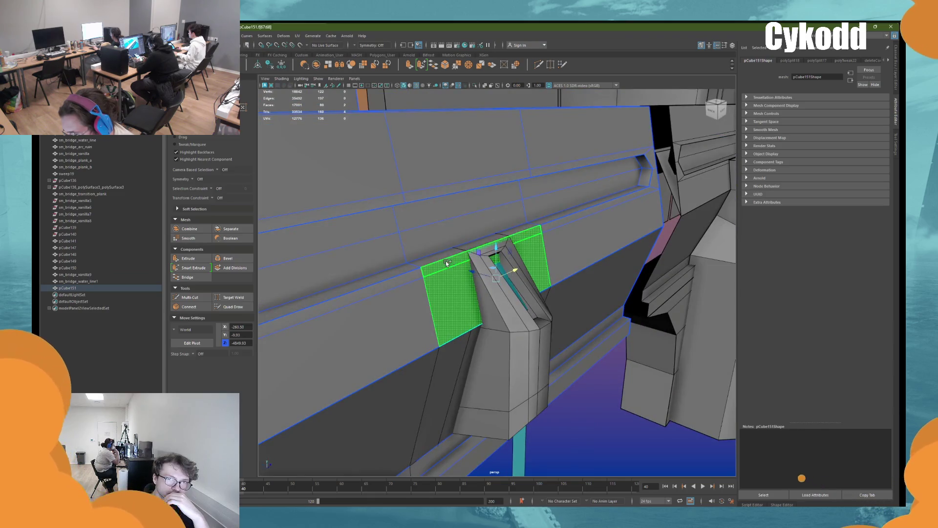
{"action": "key", "text": "f"}
{"action": "scroll", "coordinate": [554, 258], "scroll_direction": "down", "scroll_amount": 5}
{"action": "mouse_move", "coordinate": [554, 258]}
{"action": "left_mouse_down", "text": "alt"}
{"action": "mouse_move", "coordinate": [450, 254]}
{"action": "mouse_move", "coordinate": [474, 254]}
{"action": "left_mouse_up", "text": "alt"}
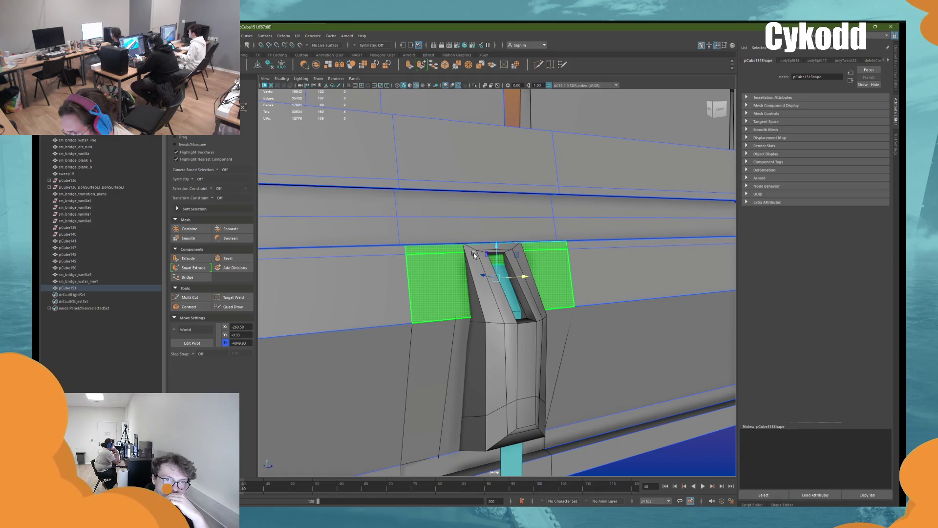
{"action": "mouse_move", "coordinate": [474, 255]}
{"action": "left_mouse_down", "text": "alt"}
{"action": "mouse_move", "coordinate": [579, 266]}
{"action": "mouse_move", "coordinate": [427, 269]}
{"action": "left_mouse_up", "text": "alt"}
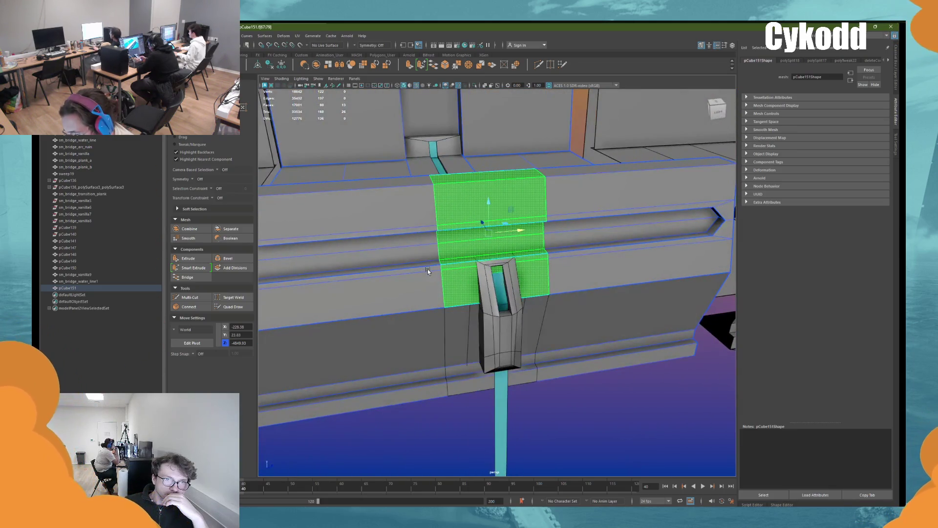
{"action": "mouse_move", "coordinate": [427, 269]}
{"action": "left_mouse_down", "text": "alt"}
{"action": "mouse_move", "coordinate": [489, 278]}
{"action": "mouse_move", "coordinate": [477, 284]}
{"action": "left_mouse_up", "text": "alt"}
{"action": "key", "text": "Delete"}
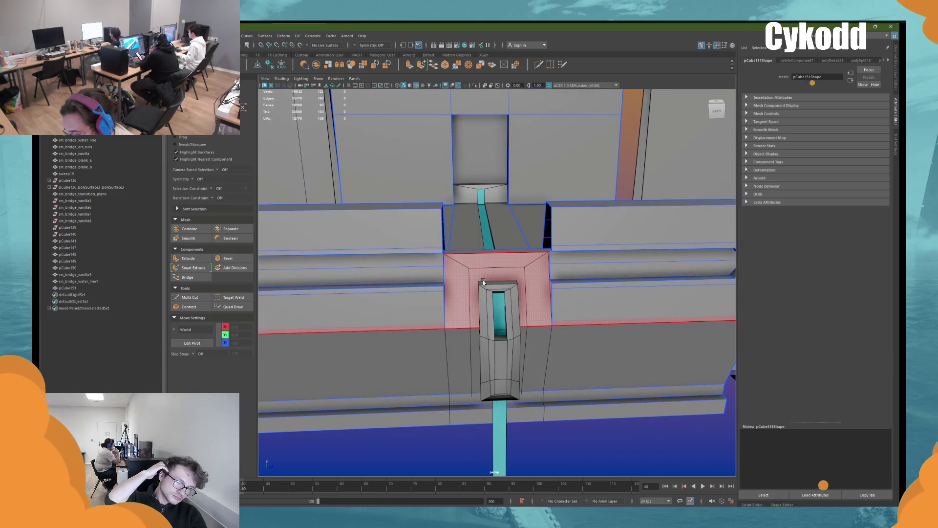
{"action": "mouse_move", "coordinate": [483, 280]}
{"action": "left_mouse_down", "text": "alt"}
{"action": "mouse_move", "coordinate": [580, 291]}
{"action": "mouse_move", "coordinate": [553, 283]}
{"action": "mouse_move", "coordinate": [554, 254]}
{"action": "mouse_move", "coordinate": [562, 259]}
{"action": "mouse_move", "coordinate": [555, 243]}
{"action": "left_mouse_up", "text": "alt"}
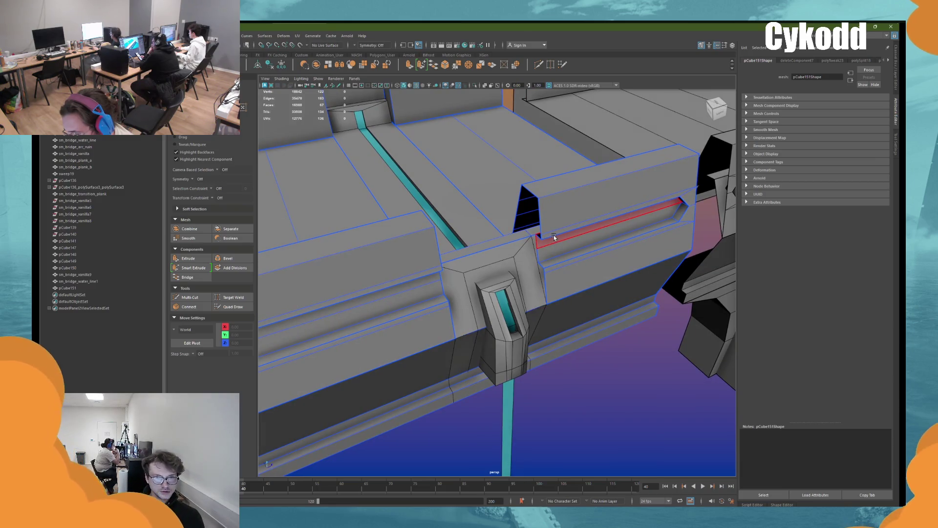
{"action": "left_click_drag", "start_coordinate": [553, 236], "coordinate": [576, 200], "text": "alt"}
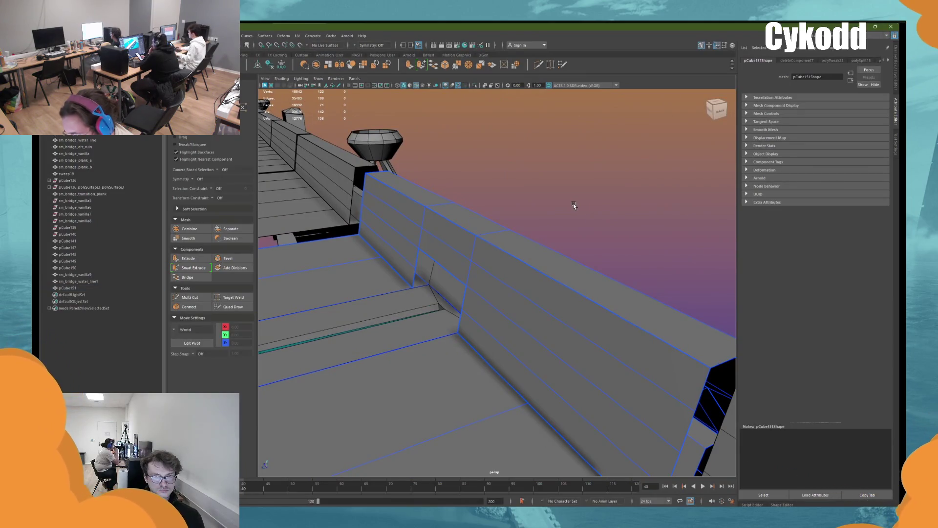
Step: Delete the three overlapping bridge-wall faces at the joint beside the trim
{"action": "mouse_move", "coordinate": [573, 204]}
{"action": "left_mouse_down", "text": "alt"}
{"action": "mouse_move", "coordinate": [438, 235]}
{"action": "mouse_move", "coordinate": [469, 245]}
{"action": "mouse_move", "coordinate": [557, 231]}
{"action": "mouse_move", "coordinate": [532, 225]}
{"action": "mouse_move", "coordinate": [494, 245]}
{"action": "mouse_move", "coordinate": [481, 282]}
{"action": "mouse_move", "coordinate": [501, 267]}
{"action": "left_mouse_up", "text": "alt"}
{"action": "left_click", "coordinate": [447, 280]}
{"action": "left_click", "coordinate": [435, 267], "text": "shift"}
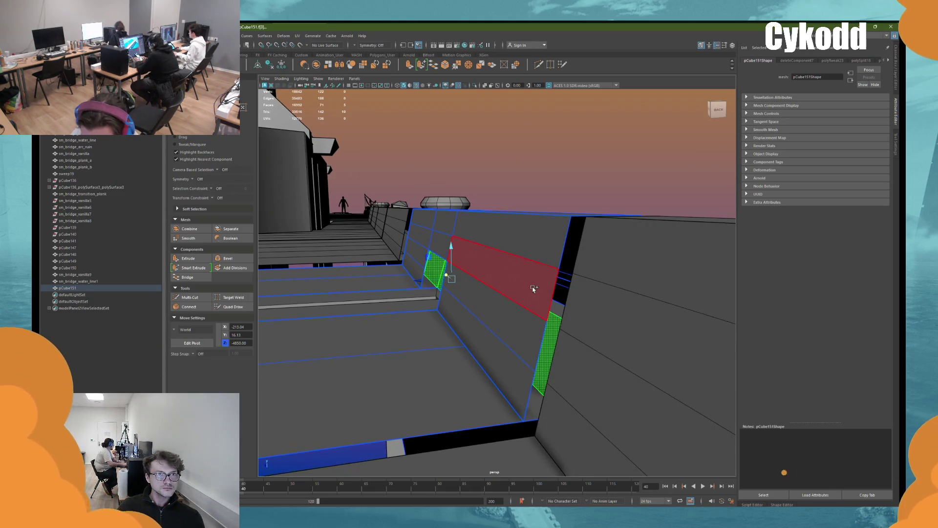
{"action": "left_click", "coordinate": [534, 289], "text": "shift"}
{"action": "key", "text": "f"}
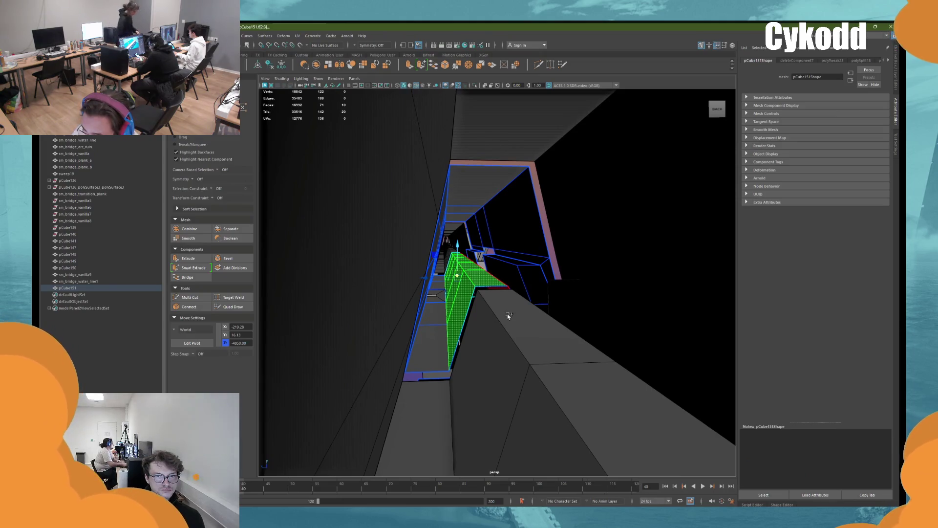
{"action": "key", "text": "Delete"}
{"action": "mouse_move", "coordinate": [511, 323]}
{"action": "right_mouse_down"}
{"action": "mouse_move", "coordinate": [530, 317]}
{"action": "mouse_move", "coordinate": [544, 340]}
{"action": "right_mouse_up"}
Step: Pick the hidden top and side faces on the pCube148 trim strip, undoing stray selections
{"action": "left_click", "coordinate": [581, 398]}
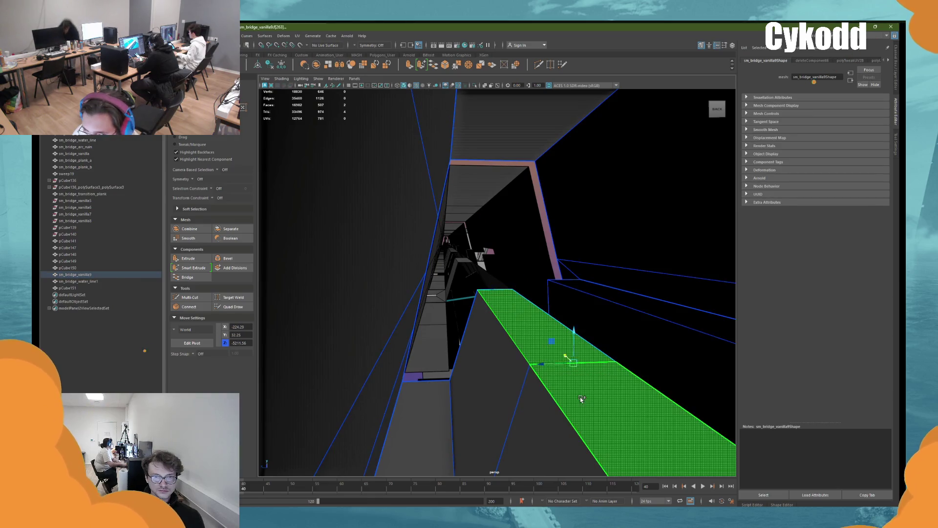
{"action": "left_click", "coordinate": [512, 379]}
{"action": "left_click", "coordinate": [537, 407], "text": "shift"}
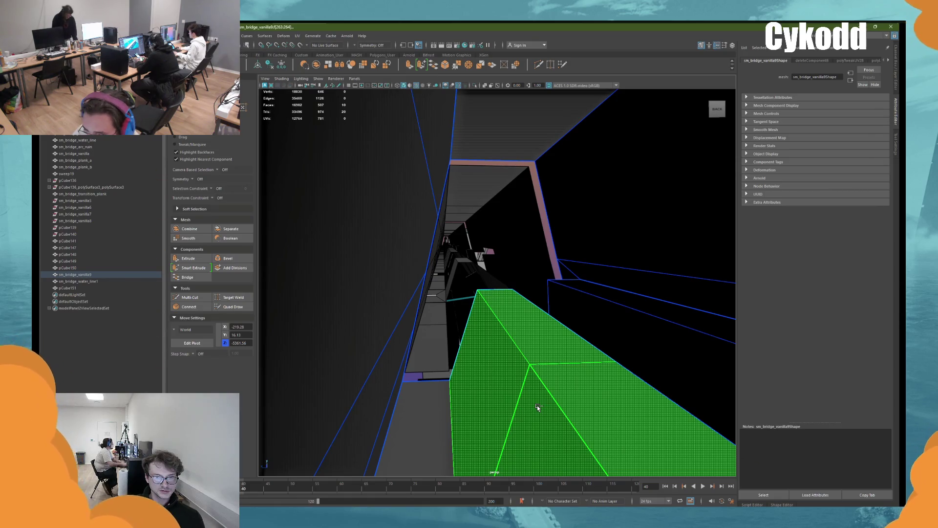
{"action": "key", "text": "ctrl+z"}
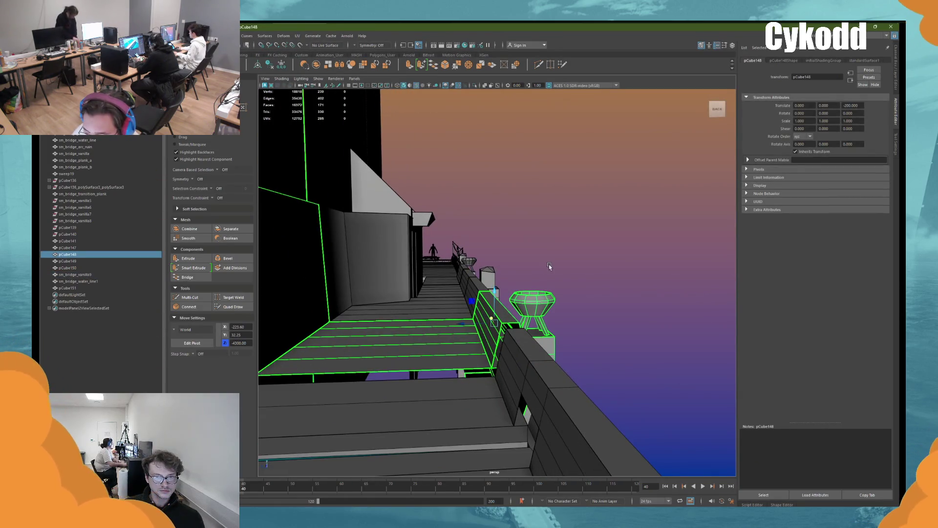
{"action": "key", "text": "ctrl+z"}
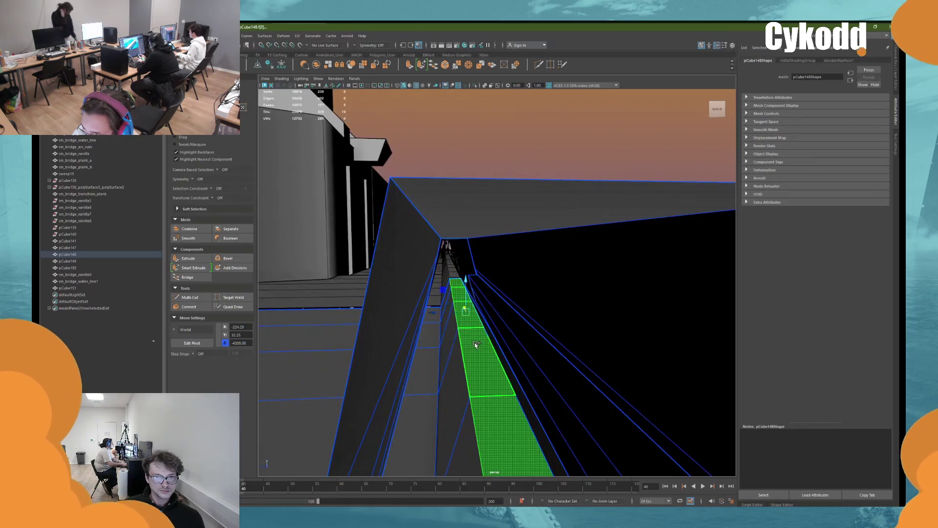
{"action": "left_click", "coordinate": [452, 357], "text": "shift"}
{"action": "key", "text": "ctrl+z"}
{"action": "key", "text": "ctrl+z"}
{"action": "key", "text": "ctrl+z"}
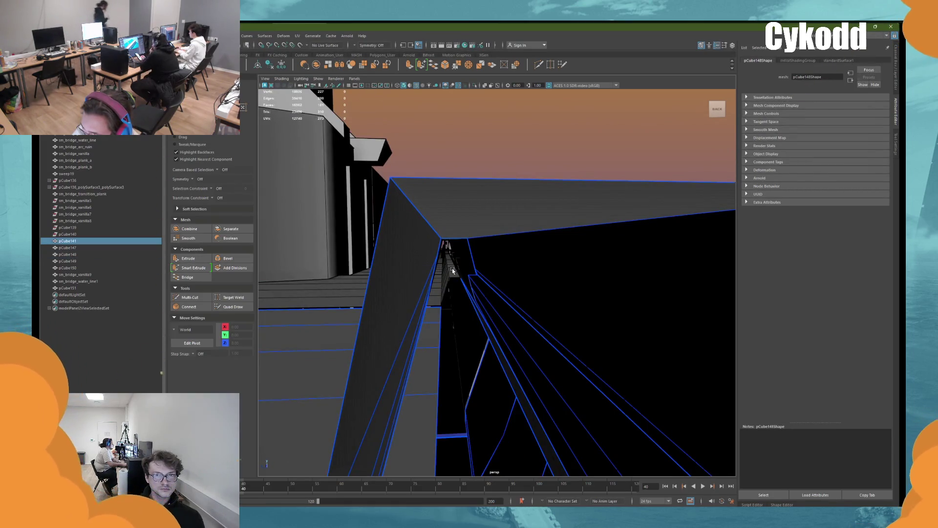
Step: Delete the ten hidden faces on pCube141
{"action": "left_click", "coordinate": [453, 278]}
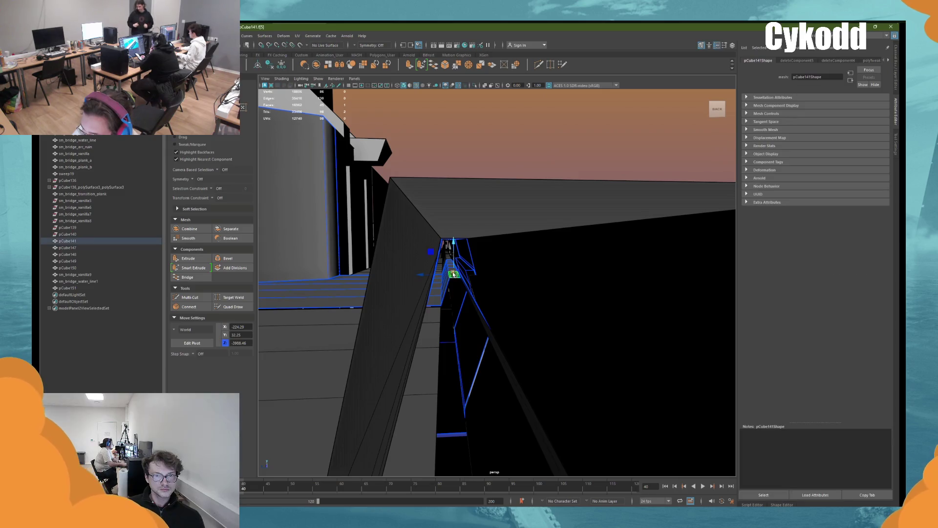
{"action": "key", "text": "f"}
{"action": "left_click", "coordinate": [447, 298], "text": "shift"}
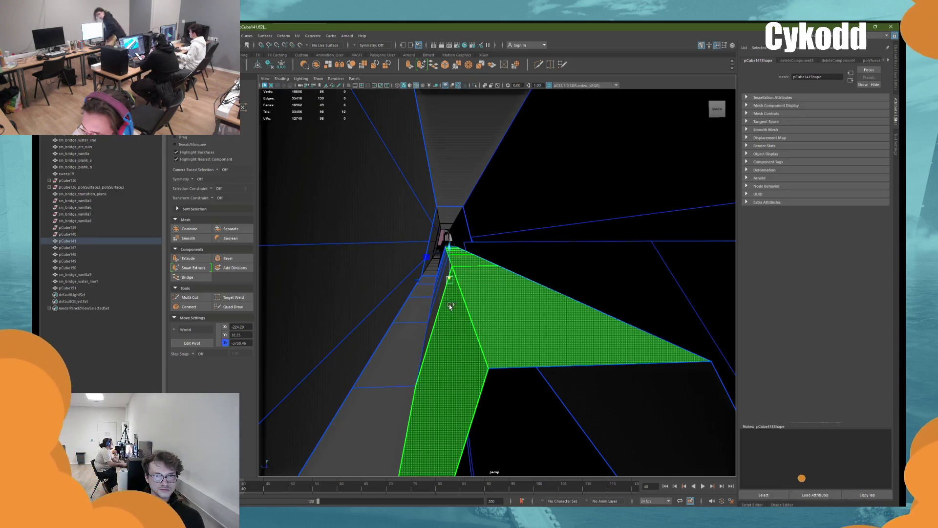
{"action": "left_click", "coordinate": [445, 295], "text": "shift"}
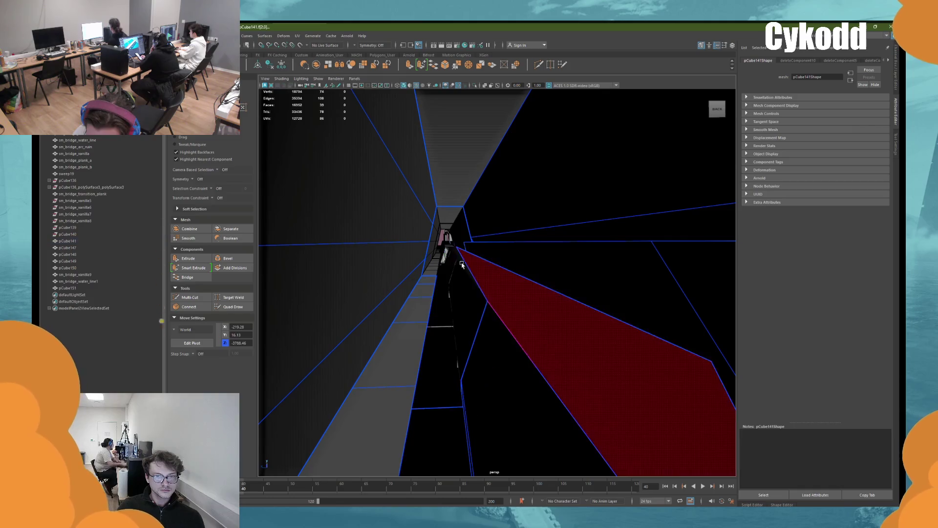
{"action": "key", "text": "Delete"}
Step: Select and remove the hidden face on pCube147
{"action": "left_click", "coordinate": [464, 256]}
{"action": "key", "text": "f"}
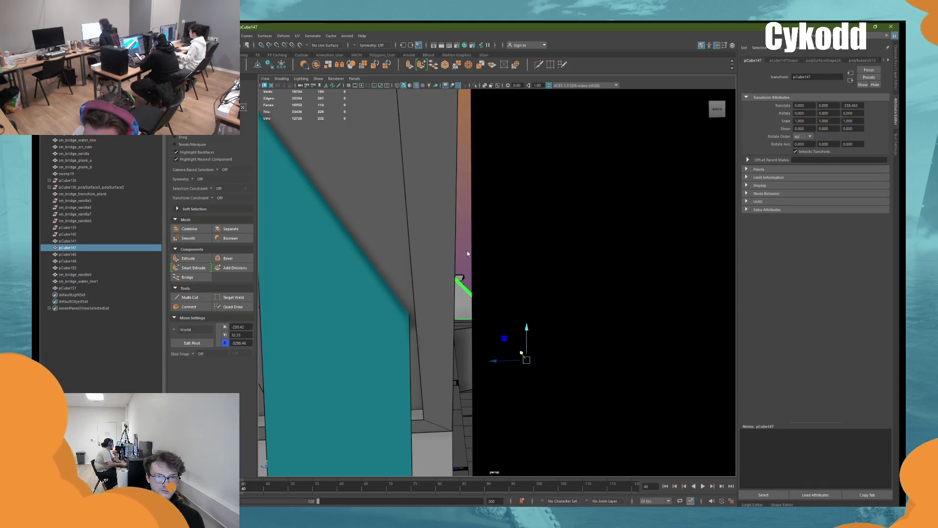
{"action": "mouse_move", "coordinate": [466, 253]}
{"action": "left_mouse_down", "text": "alt"}
{"action": "mouse_move", "coordinate": [508, 342]}
{"action": "mouse_move", "coordinate": [538, 371]}
{"action": "left_mouse_up", "text": "alt"}
{"action": "left_click", "coordinate": [576, 323]}
{"action": "left_click_drag", "start_coordinate": [540, 414], "coordinate": [535, 387], "text": "alt"}
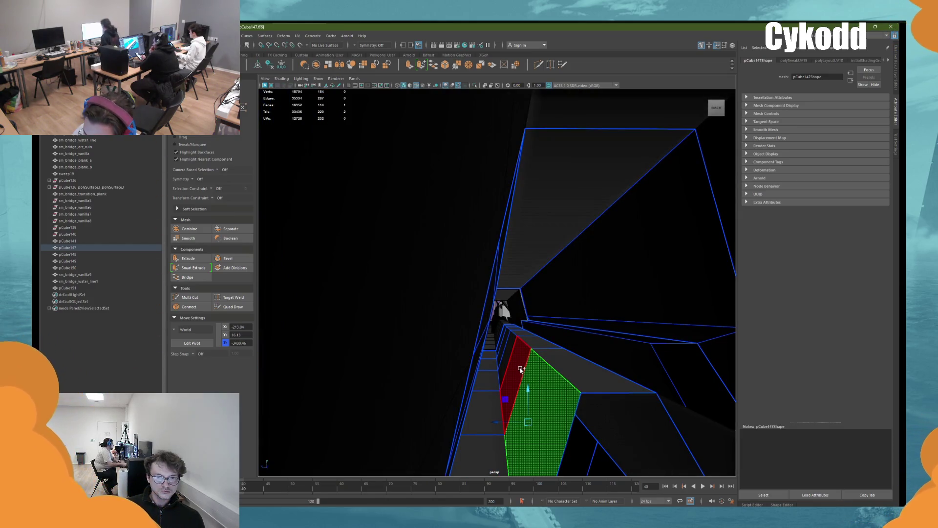
{"action": "right_click_drag", "start_coordinate": [521, 370], "coordinate": [505, 328]}
Step: Delete the overlapping top and side faces on pCube150
{"action": "left_click", "coordinate": [506, 325]}
{"action": "left_click_drag", "start_coordinate": [506, 325], "coordinate": [474, 223], "text": "alt"}
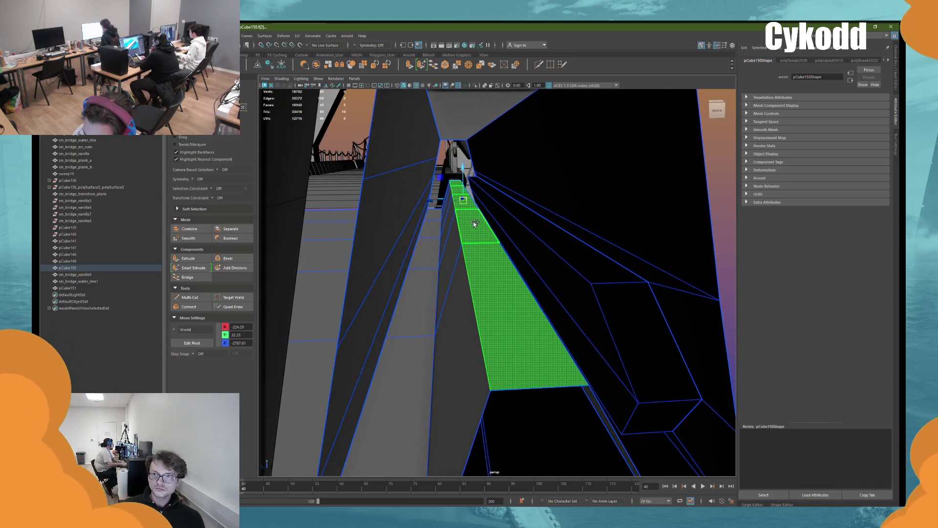
{"action": "left_click", "coordinate": [467, 314], "text": "shift"}
{"action": "key", "text": "Delete"}
{"action": "scroll", "coordinate": [522, 297], "scroll_direction": "down", "scroll_amount": 3}
{"action": "left_click_drag", "start_coordinate": [524, 293], "coordinate": [595, 312], "text": "alt"}
{"action": "left_click", "coordinate": [542, 303]}
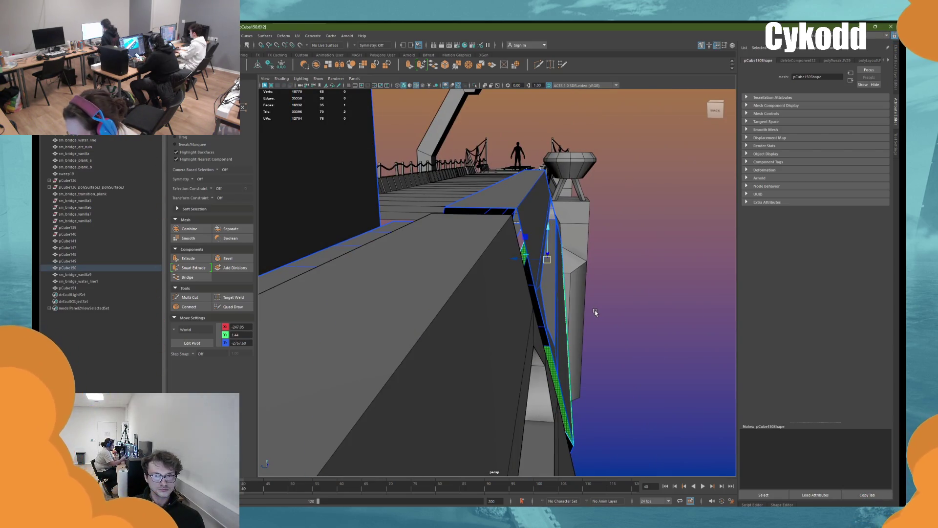
Step: Delete the remaining hidden face on pCube147, then select pCube141
{"action": "left_click_drag", "start_coordinate": [595, 312], "coordinate": [447, 307], "text": "alt"}
{"action": "left_click", "coordinate": [440, 301]}
{"action": "right_click_drag", "start_coordinate": [432, 288], "coordinate": [432, 306]}
{"action": "left_click", "coordinate": [437, 301]}
{"action": "key", "text": "Delete"}
{"action": "mouse_move", "coordinate": [437, 300]}
{"action": "left_mouse_down", "text": "alt"}
{"action": "mouse_move", "coordinate": [532, 346]}
{"action": "mouse_move", "coordinate": [430, 341]}
{"action": "left_mouse_up", "text": "alt"}
{"action": "left_click", "coordinate": [370, 350]}
{"action": "mouse_move", "coordinate": [371, 350]}
{"action": "left_mouse_down", "text": "alt"}
{"action": "mouse_move", "coordinate": [405, 360]}
{"action": "mouse_move", "coordinate": [362, 366]}
{"action": "mouse_move", "coordinate": [492, 386]}
{"action": "mouse_move", "coordinate": [552, 433]}
{"action": "mouse_move", "coordinate": [520, 339]}
{"action": "mouse_move", "coordinate": [430, 377]}
{"action": "left_mouse_up", "text": "alt"}
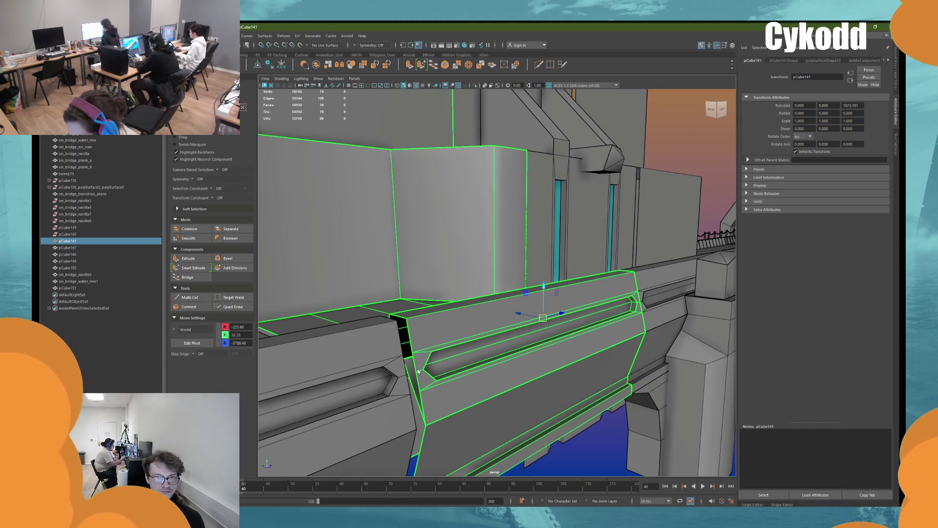
Step: Delete the last hidden face on pCube141
{"action": "key", "text": "Delete"}
{"action": "left_click_drag", "start_coordinate": [418, 371], "coordinate": [470, 326], "text": "alt"}
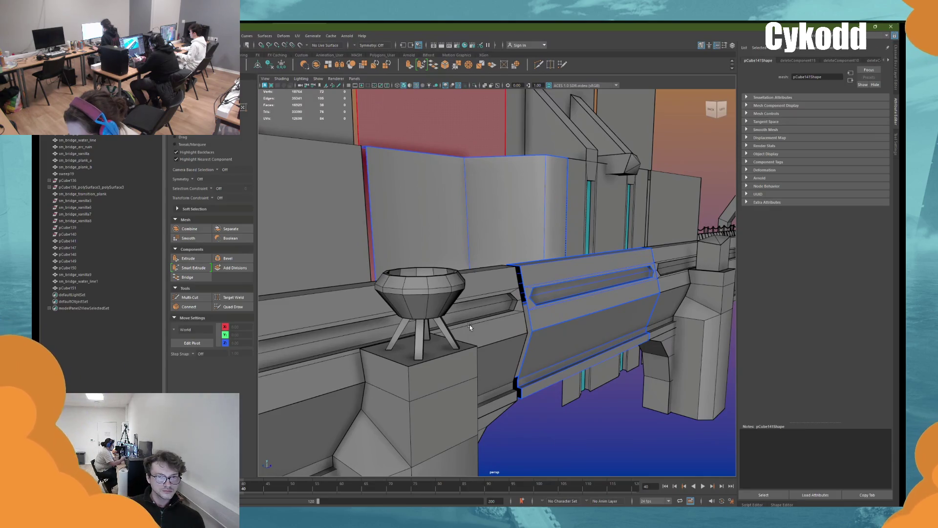
{"action": "left_click", "coordinate": [417, 346]}
{"action": "mouse_move", "coordinate": [417, 346]}
{"action": "left_mouse_down", "text": "alt"}
{"action": "mouse_move", "coordinate": [429, 356]}
{"action": "mouse_move", "coordinate": [537, 269]}
{"action": "mouse_move", "coordinate": [562, 295]}
{"action": "mouse_move", "coordinate": [544, 298]}
{"action": "mouse_move", "coordinate": [552, 293]}
{"action": "left_mouse_up", "text": "alt"}
Step: Delete the concealed back face on the pCube151 pier trim
{"action": "right_click", "coordinate": [641, 172]}
{"action": "left_click", "coordinate": [672, 163]}
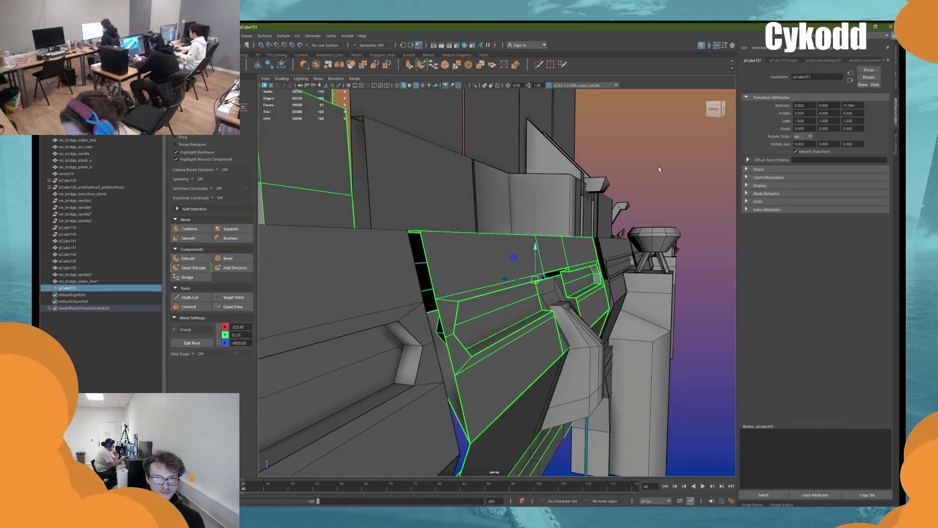
{"action": "right_click_drag", "start_coordinate": [659, 170], "coordinate": [659, 200]}
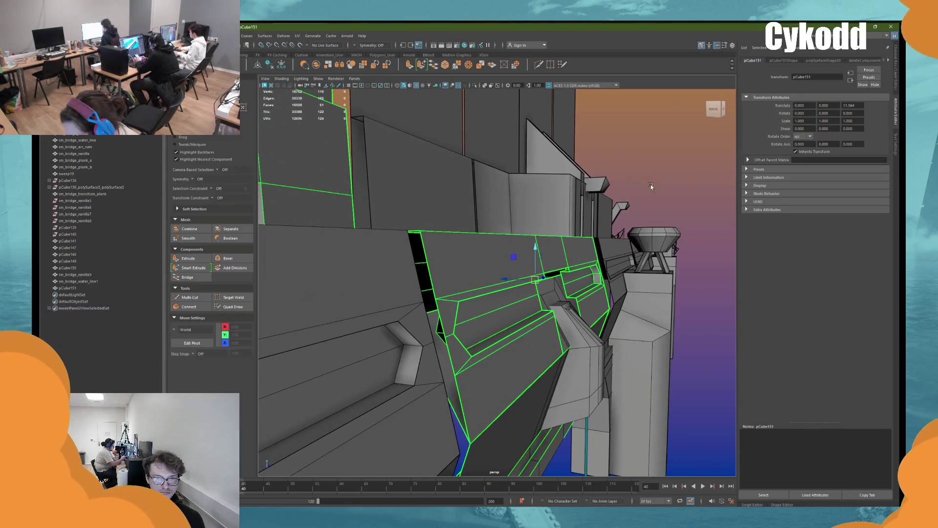
{"action": "left_click", "coordinate": [489, 317]}
{"action": "key", "text": "f"}
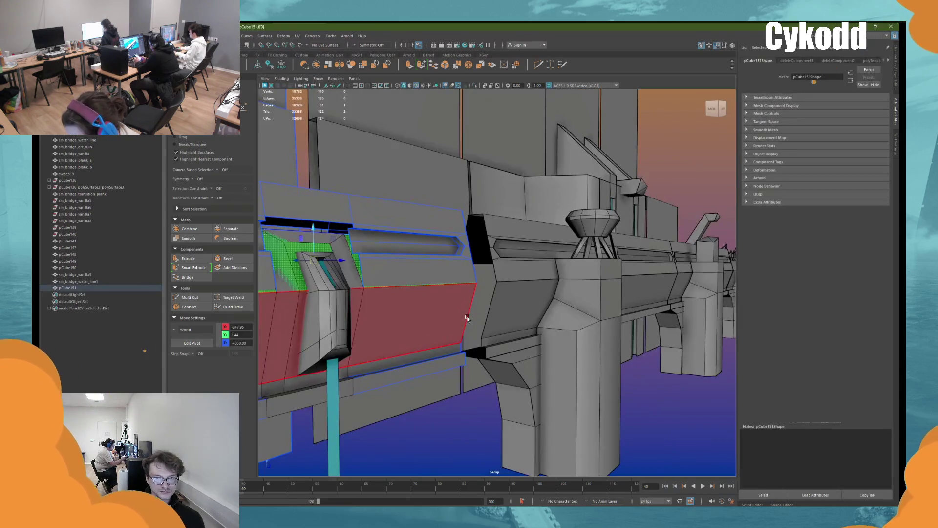
{"action": "key", "text": "Delete"}
{"action": "left_click_drag", "start_coordinate": [468, 318], "coordinate": [537, 320], "text": "alt"}
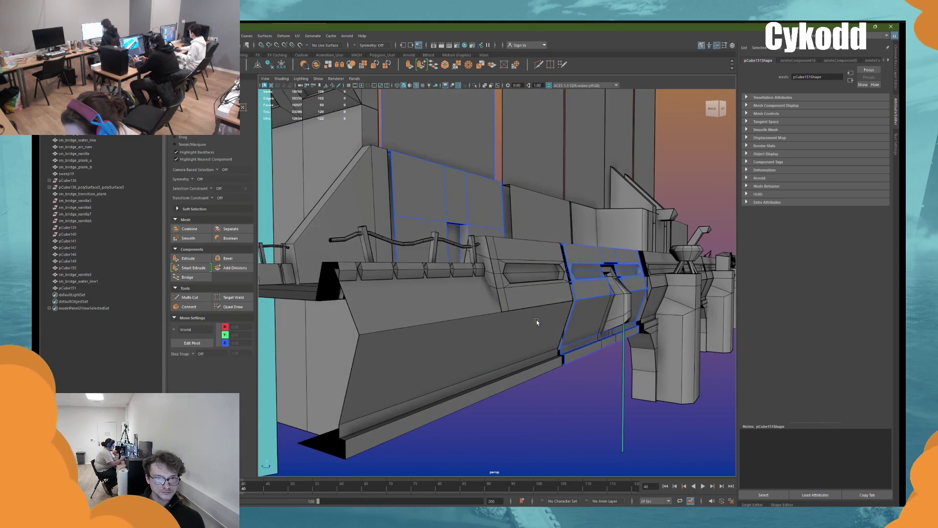
Step: Delete the hidden face on the slotted panel sm_bridge_vanilla9
{"action": "left_click", "coordinate": [549, 268]}
{"action": "mouse_move", "coordinate": [536, 319]}
{"action": "left_mouse_down", "text": "alt"}
{"action": "mouse_move", "coordinate": [549, 273]}
{"action": "mouse_move", "coordinate": [408, 303]}
{"action": "mouse_move", "coordinate": [394, 291]}
{"action": "mouse_move", "coordinate": [503, 292]}
{"action": "mouse_move", "coordinate": [465, 310]}
{"action": "mouse_move", "coordinate": [450, 276]}
{"action": "left_mouse_up", "text": "alt"}
{"action": "key", "text": "f"}
{"action": "key", "text": "Delete"}
{"action": "right_click_drag", "start_coordinate": [450, 276], "coordinate": [338, 205], "text": "alt"}
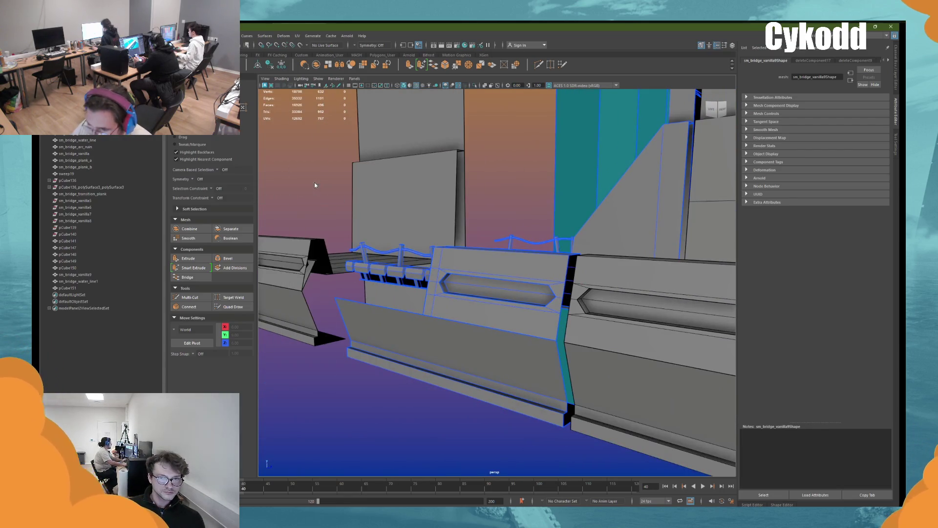
Step: Delete the two small end faces on pCube149 where it meets the neighbouring trim
{"action": "left_click", "coordinate": [372, 186]}
{"action": "key", "text": "f"}
{"action": "right_click_drag", "start_coordinate": [405, 177], "coordinate": [483, 377]}
{"action": "mouse_move", "coordinate": [482, 377]}
{"action": "left_mouse_down", "text": "alt"}
{"action": "mouse_move", "coordinate": [485, 237]}
{"action": "mouse_move", "coordinate": [440, 219]}
{"action": "mouse_move", "coordinate": [446, 234]}
{"action": "mouse_move", "coordinate": [556, 285]}
{"action": "left_mouse_up", "text": "alt"}
{"action": "scroll", "coordinate": [440, 220], "scroll_direction": "up", "scroll_amount": 2}
{"action": "left_click", "coordinate": [426, 206]}
{"action": "left_click", "coordinate": [555, 285]}
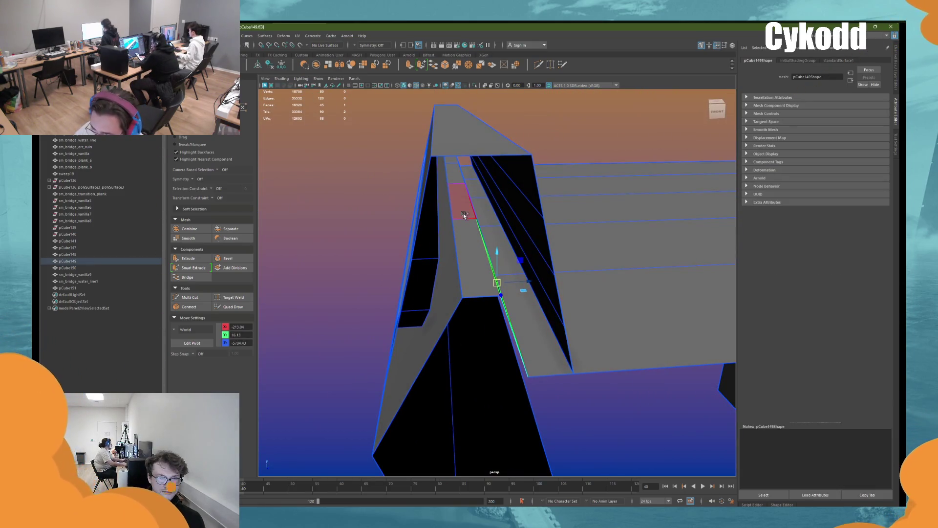
{"action": "left_click", "coordinate": [469, 242], "text": "shift"}
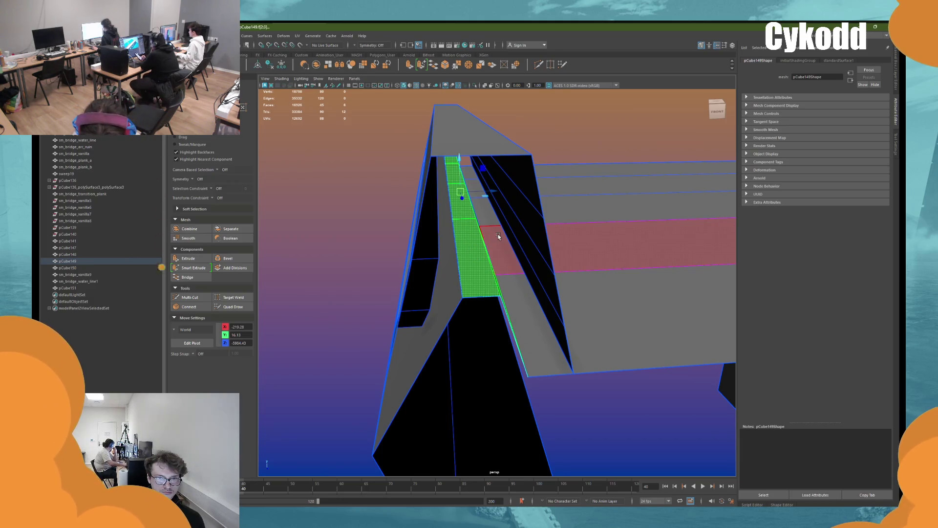
{"action": "left_click_drag", "start_coordinate": [498, 237], "coordinate": [452, 250], "text": "alt"}
{"action": "key", "text": "Delete"}
{"action": "mouse_move", "coordinate": [342, 215]}
{"action": "left_mouse_down", "text": "alt"}
{"action": "mouse_move", "coordinate": [466, 300]}
{"action": "mouse_move", "coordinate": [456, 310]}
{"action": "mouse_move", "coordinate": [523, 325]}
{"action": "mouse_move", "coordinate": [509, 310]}
{"action": "mouse_move", "coordinate": [533, 295]}
{"action": "left_mouse_up", "text": "alt"}
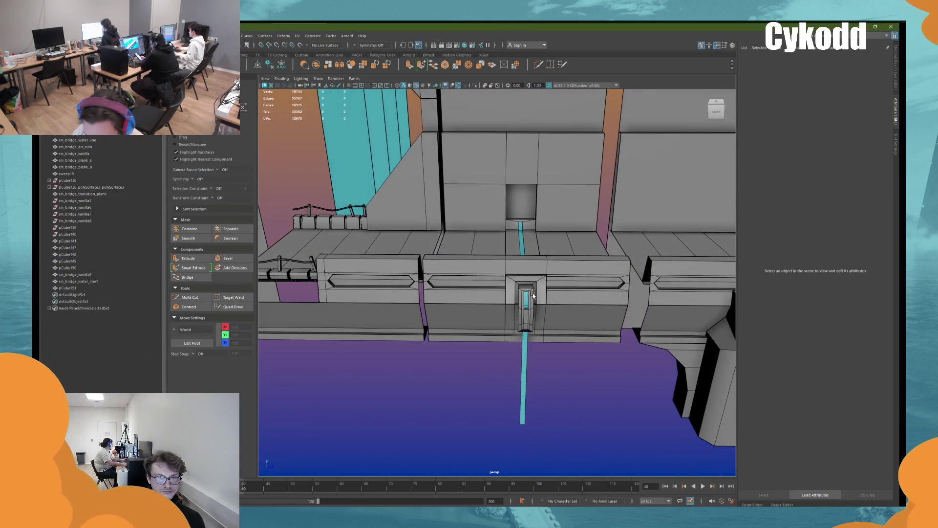
Step: Raise sm_bridge_water_line1's top face, snap it to the wall vertex, then delete it
{"action": "left_click", "coordinate": [533, 296]}
{"action": "key", "text": "f"}
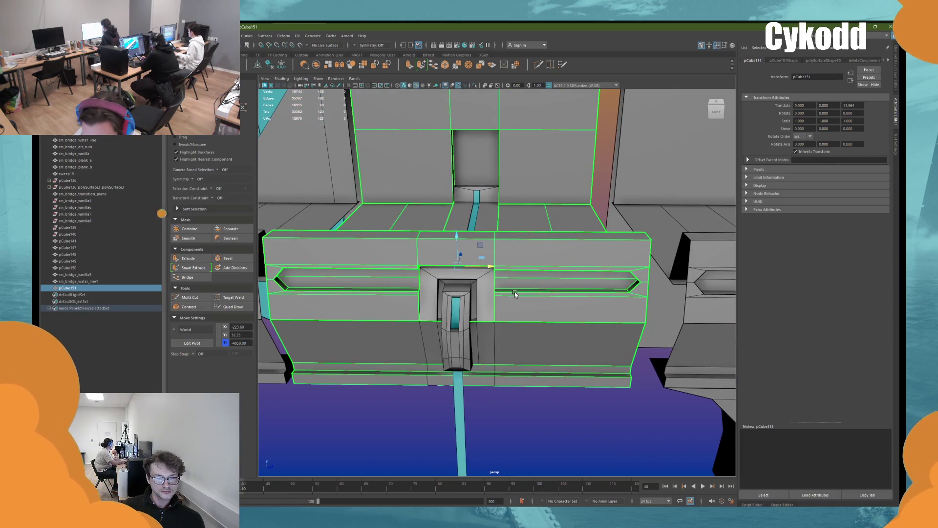
{"action": "mouse_move", "coordinate": [514, 292]}
{"action": "left_mouse_down", "text": "alt"}
{"action": "mouse_move", "coordinate": [526, 240]}
{"action": "mouse_move", "coordinate": [518, 225]}
{"action": "mouse_move", "coordinate": [547, 260]}
{"action": "left_mouse_up", "text": "alt"}
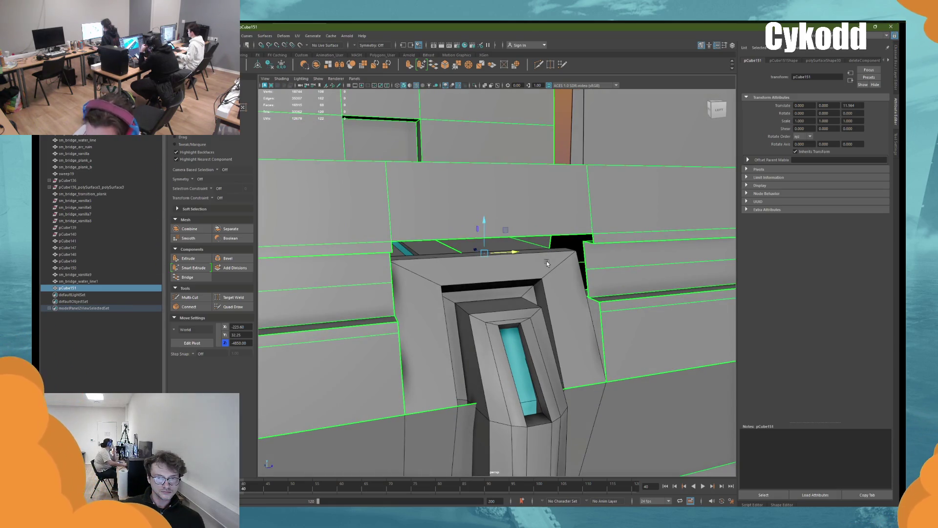
{"action": "left_click", "coordinate": [546, 260]}
{"action": "right_click_drag", "start_coordinate": [511, 305], "coordinate": [499, 293]}
{"action": "left_click", "coordinate": [499, 269]}
{"action": "mouse_move", "coordinate": [498, 269]}
{"action": "left_mouse_down", "text": "alt"}
{"action": "mouse_move", "coordinate": [506, 287]}
{"action": "mouse_move", "coordinate": [537, 272]}
{"action": "left_mouse_up", "text": "alt"}
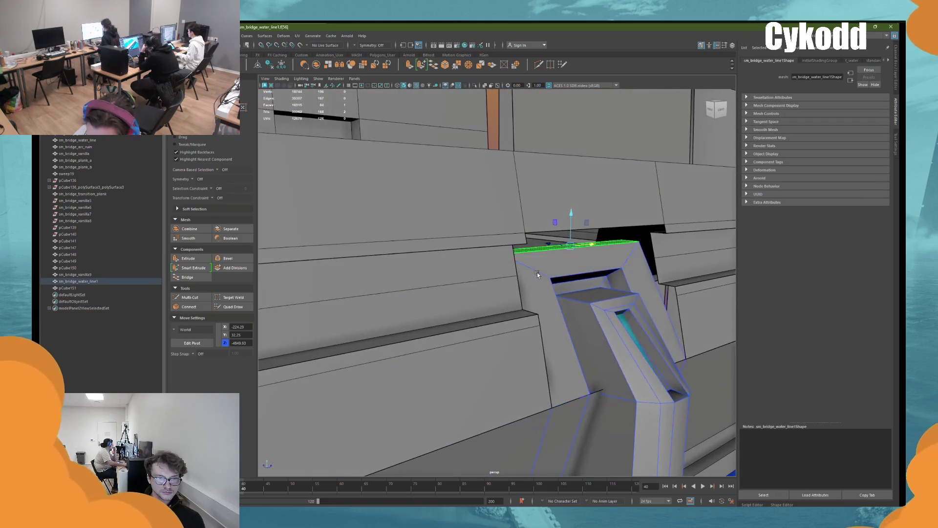
{"action": "mouse_move", "coordinate": [573, 217]}
{"action": "left_mouse_down"}
{"action": "mouse_move", "coordinate": [574, 203]}
{"action": "mouse_move", "coordinate": [573, 213]}
{"action": "left_mouse_up"}
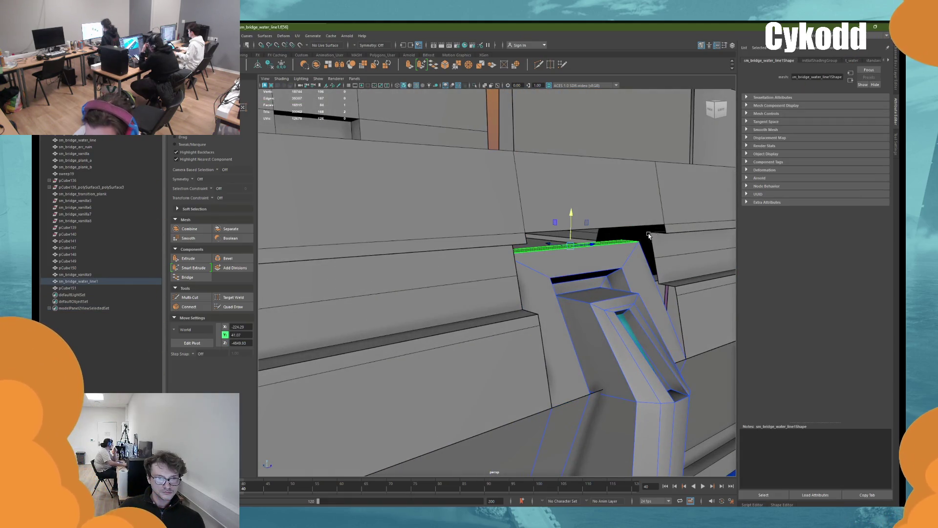
{"action": "middle_click", "coordinate": [664, 225]}
{"action": "key", "text": "Delete"}
{"action": "left_click_drag", "start_coordinate": [664, 223], "coordinate": [581, 276], "text": "alt"}
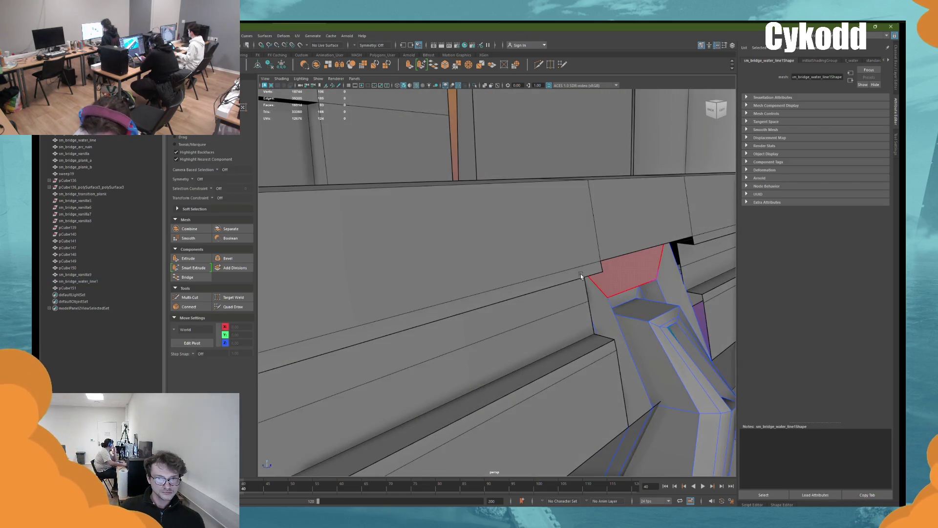
{"action": "mouse_move", "coordinate": [580, 275]}
{"action": "left_mouse_down", "text": "alt"}
{"action": "mouse_move", "coordinate": [540, 324]}
{"action": "mouse_move", "coordinate": [520, 316]}
{"action": "mouse_move", "coordinate": [510, 292]}
{"action": "mouse_move", "coordinate": [498, 313]}
{"action": "mouse_move", "coordinate": [507, 301]}
{"action": "mouse_move", "coordinate": [489, 309]}
{"action": "mouse_move", "coordinate": [512, 286]}
{"action": "mouse_move", "coordinate": [511, 303]}
{"action": "left_mouse_up", "text": "alt"}
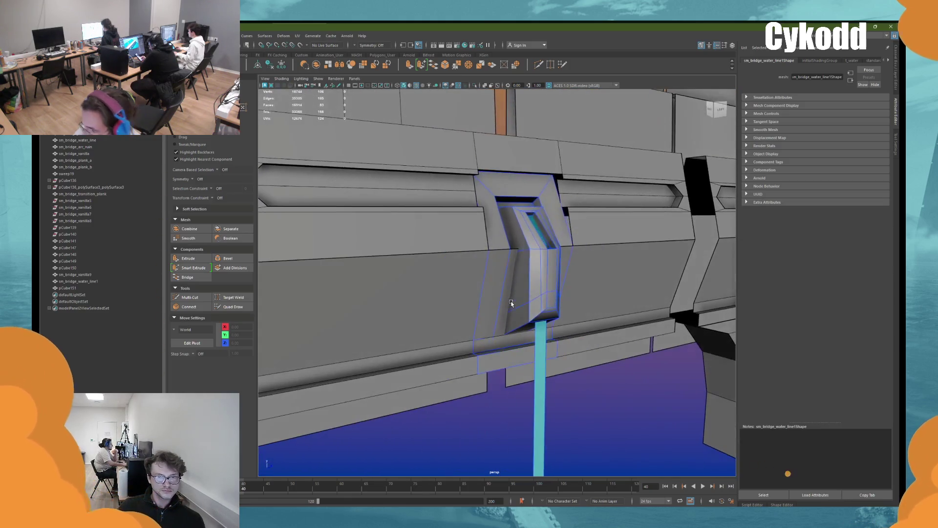
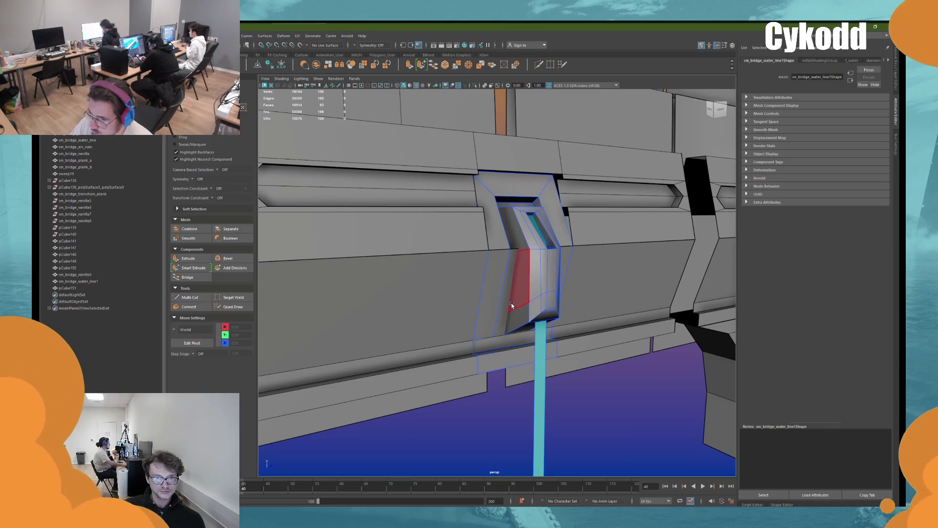
Step: Select the drain spout piece and lower it down into the wall
{"action": "scroll", "coordinate": [558, 285], "scroll_direction": "down", "scroll_amount": 5}
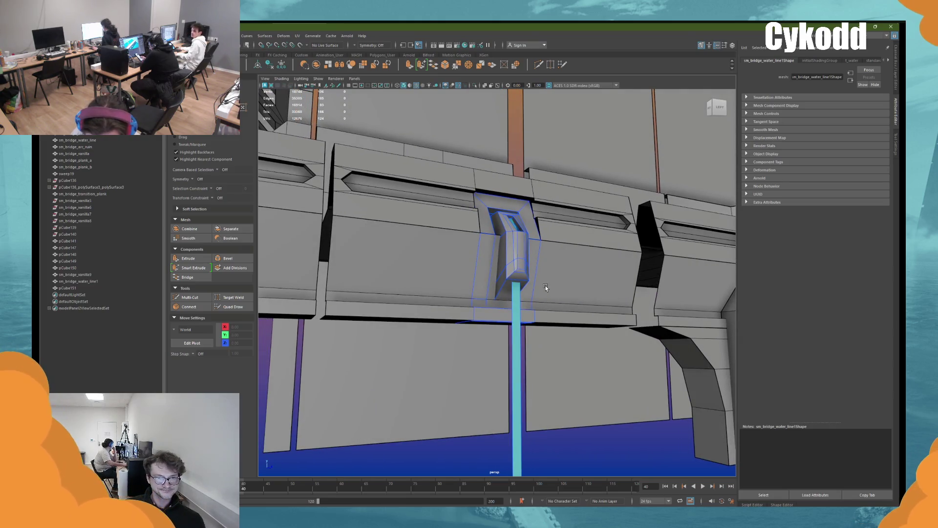
{"action": "scroll", "coordinate": [522, 288], "scroll_direction": "up", "scroll_amount": 5}
{"action": "mouse_move", "coordinate": [522, 289]}
{"action": "left_mouse_down", "text": "alt"}
{"action": "mouse_move", "coordinate": [522, 297]}
{"action": "mouse_move", "coordinate": [524, 275]}
{"action": "mouse_move", "coordinate": [509, 300]}
{"action": "left_mouse_up", "text": "alt"}
{"action": "right_click_drag", "start_coordinate": [509, 300], "coordinate": [491, 286]}
{"action": "mouse_move", "coordinate": [547, 323]}
{"action": "left_mouse_down", "text": "alt"}
{"action": "mouse_move", "coordinate": [565, 334]}
{"action": "mouse_move", "coordinate": [586, 329]}
{"action": "mouse_move", "coordinate": [566, 334]}
{"action": "left_mouse_up", "text": "alt"}
{"action": "middle_click_drag", "start_coordinate": [542, 328], "coordinate": [535, 435]}
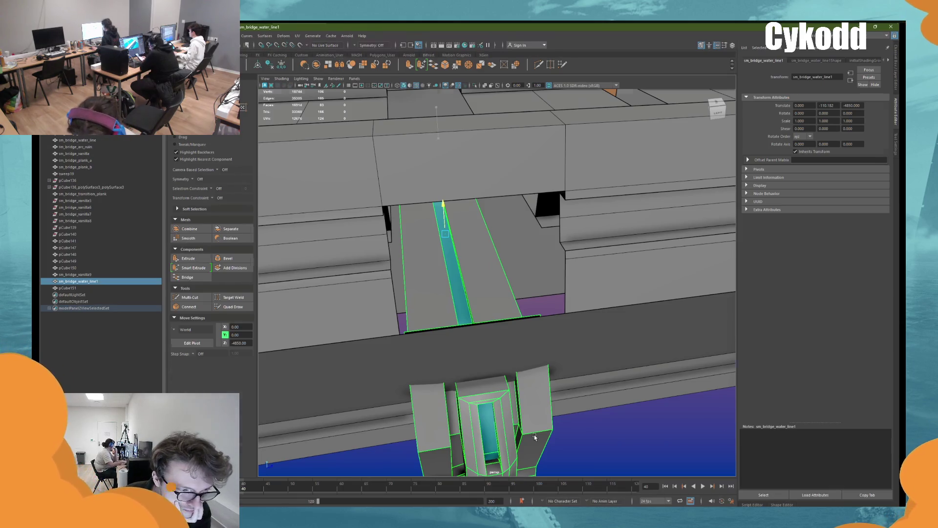
Step: Cut new edges into the wall and select the edge loop beside the spout
{"action": "left_click_drag", "start_coordinate": [534, 435], "coordinate": [441, 309], "text": "alt"}
{"action": "right_click_drag", "start_coordinate": [441, 309], "coordinate": [440, 309], "text": "shift"}
{"action": "key", "text": "r"}
{"action": "right_click_drag", "start_coordinate": [562, 337], "coordinate": [524, 318]}
{"action": "double_click", "coordinate": [519, 318]}
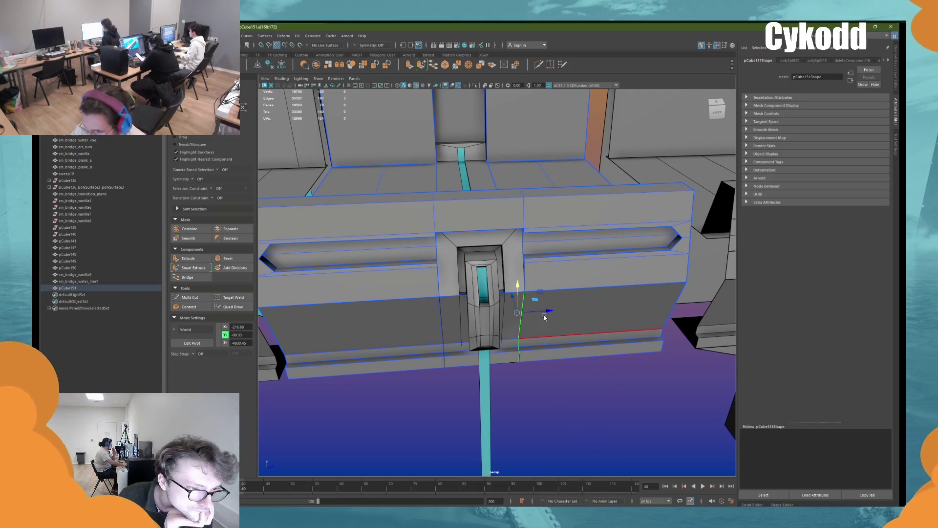
{"action": "double_click", "coordinate": [434, 307]}
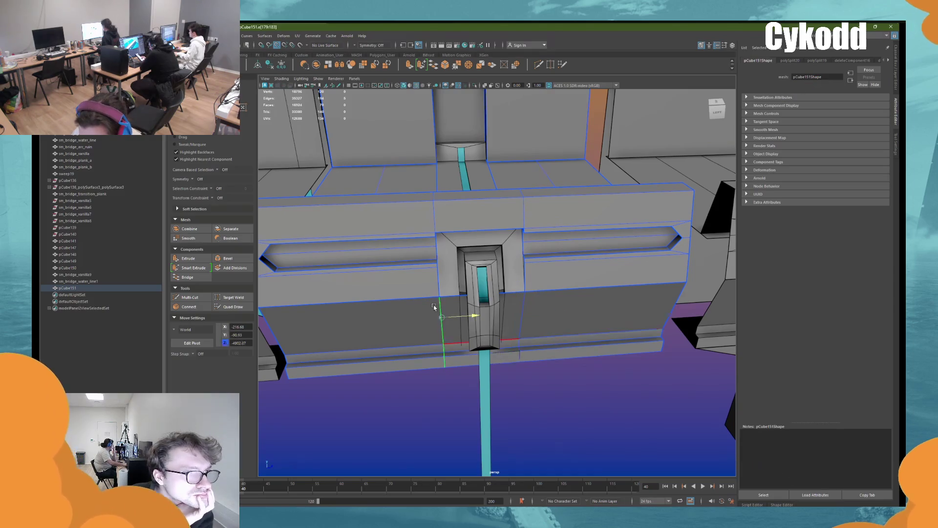
Step: Box-select the unwanted wall faces around the spout, delete them, and reselect the wall
{"action": "right_click_drag", "start_coordinate": [572, 381], "coordinate": [562, 335]}
{"action": "mouse_move", "coordinate": [562, 335]}
{"action": "left_mouse_down", "text": "alt"}
{"action": "mouse_move", "coordinate": [494, 281]}
{"action": "mouse_move", "coordinate": [484, 389]}
{"action": "mouse_move", "coordinate": [578, 373]}
{"action": "mouse_move", "coordinate": [550, 365]}
{"action": "left_mouse_up", "text": "alt"}
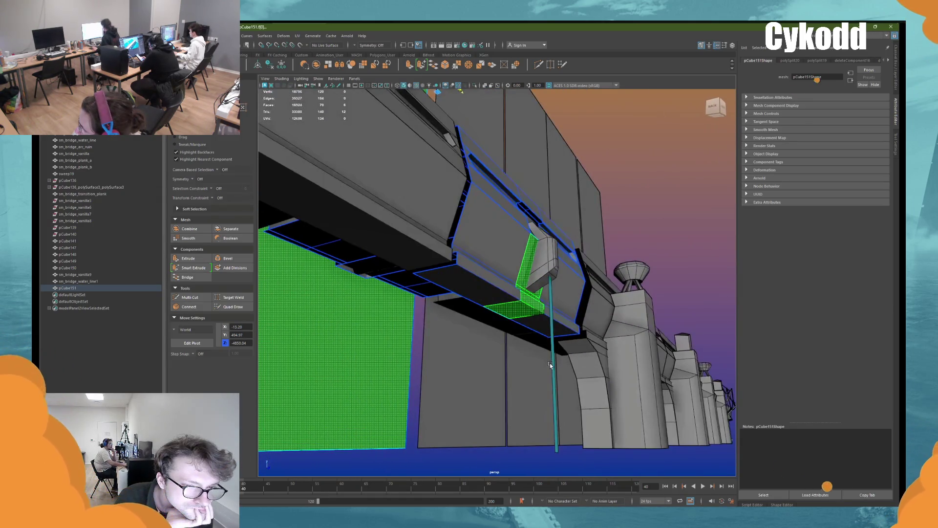
{"action": "mouse_move", "coordinate": [550, 365]}
{"action": "left_mouse_down", "text": "alt"}
{"action": "mouse_move", "coordinate": [487, 307]}
{"action": "mouse_move", "coordinate": [484, 315]}
{"action": "mouse_move", "coordinate": [448, 309]}
{"action": "mouse_move", "coordinate": [545, 296]}
{"action": "mouse_move", "coordinate": [548, 282]}
{"action": "left_mouse_up", "text": "alt"}
{"action": "key", "text": "Delete"}
{"action": "right_click_drag", "start_coordinate": [548, 282], "coordinate": [544, 222]}
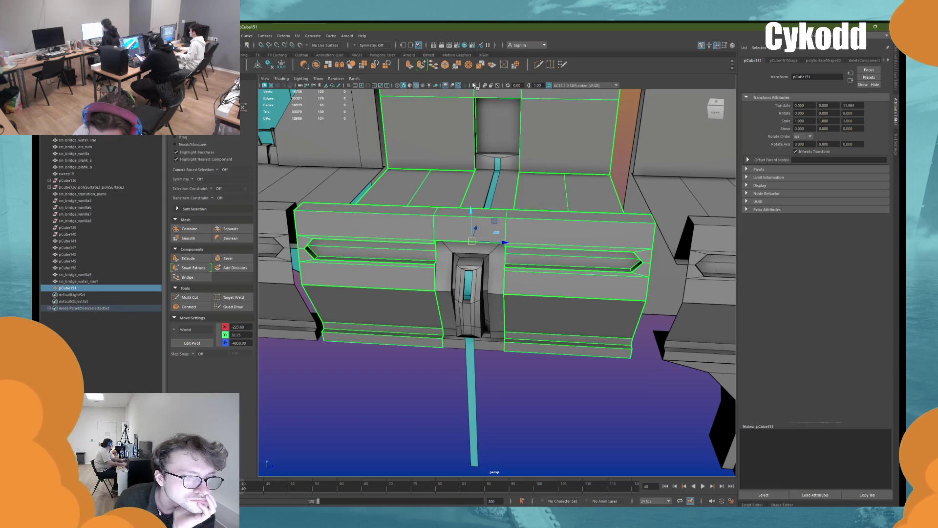
Step: Isolate the wall, duplicate it, and keep only the upper band faces of the copy
{"action": "left_click", "coordinate": [473, 85]}
{"action": "key", "text": "ctrl+d"}
{"action": "left_click", "coordinate": [671, 188]}
{"action": "mouse_move", "coordinate": [671, 188]}
{"action": "left_mouse_down", "text": "alt"}
{"action": "mouse_move", "coordinate": [569, 272]}
{"action": "mouse_move", "coordinate": [587, 292]}
{"action": "mouse_move", "coordinate": [498, 187]}
{"action": "left_mouse_up", "text": "alt"}
{"action": "key", "text": "f"}
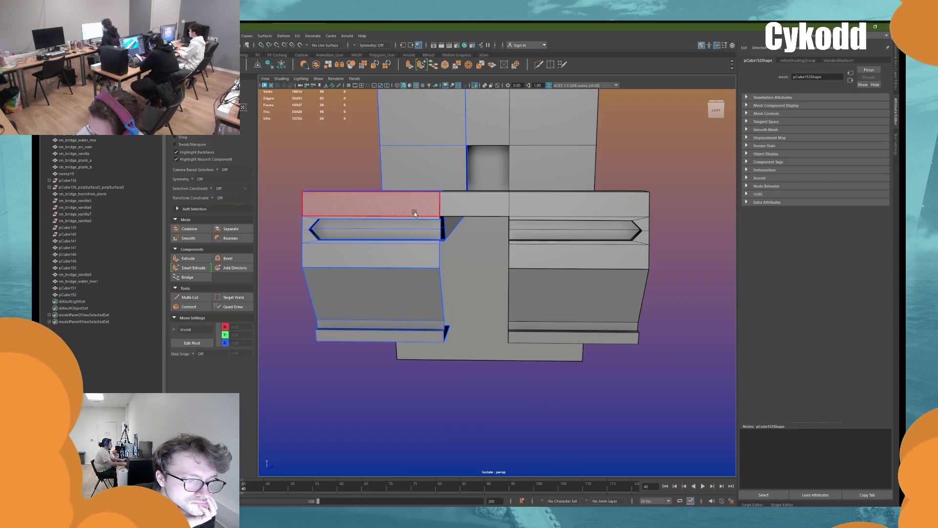
{"action": "double_click", "coordinate": [414, 213]}
{"action": "left_click_drag", "start_coordinate": [409, 201], "coordinate": [532, 206], "text": "alt"}
{"action": "right_click_drag", "start_coordinate": [647, 159], "coordinate": [645, 228]}
Step: Move the cut-out side piece toward the spout, snap its pivot to its edge, and narrow it
{"action": "right_click_drag", "start_coordinate": [646, 166], "coordinate": [661, 151]}
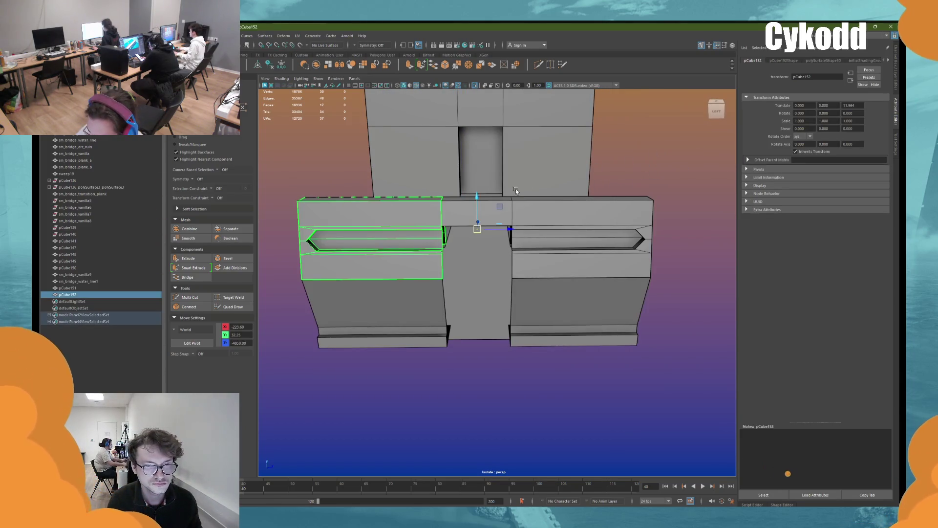
{"action": "left_click_drag", "start_coordinate": [497, 230], "coordinate": [562, 229]}
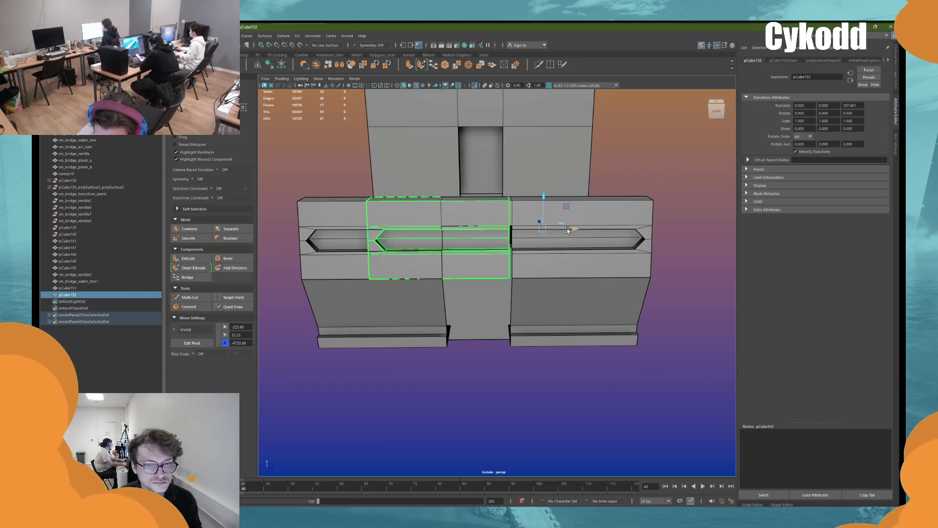
{"action": "key", "text": "d"}
{"action": "left_click", "coordinate": [509, 257]}
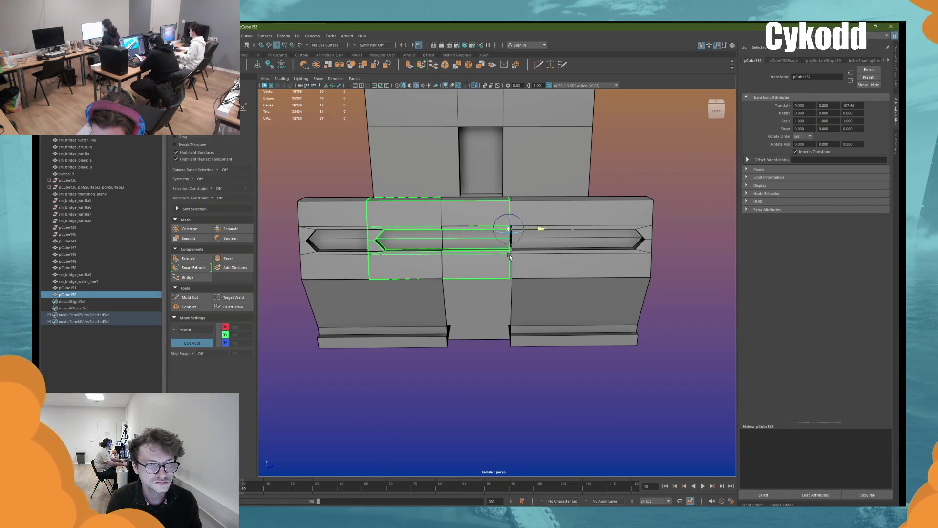
{"action": "right_click_drag", "start_coordinate": [631, 172], "coordinate": [472, 143]}
{"action": "left_click_drag", "start_coordinate": [354, 188], "coordinate": [394, 293]}
{"action": "middle_click_drag", "start_coordinate": [400, 308], "coordinate": [514, 308]}
{"action": "scroll", "coordinate": [513, 308], "scroll_direction": "up", "scroll_amount": 3}
{"action": "scroll", "coordinate": [537, 265], "scroll_direction": "down", "scroll_amount": 2}
{"action": "mouse_move", "coordinate": [536, 265]}
{"action": "left_mouse_down", "text": "alt"}
{"action": "mouse_move", "coordinate": [527, 274]}
{"action": "mouse_move", "coordinate": [581, 194]}
{"action": "left_mouse_up", "text": "alt"}
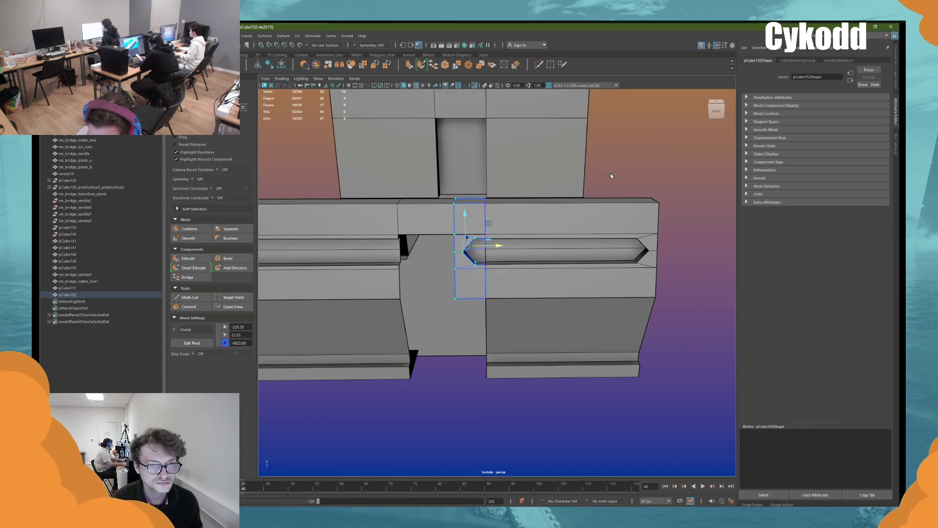
Step: Move the side piece to the wall's right end and duplicate it onto the middle span
{"action": "key", "text": "F8"}
{"action": "mouse_move", "coordinate": [518, 240]}
{"action": "left_mouse_down"}
{"action": "mouse_move", "coordinate": [716, 237]}
{"action": "mouse_move", "coordinate": [665, 210]}
{"action": "left_mouse_up"}
{"action": "left_click", "coordinate": [546, 234]}
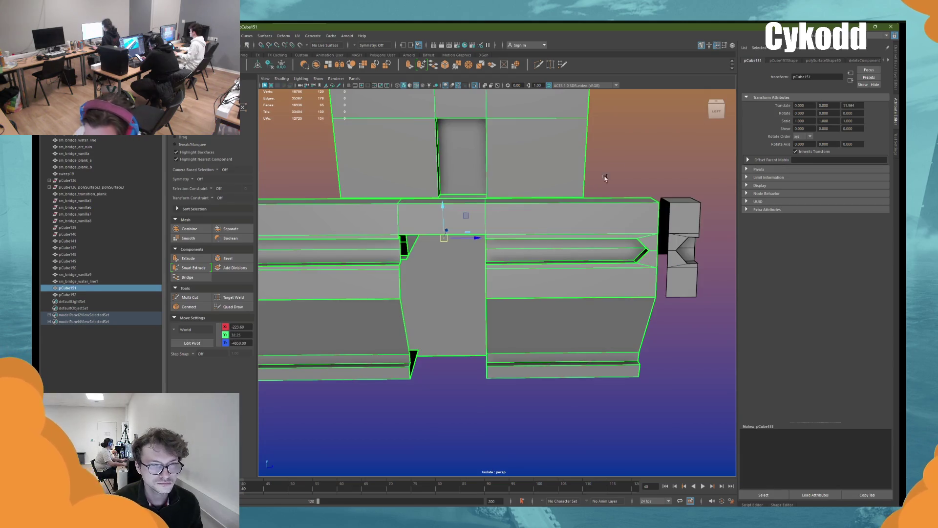
{"action": "right_click", "coordinate": [629, 165]}
{"action": "left_click", "coordinate": [600, 154]}
{"action": "mouse_move", "coordinate": [504, 236]}
{"action": "left_mouse_down", "text": "alt"}
{"action": "mouse_move", "coordinate": [519, 241]}
{"action": "mouse_move", "coordinate": [504, 235]}
{"action": "left_mouse_up", "text": "alt"}
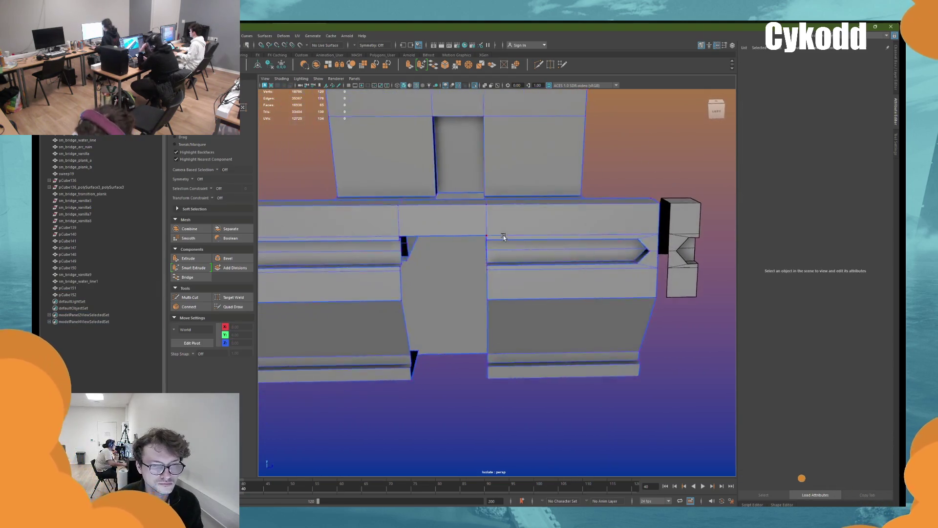
{"action": "left_click", "coordinate": [690, 232]}
{"action": "mouse_move", "coordinate": [691, 242]}
{"action": "left_mouse_down", "text": "shift"}
{"action": "mouse_move", "coordinate": [516, 280]}
{"action": "mouse_move", "coordinate": [584, 279]}
{"action": "mouse_move", "coordinate": [494, 279]}
{"action": "left_mouse_up", "text": "shift"}
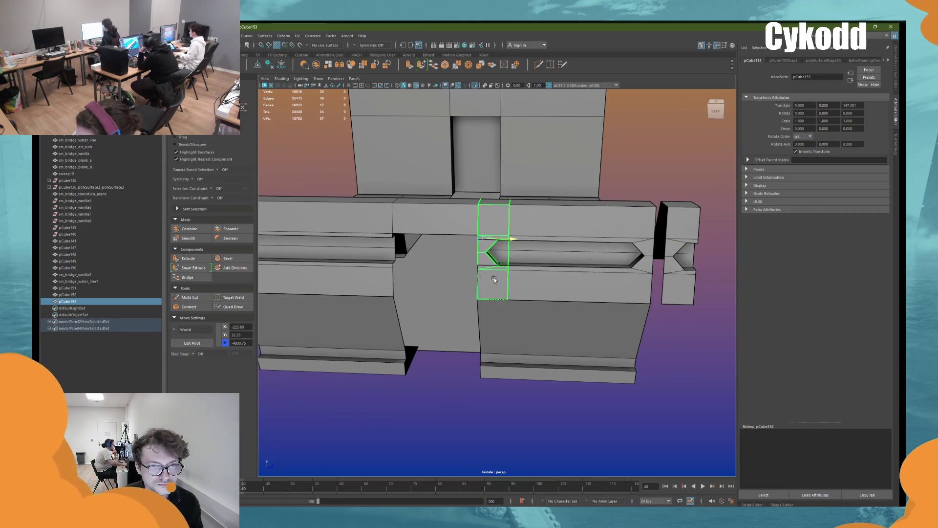
Step: Shift the wall's edge vertex column to line up with the slab corner
{"action": "left_click", "coordinate": [544, 266]}
{"action": "right_click", "coordinate": [656, 159]}
{"action": "left_click", "coordinate": [663, 149]}
{"action": "mouse_move", "coordinate": [508, 240]}
{"action": "left_mouse_down", "text": "alt"}
{"action": "mouse_move", "coordinate": [476, 247]}
{"action": "mouse_move", "coordinate": [531, 200]}
{"action": "left_mouse_up", "text": "alt"}
{"action": "mouse_move", "coordinate": [474, 203]}
{"action": "left_mouse_down"}
{"action": "mouse_move", "coordinate": [501, 320]}
{"action": "mouse_move", "coordinate": [514, 294]}
{"action": "mouse_move", "coordinate": [512, 267]}
{"action": "mouse_move", "coordinate": [534, 243]}
{"action": "left_mouse_up"}
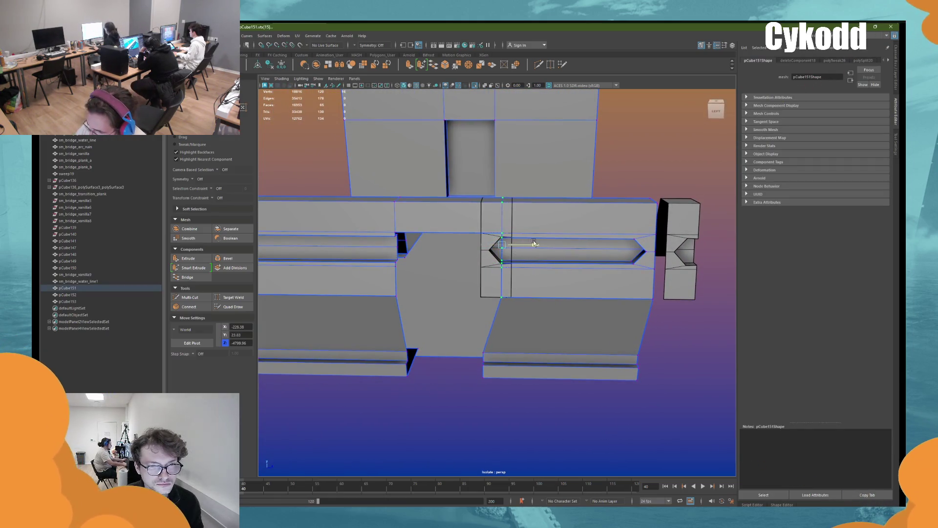
{"action": "middle_click_drag", "start_coordinate": [509, 310], "coordinate": [484, 356]}
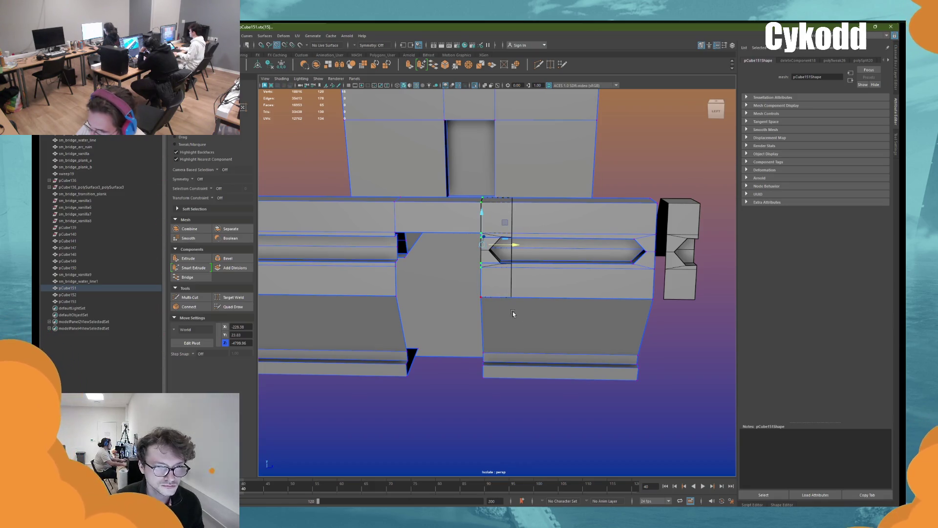
{"action": "middle_click_drag", "start_coordinate": [512, 311], "coordinate": [521, 309]}
{"action": "mouse_move", "coordinate": [521, 309]}
{"action": "left_mouse_down", "text": "alt"}
{"action": "mouse_move", "coordinate": [544, 318]}
{"action": "mouse_move", "coordinate": [527, 324]}
{"action": "mouse_move", "coordinate": [538, 320]}
{"action": "mouse_move", "coordinate": [584, 285]}
{"action": "mouse_move", "coordinate": [612, 336]}
{"action": "mouse_move", "coordinate": [655, 335]}
{"action": "mouse_move", "coordinate": [635, 342]}
{"action": "left_mouse_up", "text": "alt"}
{"action": "left_click", "coordinate": [503, 233]}
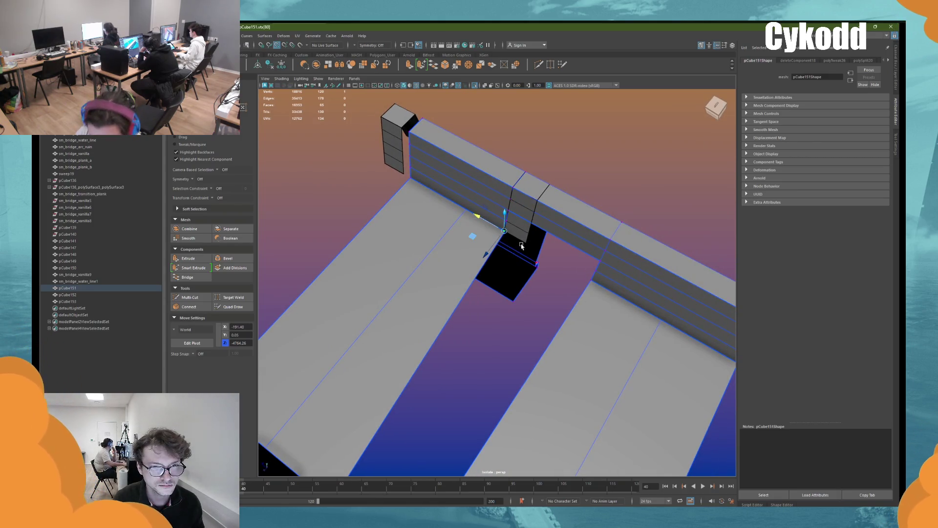
Step: Undo the stray vertex move and inspect the wall joint from underneath
{"action": "key", "text": "ctrl+z"}
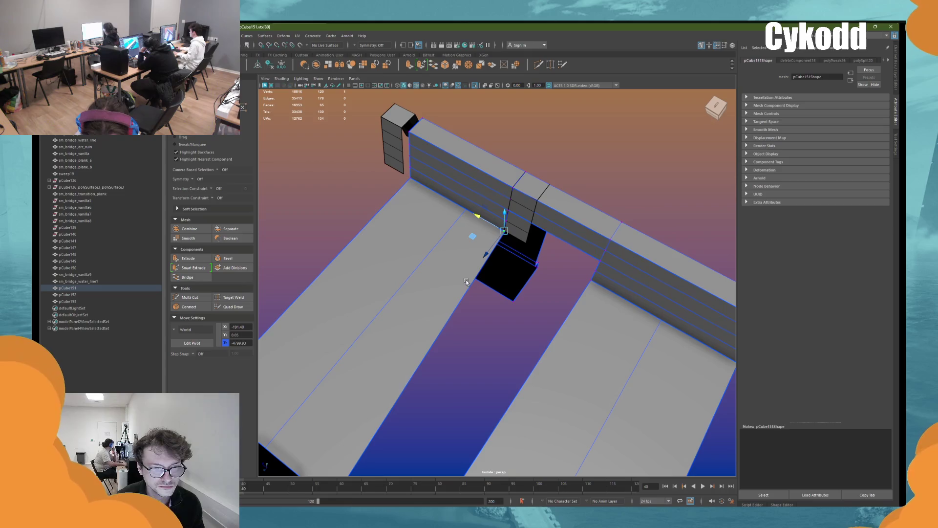
{"action": "key", "text": "F8"}
{"action": "right_click_drag", "start_coordinate": [555, 146], "coordinate": [516, 236]}
{"action": "left_click_drag", "start_coordinate": [516, 235], "coordinate": [476, 196], "text": "alt"}
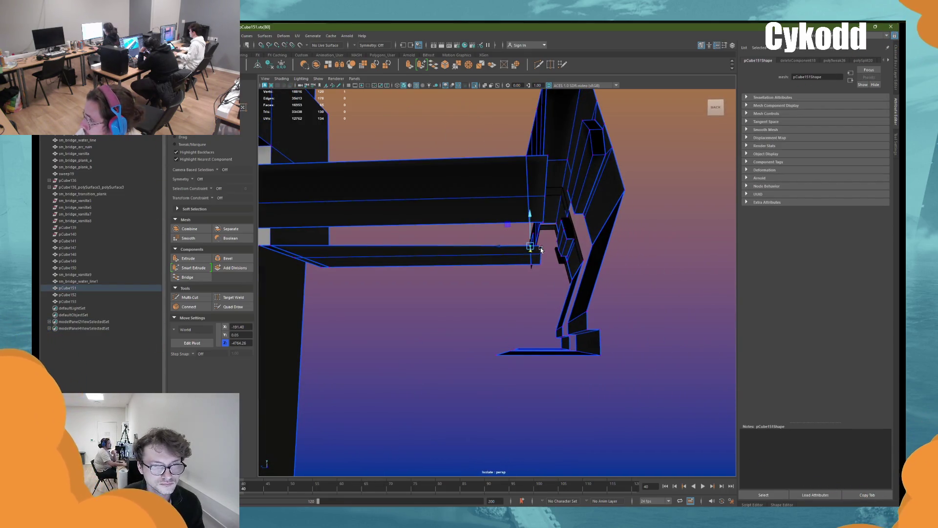
{"action": "key", "text": "f"}
{"action": "left_click", "coordinate": [538, 263]}
{"action": "mouse_move", "coordinate": [538, 263]}
{"action": "left_mouse_down", "text": "alt"}
{"action": "mouse_move", "coordinate": [512, 362]}
{"action": "mouse_move", "coordinate": [498, 371]}
{"action": "mouse_move", "coordinate": [496, 335]}
{"action": "mouse_move", "coordinate": [371, 320]}
{"action": "mouse_move", "coordinate": [484, 178]}
{"action": "mouse_move", "coordinate": [520, 243]}
{"action": "mouse_move", "coordinate": [611, 237]}
{"action": "mouse_move", "coordinate": [491, 95]}
{"action": "left_mouse_up", "text": "alt"}
{"action": "left_click", "coordinate": [485, 178]}
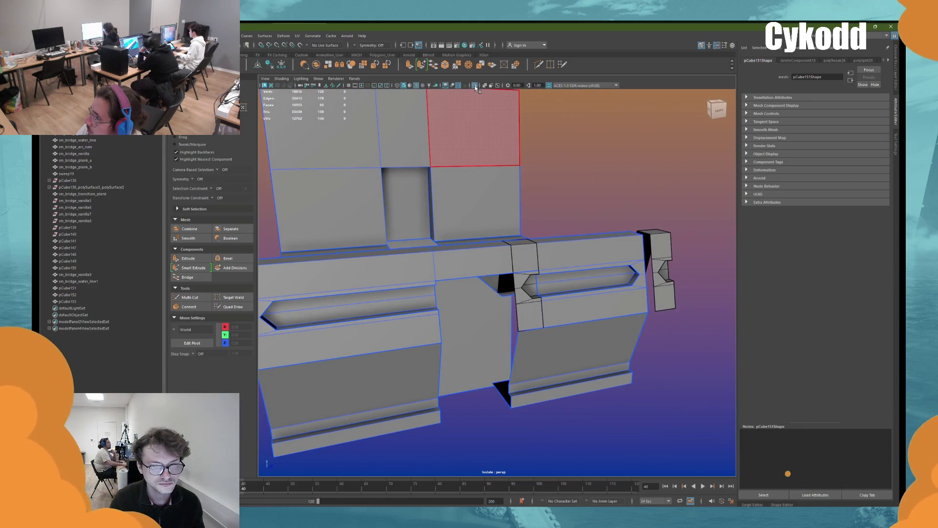
Step: Show all scene objects, then isolate the wall again for a closer view
{"action": "left_click", "coordinate": [475, 86]}
{"action": "mouse_move", "coordinate": [544, 175]}
{"action": "left_mouse_down", "text": "alt"}
{"action": "mouse_move", "coordinate": [545, 162]}
{"action": "mouse_move", "coordinate": [570, 188]}
{"action": "mouse_move", "coordinate": [609, 181]}
{"action": "mouse_move", "coordinate": [564, 171]}
{"action": "mouse_move", "coordinate": [549, 177]}
{"action": "mouse_move", "coordinate": [585, 174]}
{"action": "mouse_move", "coordinate": [547, 179]}
{"action": "left_mouse_up", "text": "alt"}
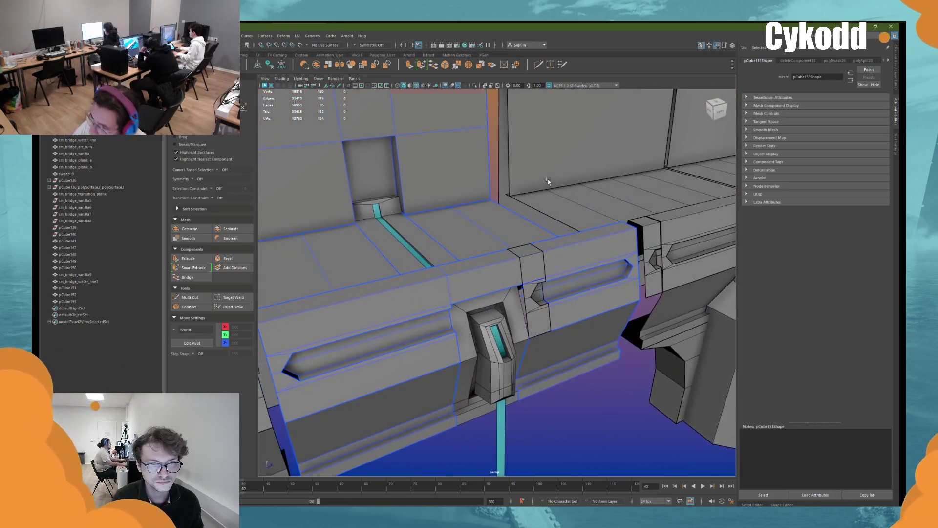
{"action": "left_click", "coordinate": [527, 260]}
{"action": "key", "text": "ctrl+1"}
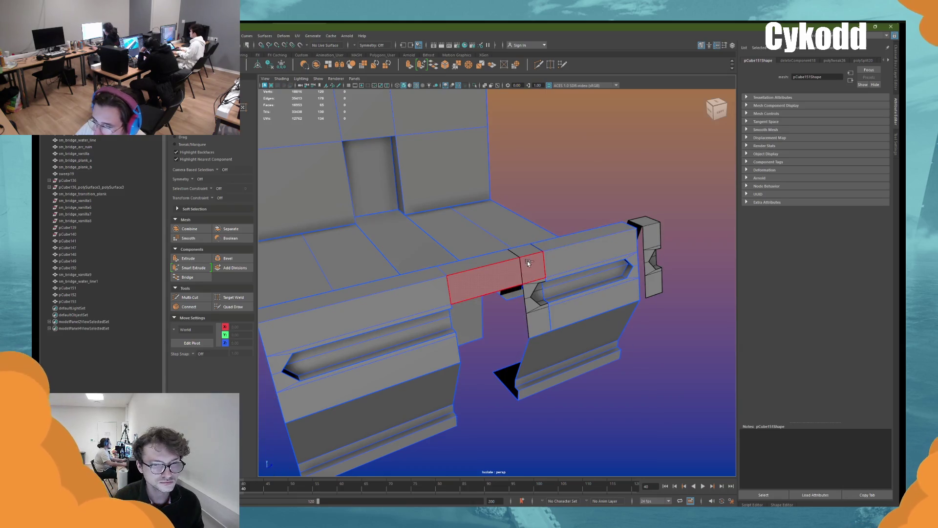
{"action": "left_click_drag", "start_coordinate": [549, 270], "coordinate": [521, 312], "text": "alt"}
{"action": "left_click", "coordinate": [462, 325]}
{"action": "mouse_move", "coordinate": [464, 262]}
{"action": "left_mouse_down", "text": "alt"}
{"action": "mouse_move", "coordinate": [549, 236]}
{"action": "mouse_move", "coordinate": [684, 259]}
{"action": "left_mouse_up", "text": "alt"}
Step: Select the right-hand side piece pCube152 and edit its Scale Z channel
{"action": "left_click", "coordinate": [687, 263]}
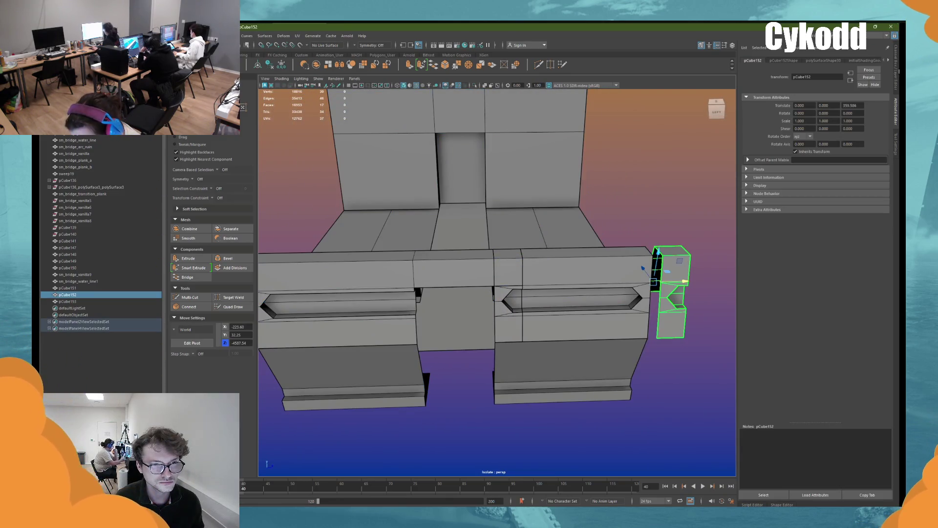
{"action": "left_click", "coordinate": [897, 69]}
{"action": "left_click", "coordinate": [878, 107]}
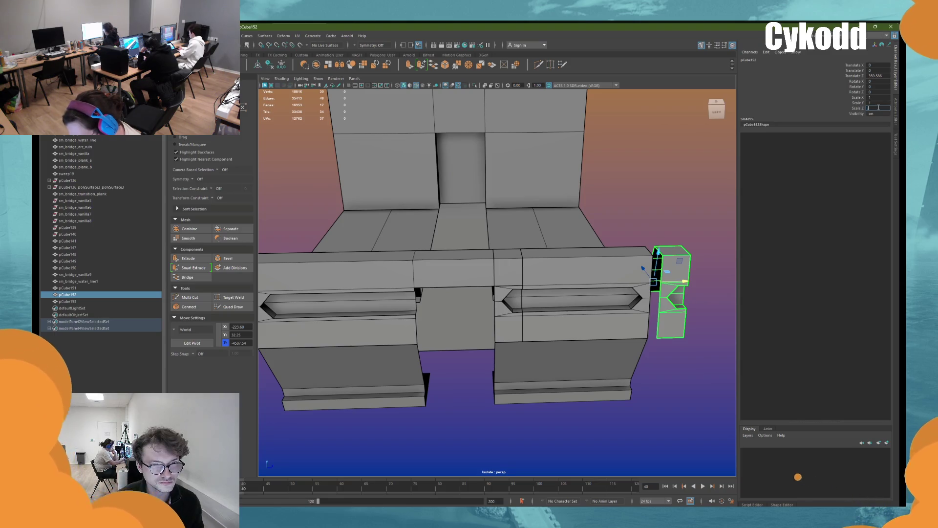
Step: Set the side piece's Scale Z to -1 to mirror it and slide it into place
{"action": "type", "text": "-1"}
{"action": "key", "text": "Return"}
{"action": "left_click_drag", "start_coordinate": [671, 283], "coordinate": [408, 301]}
{"action": "middle_click_drag", "start_coordinate": [415, 321], "coordinate": [494, 274], "text": "alt"}
Step: Slide the wall's vertex column left and adjust the vertices beside the spout opening
{"action": "left_click", "coordinate": [573, 224]}
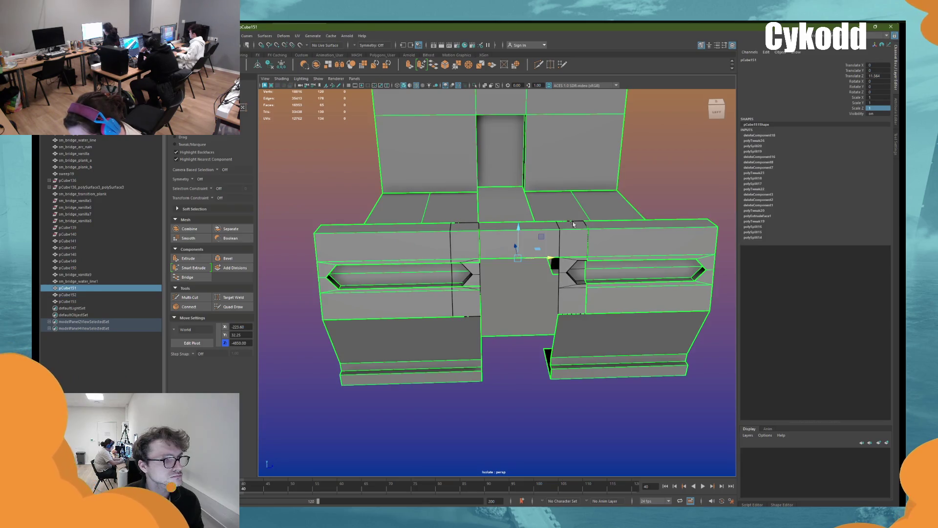
{"action": "left_click", "coordinate": [688, 163]}
{"action": "left_click_drag", "start_coordinate": [580, 209], "coordinate": [455, 258], "text": "alt"}
{"action": "left_click_drag", "start_coordinate": [497, 216], "coordinate": [445, 333]}
{"action": "middle_click_drag", "start_coordinate": [479, 293], "coordinate": [452, 293]}
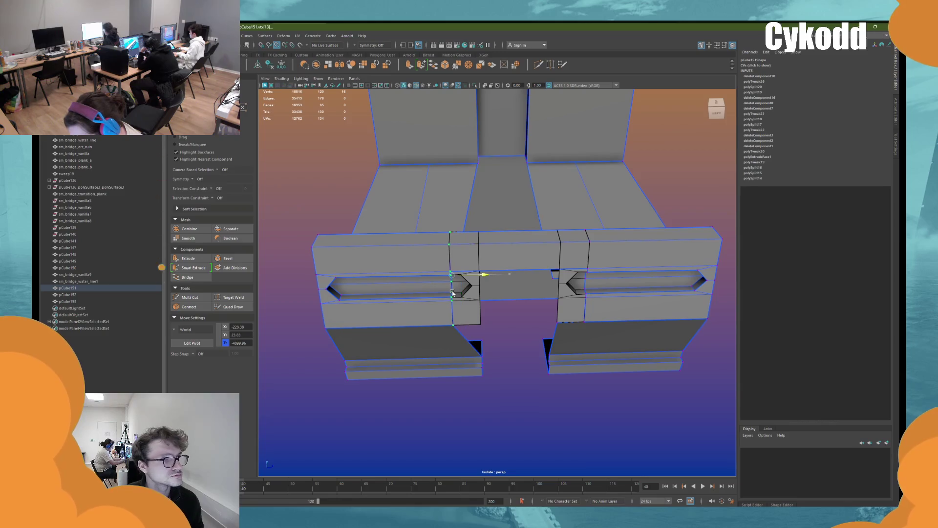
{"action": "left_click", "coordinate": [474, 336]}
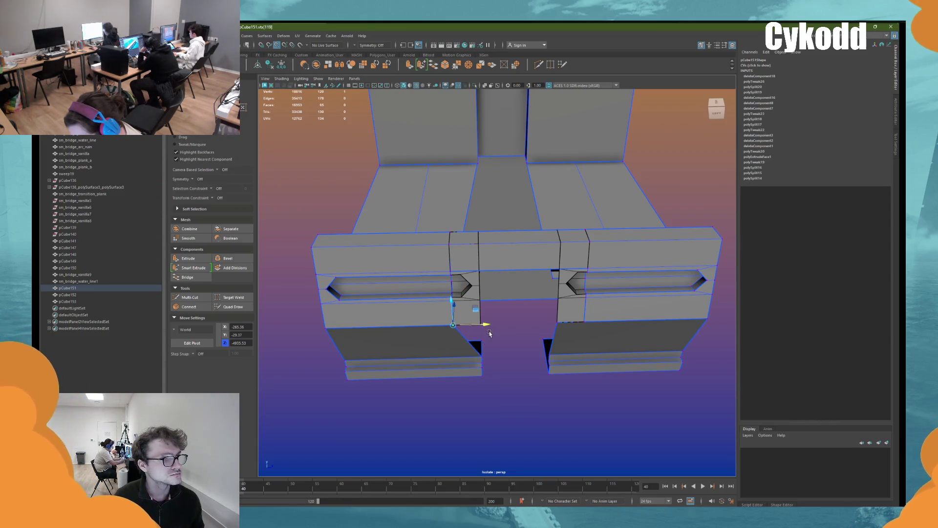
{"action": "mouse_move", "coordinate": [503, 328]}
{"action": "left_mouse_down", "text": "alt"}
{"action": "mouse_move", "coordinate": [471, 279]}
{"action": "mouse_move", "coordinate": [562, 254]}
{"action": "mouse_move", "coordinate": [471, 273]}
{"action": "mouse_move", "coordinate": [501, 317]}
{"action": "left_mouse_up", "text": "alt"}
{"action": "left_click", "coordinate": [474, 295]}
{"action": "left_click", "coordinate": [455, 272]}
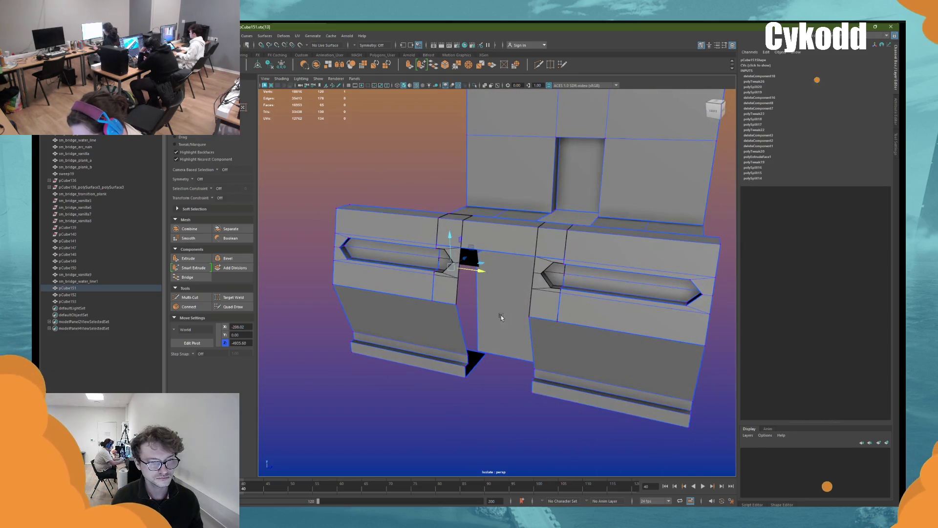
{"action": "mouse_move", "coordinate": [501, 316]}
{"action": "left_mouse_down", "text": "alt"}
{"action": "mouse_move", "coordinate": [509, 224]}
{"action": "mouse_move", "coordinate": [547, 228]}
{"action": "mouse_move", "coordinate": [526, 238]}
{"action": "left_mouse_up", "text": "alt"}
{"action": "left_click", "coordinate": [440, 264]}
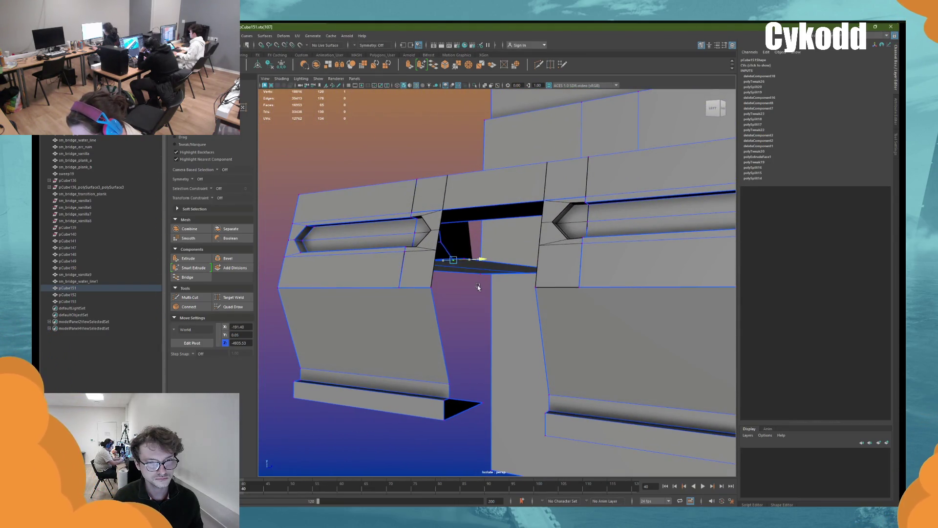
Step: Combine the small spout piece and the main wall into one mesh with Ctrl+Shift+C
{"action": "key", "text": "F8"}
{"action": "left_click_drag", "start_coordinate": [411, 133], "coordinate": [470, 301], "text": "alt"}
{"action": "left_click", "coordinate": [470, 301]}
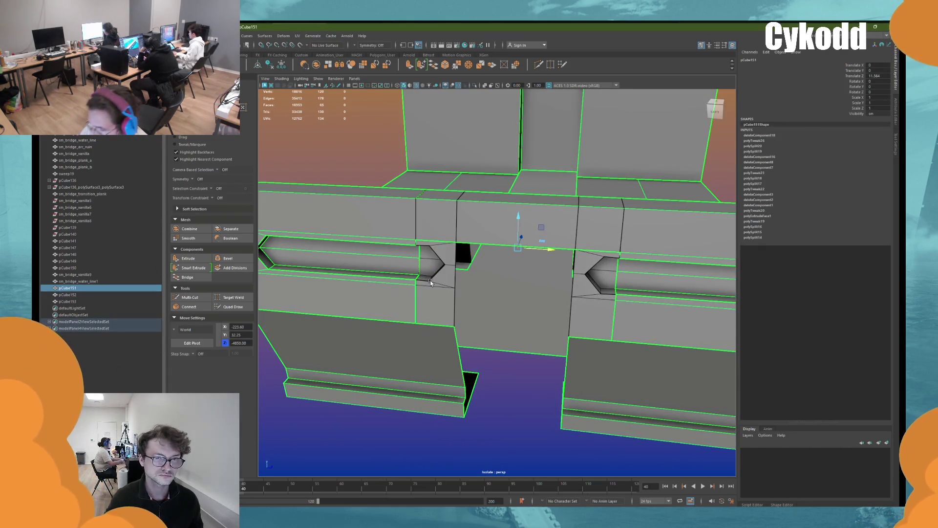
{"action": "left_click", "coordinate": [431, 282]}
{"action": "mouse_move", "coordinate": [431, 282]}
{"action": "left_mouse_down", "text": "alt"}
{"action": "mouse_move", "coordinate": [582, 309]}
{"action": "mouse_move", "coordinate": [466, 294]}
{"action": "mouse_move", "coordinate": [532, 247]}
{"action": "left_mouse_up", "text": "alt"}
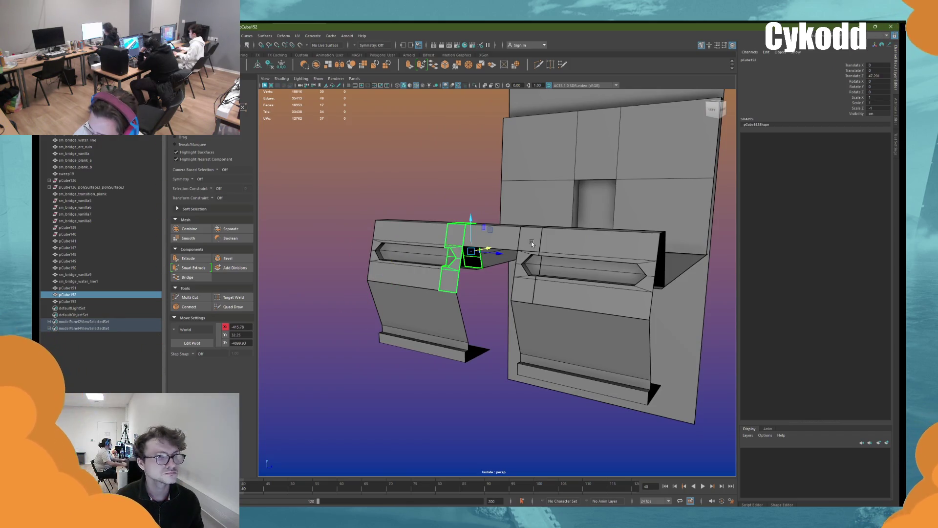
{"action": "left_click", "coordinate": [531, 241], "text": "shift"}
{"action": "key", "text": "ctrl+shift+c"}
{"action": "left_click", "coordinate": [176, 36]}
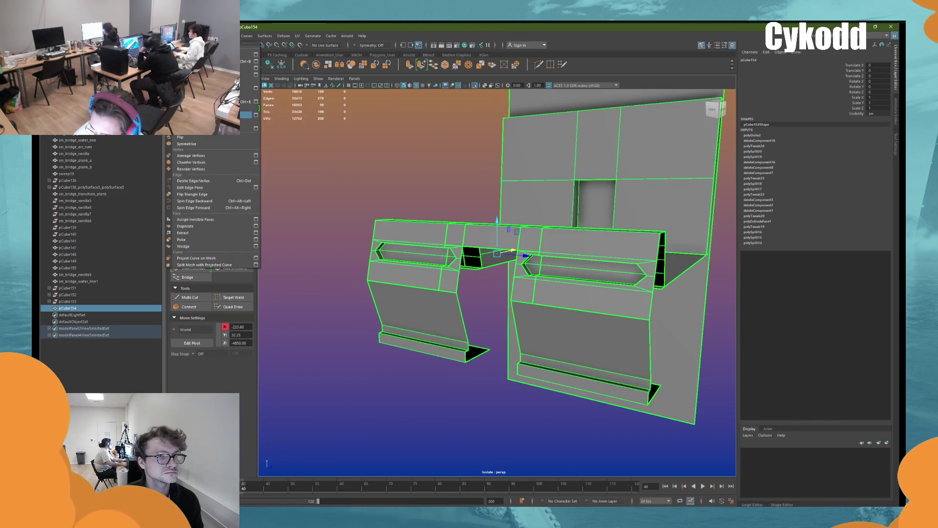
Step: Merge the combined wall's vertices and select the edge loops on either side of the spout
{"action": "left_click", "coordinate": [239, 116]}
{"action": "left_click", "coordinate": [275, 67]}
{"action": "key", "text": "w"}
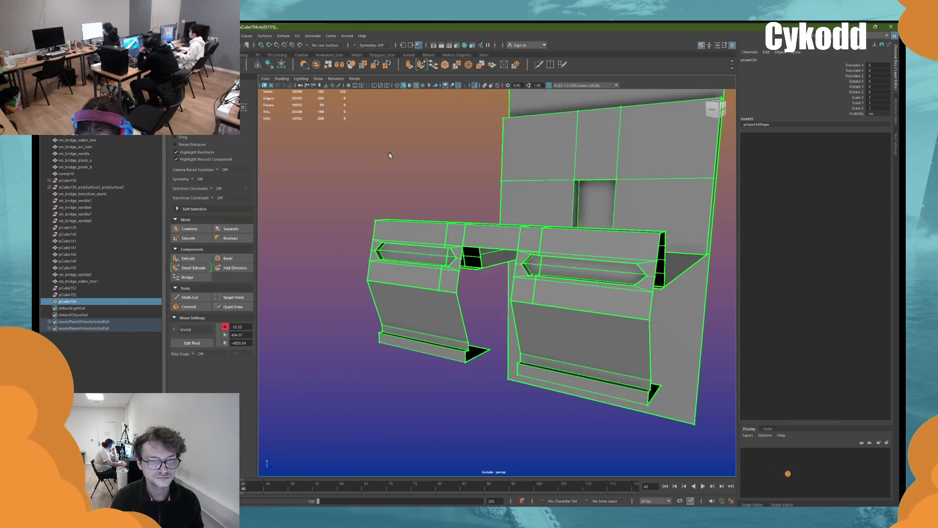
{"action": "key", "text": "F9"}
{"action": "left_click", "coordinate": [544, 237]}
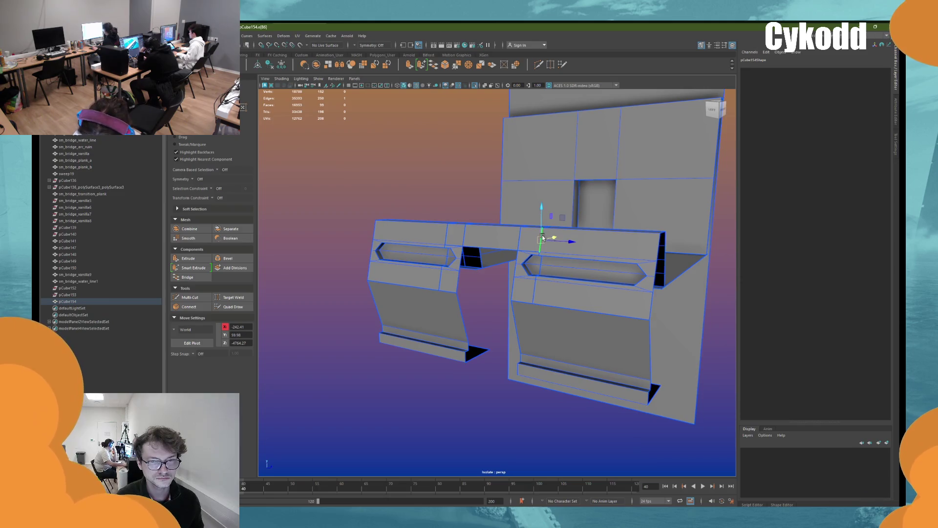
{"action": "double_click", "coordinate": [539, 264]}
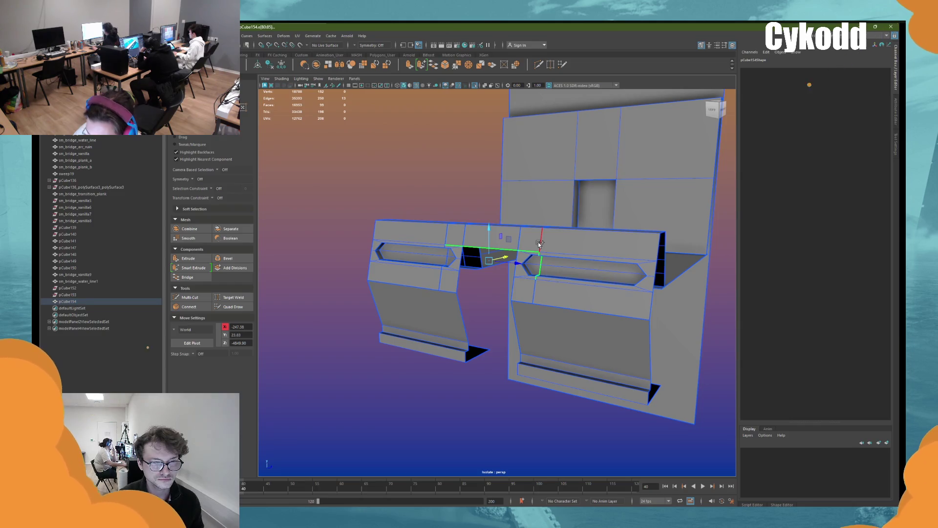
{"action": "left_click_drag", "start_coordinate": [539, 244], "coordinate": [443, 229], "text": "alt"}
{"action": "double_click", "coordinate": [442, 230]}
{"action": "double_click", "coordinate": [605, 227], "text": "shift"}
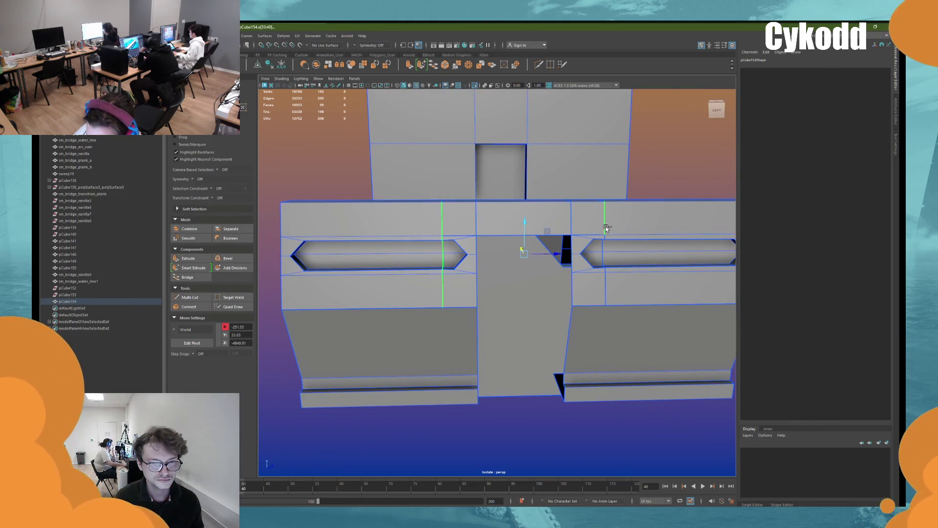
{"action": "mouse_move", "coordinate": [611, 288]}
{"action": "left_mouse_down", "text": "alt"}
{"action": "mouse_move", "coordinate": [624, 249]}
{"action": "mouse_move", "coordinate": [620, 308]}
{"action": "mouse_move", "coordinate": [612, 216]}
{"action": "left_mouse_up", "text": "alt"}
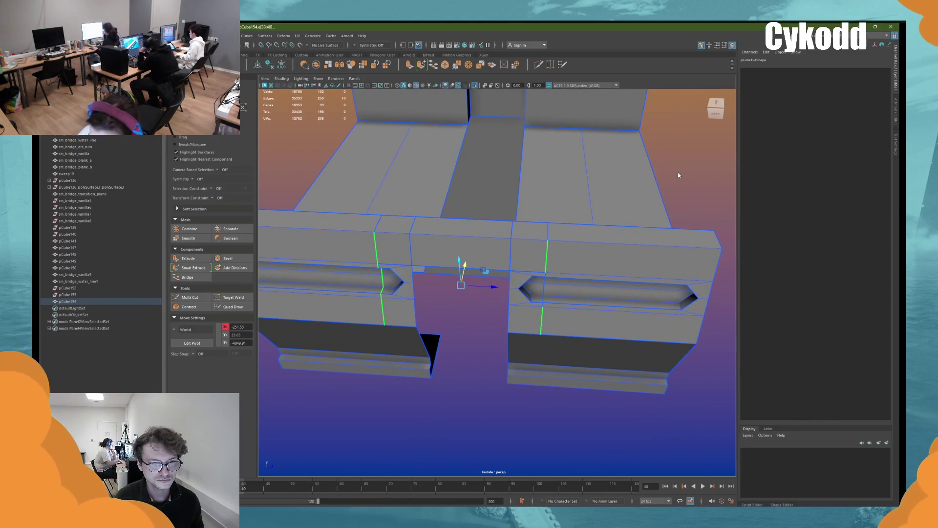
Step: Convert the edge loops to vertices and scale the right-side vertex columns
{"action": "key", "text": "ctrl+F9"}
{"action": "left_click_drag", "start_coordinate": [680, 174], "coordinate": [650, 188], "text": "alt"}
{"action": "left_click_drag", "start_coordinate": [574, 194], "coordinate": [536, 330]}
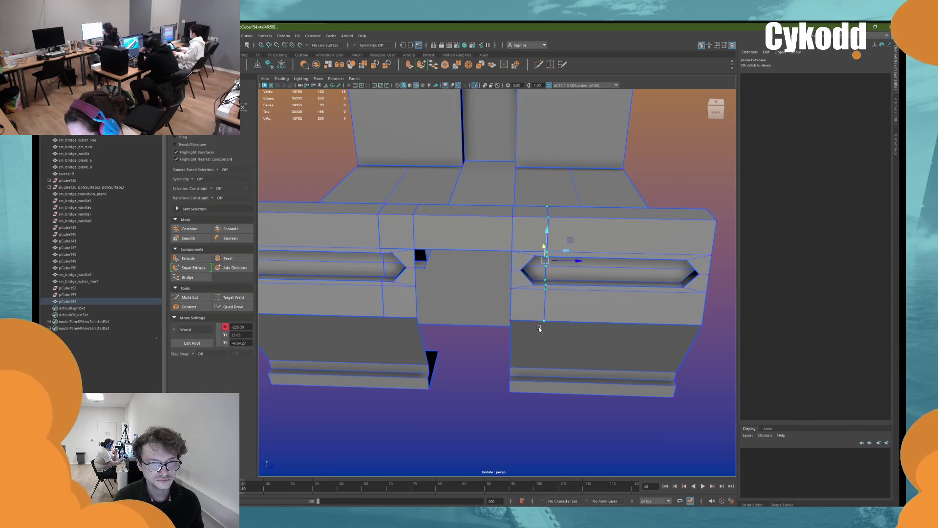
{"action": "left_click_drag", "start_coordinate": [561, 276], "coordinate": [572, 320], "text": "alt"}
{"action": "key", "text": "r"}
{"action": "middle_click_drag", "start_coordinate": [392, 318], "coordinate": [516, 276], "text": "alt"}
{"action": "left_click_drag", "start_coordinate": [481, 294], "coordinate": [481, 294]}
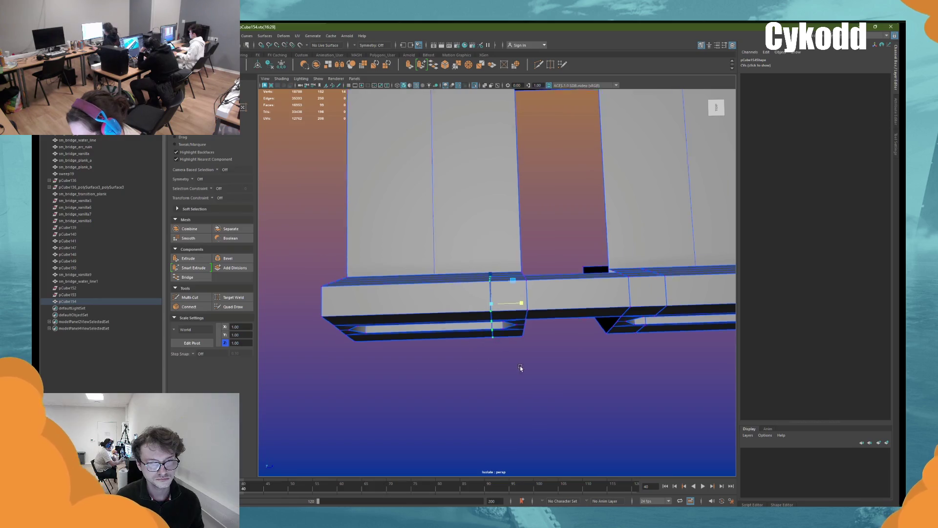
{"action": "left_click_drag", "start_coordinate": [520, 370], "coordinate": [520, 324], "text": "alt"}
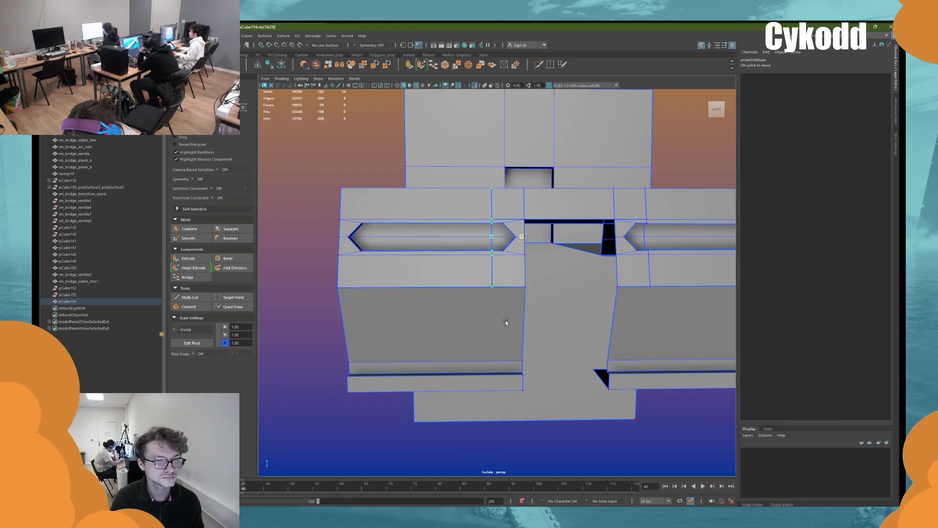
Step: Remove the redundant horizontal edge loop across the wall's center with Ctrl+Delete
{"action": "key", "text": "F8"}
{"action": "left_click", "coordinate": [376, 142]}
{"action": "left_click", "coordinate": [402, 209]}
{"action": "right_click_drag", "start_coordinate": [313, 146], "coordinate": [308, 131]}
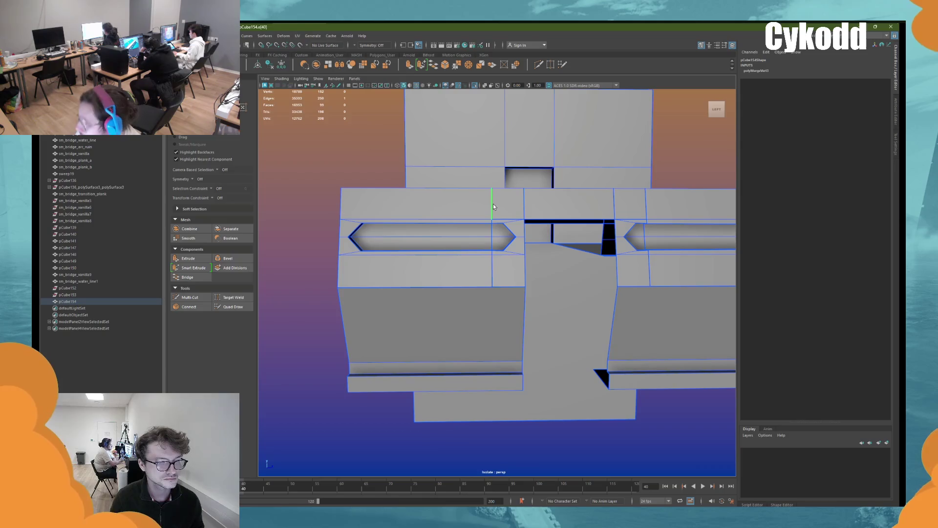
{"action": "key", "text": "ctrl+Delete"}
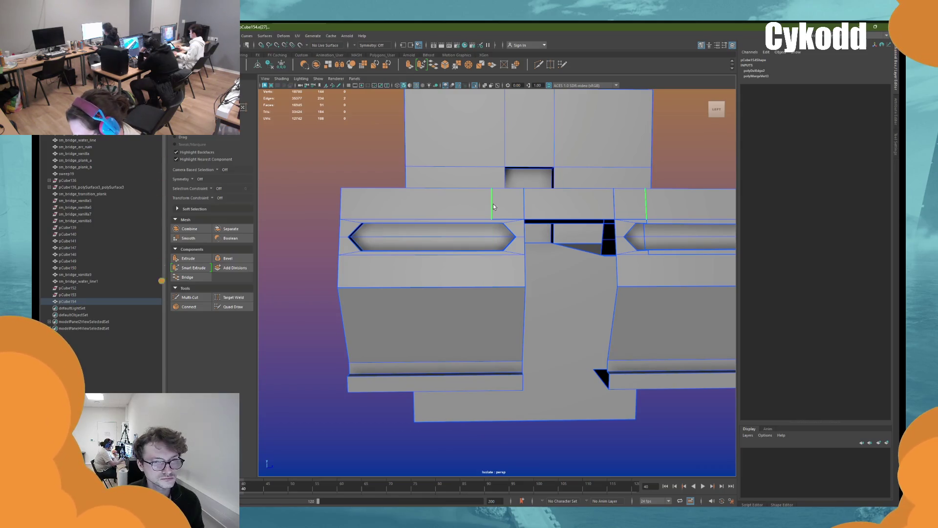
{"action": "key", "text": "ctrl+z"}
{"action": "left_click_drag", "start_coordinate": [494, 204], "coordinate": [480, 199], "text": "alt"}
{"action": "right_click_drag", "start_coordinate": [384, 160], "coordinate": [379, 141], "text": "shift"}
{"action": "left_click", "coordinate": [567, 226]}
{"action": "mouse_move", "coordinate": [606, 201]}
{"action": "left_mouse_down"}
{"action": "mouse_move", "coordinate": [567, 223]}
{"action": "mouse_move", "coordinate": [568, 239]}
{"action": "left_mouse_up"}
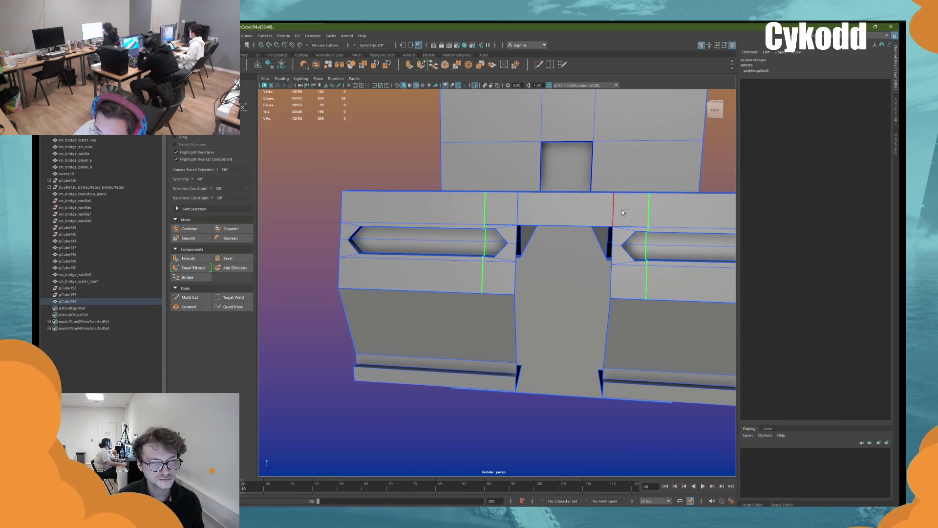
{"action": "key", "text": "ctrl+Delete"}
Step: Delete the redundant vertical edge beside the spout opening
{"action": "left_click_drag", "start_coordinate": [622, 209], "coordinate": [588, 225], "text": "alt"}
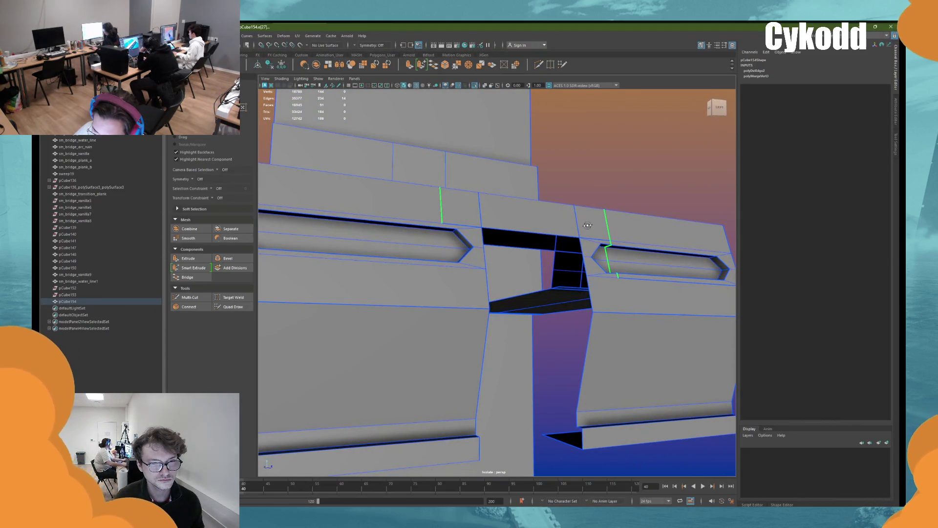
{"action": "left_click_drag", "start_coordinate": [587, 225], "coordinate": [395, 249], "text": "alt"}
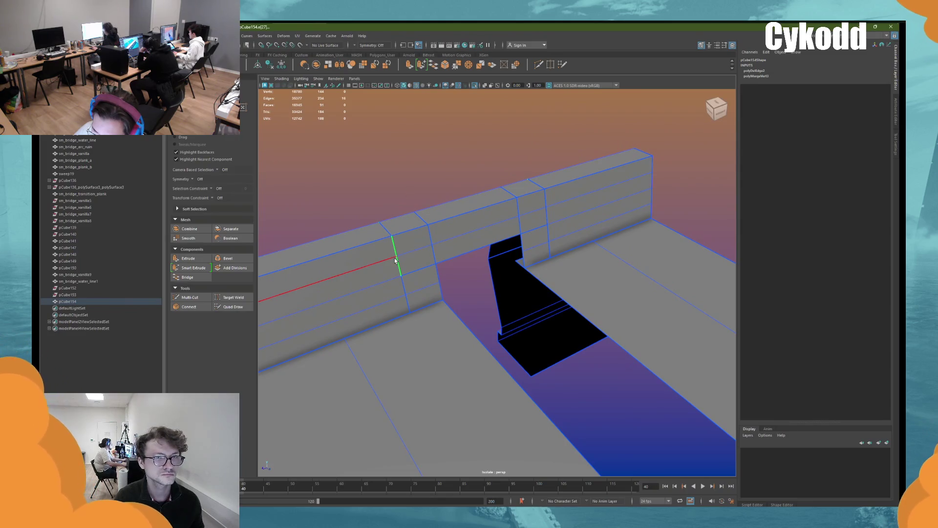
{"action": "left_click", "coordinate": [399, 265]}
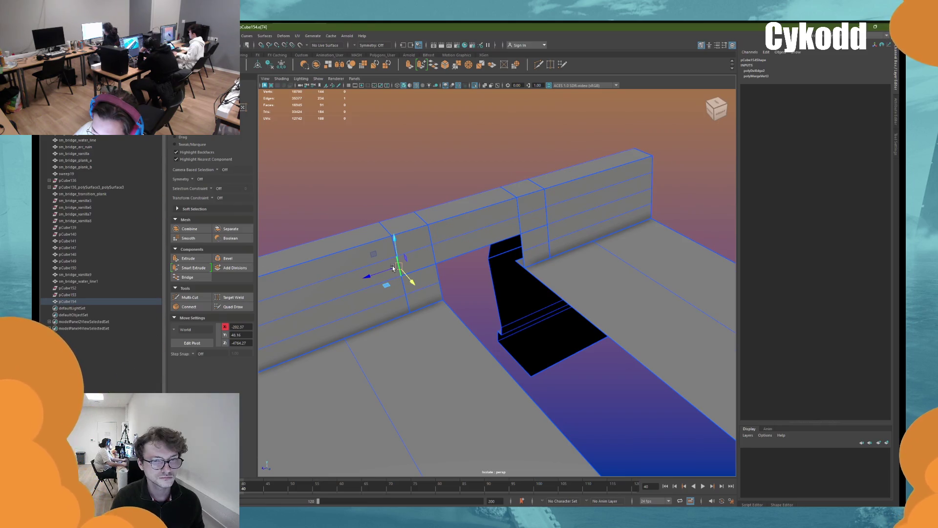
{"action": "left_click_drag", "start_coordinate": [393, 268], "coordinate": [411, 271], "text": "alt"}
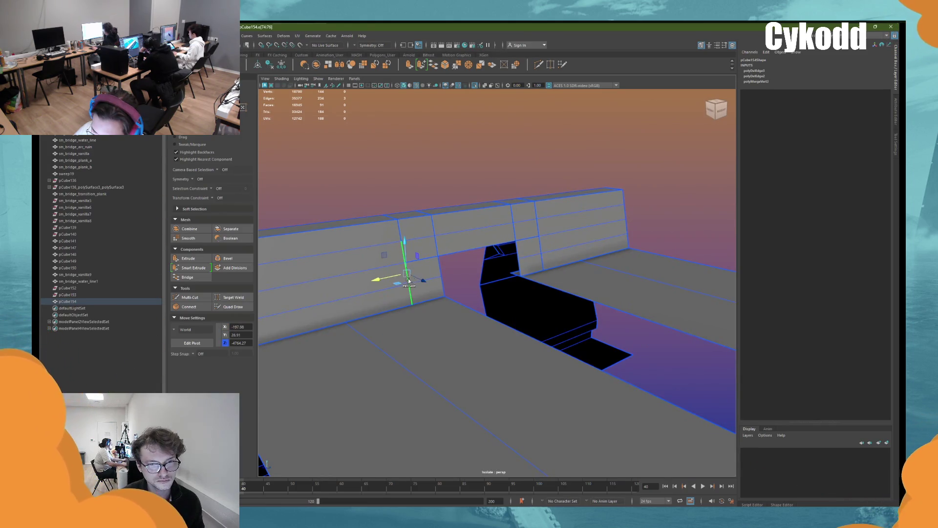
{"action": "key", "text": "ctrl+BackSpace"}
{"action": "key", "text": "ctrl+BackSpace"}
{"action": "key", "text": "ctrl+BackSpace"}
{"action": "key", "text": "ctrl+BackSpace"}
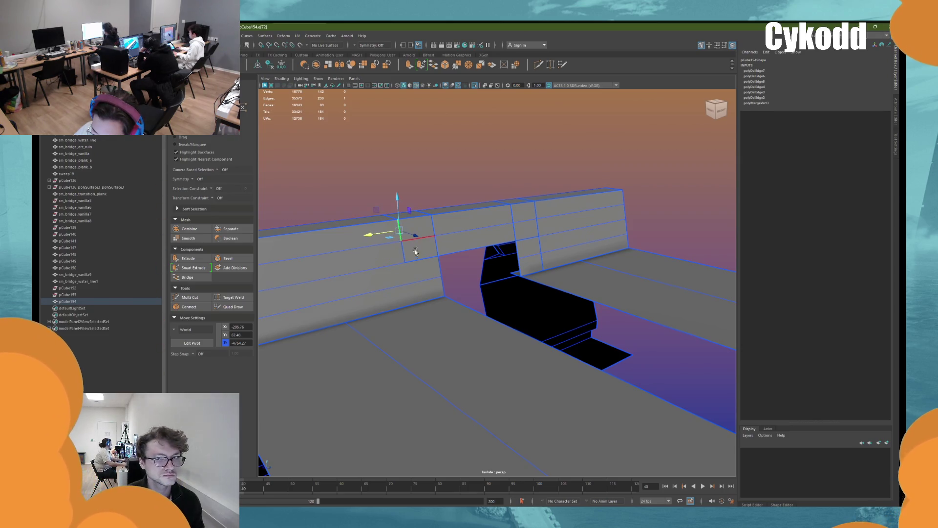
{"action": "left_click_drag", "start_coordinate": [397, 233], "coordinate": [386, 235], "text": "alt"}
{"action": "left_click", "coordinate": [561, 65]}
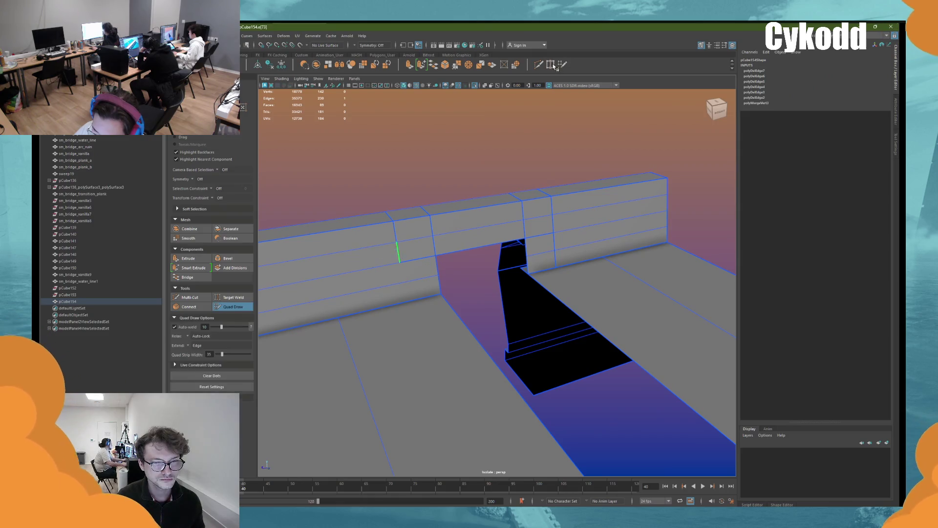
Step: Target Weld each stray vertex around the hole onto its neighbouring vertex
{"action": "mouse_move", "coordinate": [386, 231]}
{"action": "left_mouse_down", "text": "alt"}
{"action": "mouse_move", "coordinate": [527, 233]}
{"action": "mouse_move", "coordinate": [591, 253]}
{"action": "mouse_move", "coordinate": [584, 235]}
{"action": "mouse_move", "coordinate": [583, 253]}
{"action": "mouse_move", "coordinate": [584, 238]}
{"action": "left_mouse_up", "text": "alt"}
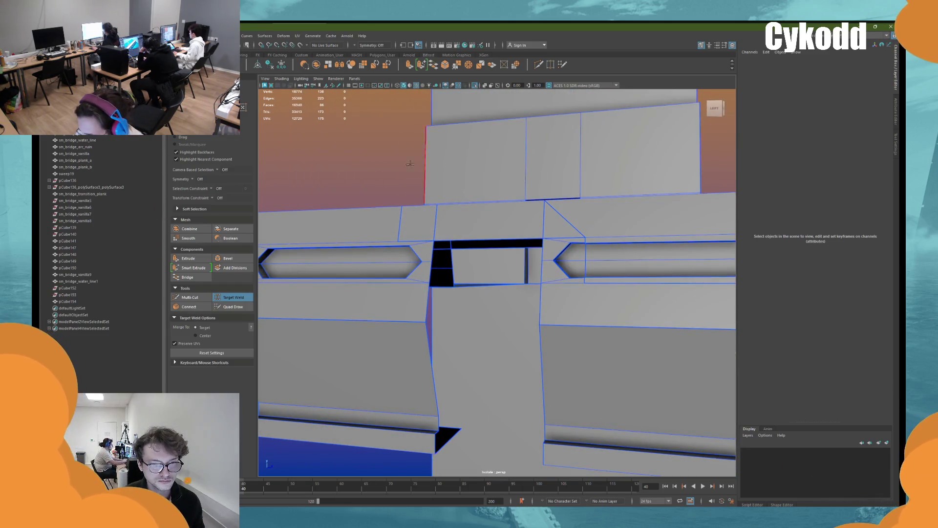
{"action": "right_click", "coordinate": [360, 173]}
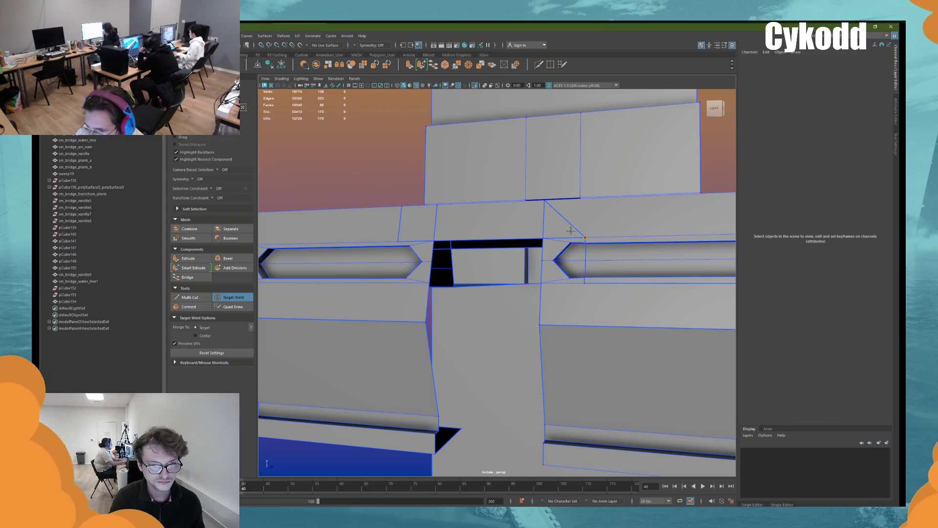
{"action": "left_click_drag", "start_coordinate": [541, 231], "coordinate": [541, 231]}
{"action": "right_click_drag", "start_coordinate": [542, 230], "coordinate": [588, 231], "text": "alt"}
{"action": "mouse_move", "coordinate": [610, 216]}
{"action": "left_mouse_down"}
{"action": "mouse_move", "coordinate": [596, 214]}
{"action": "mouse_move", "coordinate": [611, 204]}
{"action": "mouse_move", "coordinate": [611, 240]}
{"action": "left_mouse_up"}
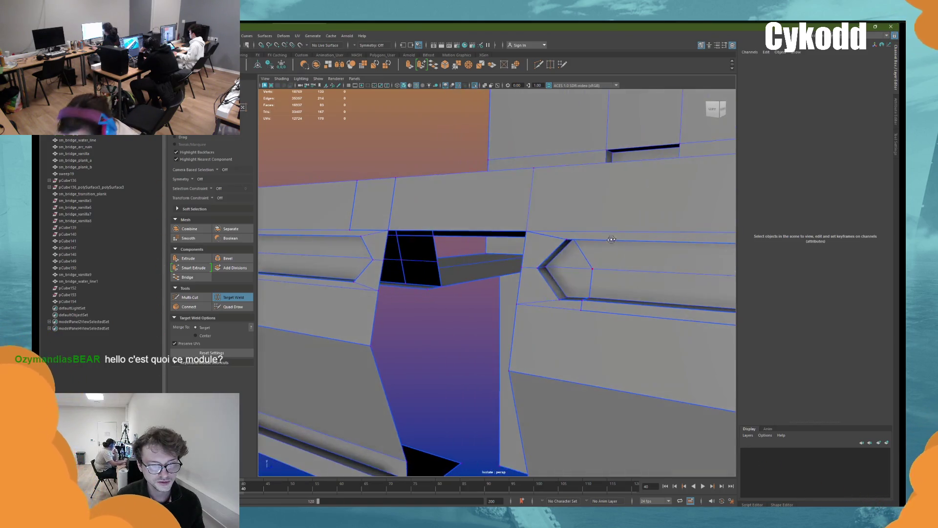
{"action": "mouse_move", "coordinate": [553, 266]}
{"action": "left_mouse_down"}
{"action": "mouse_move", "coordinate": [583, 311]}
{"action": "mouse_move", "coordinate": [581, 327]}
{"action": "left_mouse_up"}
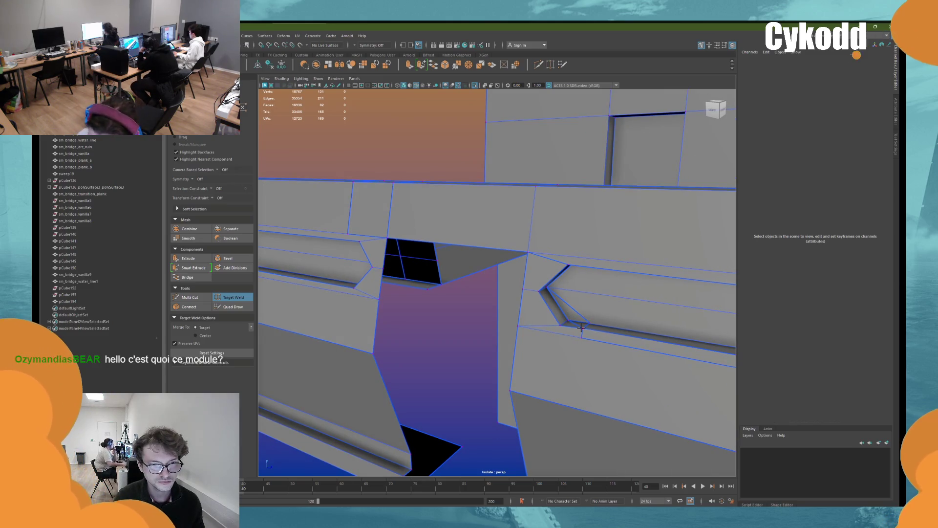
{"action": "mouse_move", "coordinate": [581, 338]}
{"action": "left_mouse_down"}
{"action": "mouse_move", "coordinate": [521, 331]}
{"action": "mouse_move", "coordinate": [549, 306]}
{"action": "mouse_move", "coordinate": [382, 251]}
{"action": "mouse_move", "coordinate": [429, 245]}
{"action": "left_mouse_up"}
{"action": "left_click_drag", "start_coordinate": [388, 219], "coordinate": [369, 289], "text": "alt"}
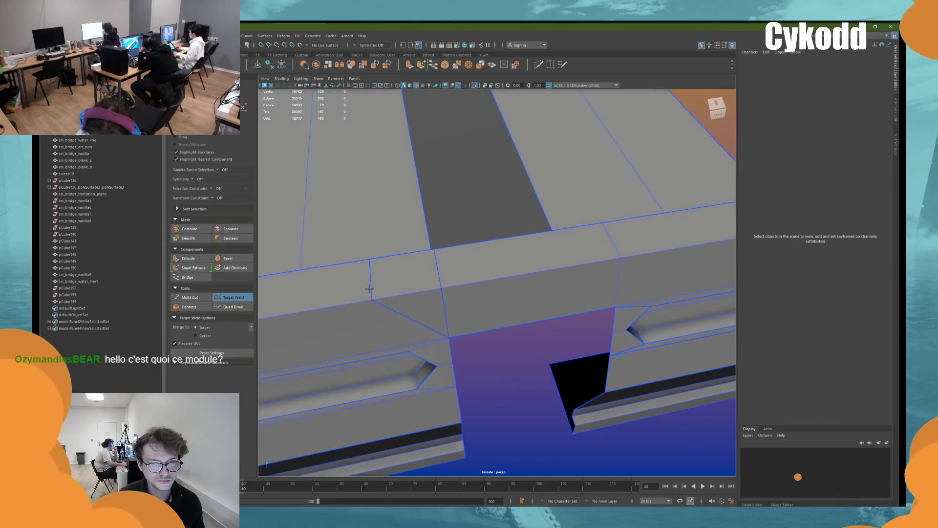
{"action": "left_click_drag", "start_coordinate": [450, 282], "coordinate": [446, 285]}
{"action": "left_click_drag", "start_coordinate": [370, 259], "coordinate": [437, 249]}
{"action": "left_click_drag", "start_coordinate": [437, 250], "coordinate": [521, 256], "text": "alt"}
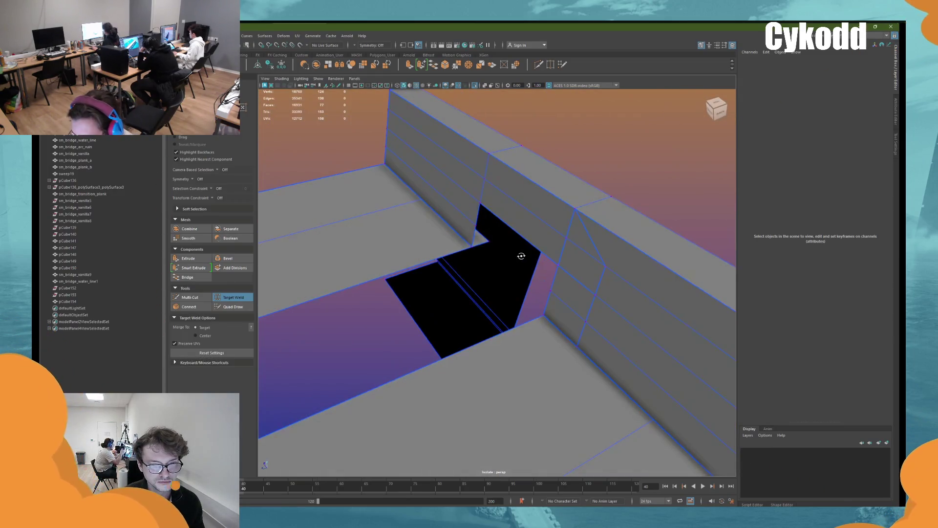
{"action": "mouse_move", "coordinate": [521, 255]}
{"action": "left_mouse_down", "text": "alt"}
{"action": "mouse_move", "coordinate": [620, 274]}
{"action": "mouse_move", "coordinate": [494, 262]}
{"action": "mouse_move", "coordinate": [528, 249]}
{"action": "mouse_move", "coordinate": [517, 273]}
{"action": "left_mouse_up", "text": "alt"}
Step: Return to Object Mode, frame the bridge and select the wall piece pCube154
{"action": "key", "text": "w"}
{"action": "left_click", "coordinate": [581, 284]}
{"action": "right_click_drag", "start_coordinate": [556, 291], "coordinate": [573, 286]}
{"action": "left_click", "coordinate": [572, 287]}
{"action": "key", "text": "f"}
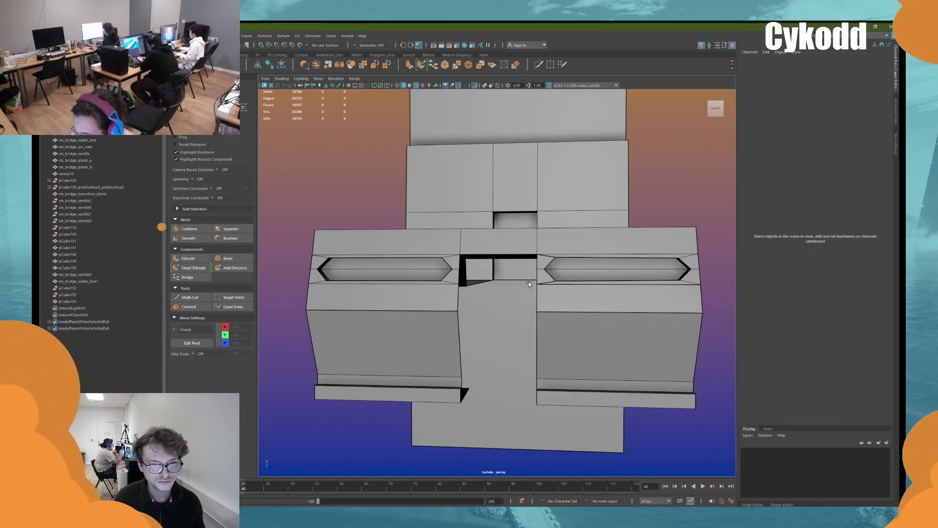
{"action": "left_click", "coordinate": [536, 245]}
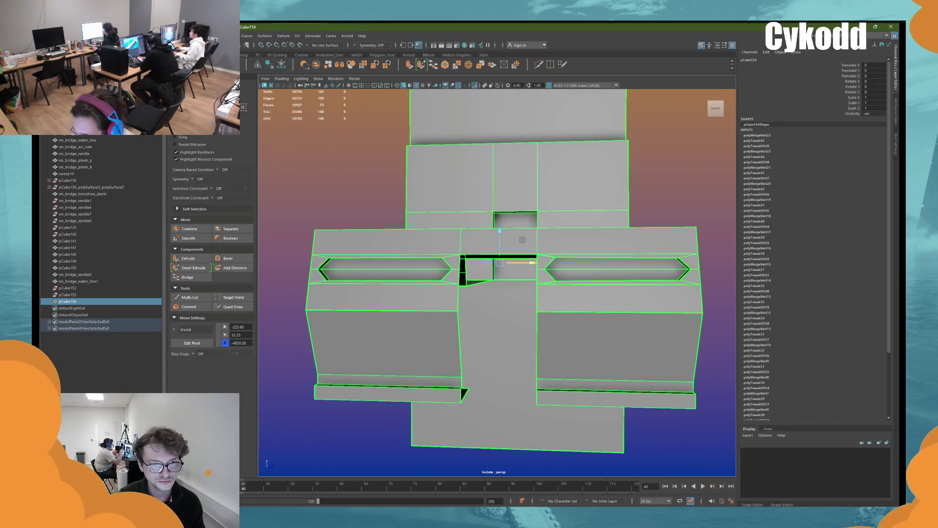
Step: Delete the construction history of the wall piece pCube154
{"action": "key", "text": "alt+shift+d"}
{"action": "scroll", "coordinate": [520, 186], "scroll_direction": "up", "scroll_amount": 3}
{"action": "mouse_move", "coordinate": [520, 186]}
{"action": "left_mouse_down", "text": "alt"}
{"action": "mouse_move", "coordinate": [541, 193]}
{"action": "mouse_move", "coordinate": [530, 207]}
{"action": "mouse_move", "coordinate": [508, 206]}
{"action": "mouse_move", "coordinate": [489, 258]}
{"action": "left_mouse_up", "text": "alt"}
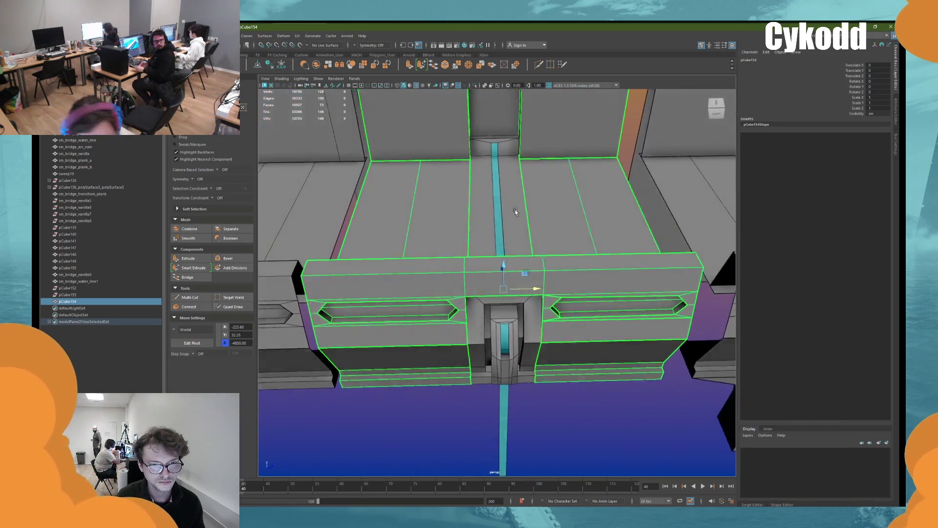
Step: Duplicate sm_bridge_water_line1 and select the spout's inner faces
{"action": "left_click", "coordinate": [479, 366]}
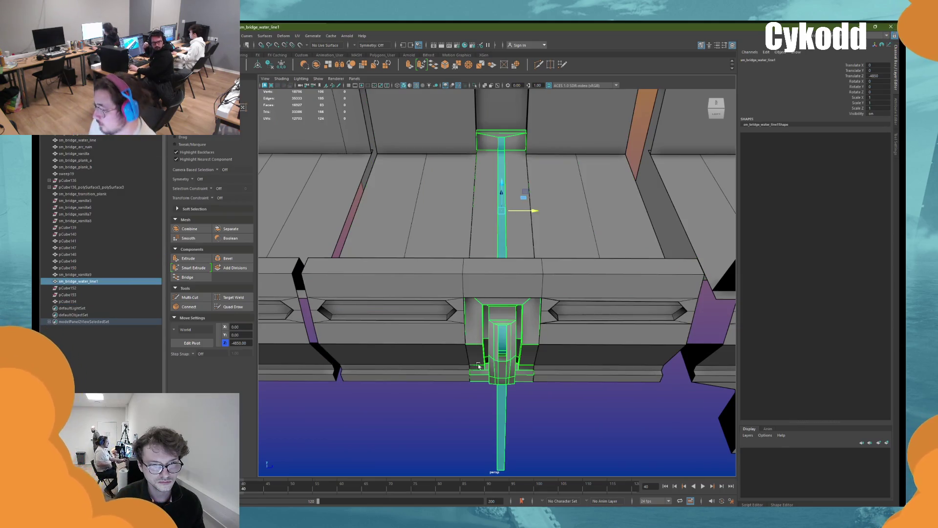
{"action": "right_click_drag", "start_coordinate": [567, 389], "coordinate": [527, 328]}
{"action": "left_click", "coordinate": [527, 328]}
{"action": "left_click", "coordinate": [474, 322], "text": "shift"}
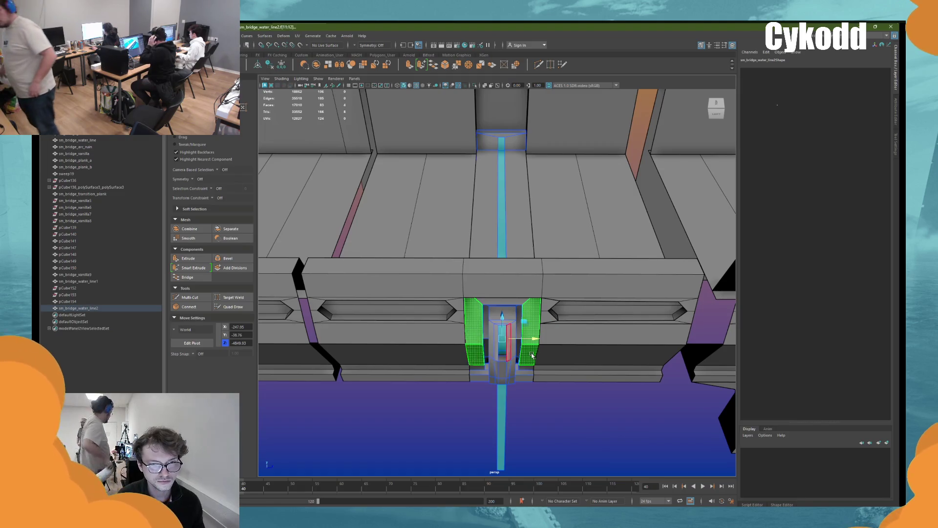
{"action": "key", "text": "f"}
{"action": "left_click", "coordinate": [532, 379], "text": "shift"}
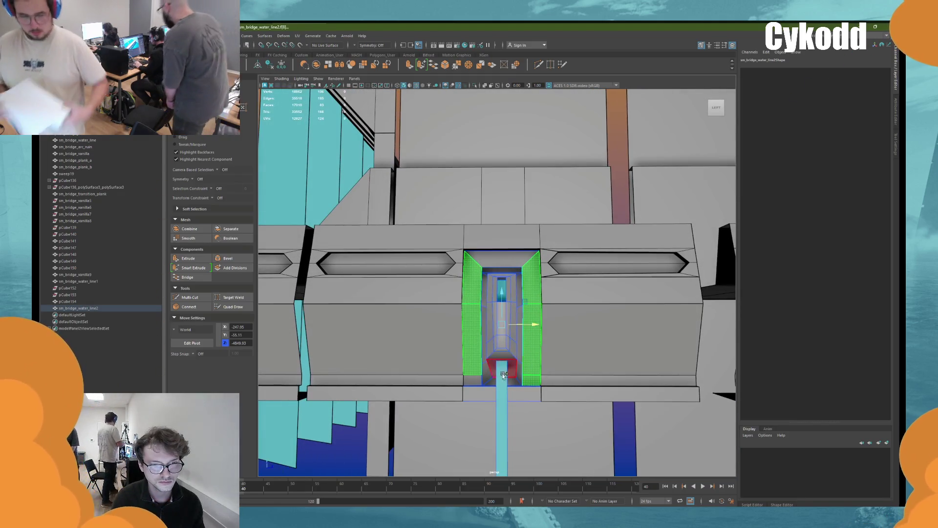
{"action": "left_click", "coordinate": [473, 376], "text": "shift"}
{"action": "mouse_move", "coordinate": [473, 375]}
{"action": "left_mouse_down", "text": "alt"}
{"action": "mouse_move", "coordinate": [481, 311]}
{"action": "mouse_move", "coordinate": [483, 326]}
{"action": "mouse_move", "coordinate": [524, 338]}
{"action": "mouse_move", "coordinate": [517, 315]}
{"action": "mouse_move", "coordinate": [483, 318]}
{"action": "left_mouse_up", "text": "alt"}
Step: Invert the face selection and extrude the side faces outward about 8 units
{"action": "right_click_drag", "start_coordinate": [298, 111], "coordinate": [297, 179]}
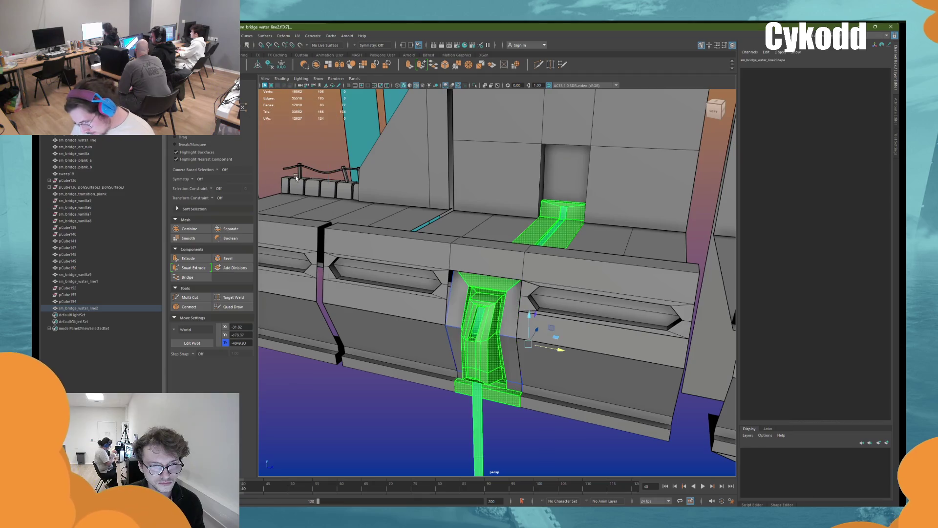
{"action": "left_click", "coordinate": [297, 179]}
{"action": "right_click_drag", "start_coordinate": [283, 132], "coordinate": [297, 128]}
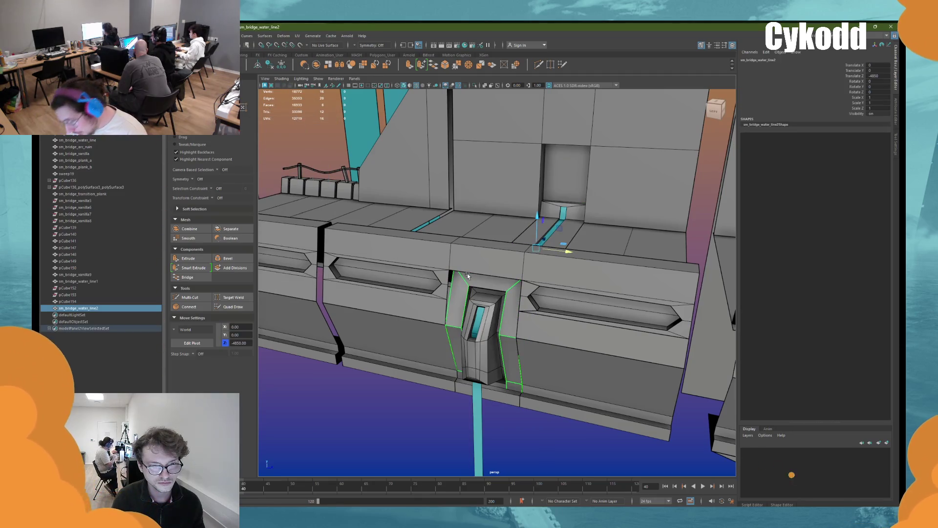
{"action": "key", "text": "ctrl+e"}
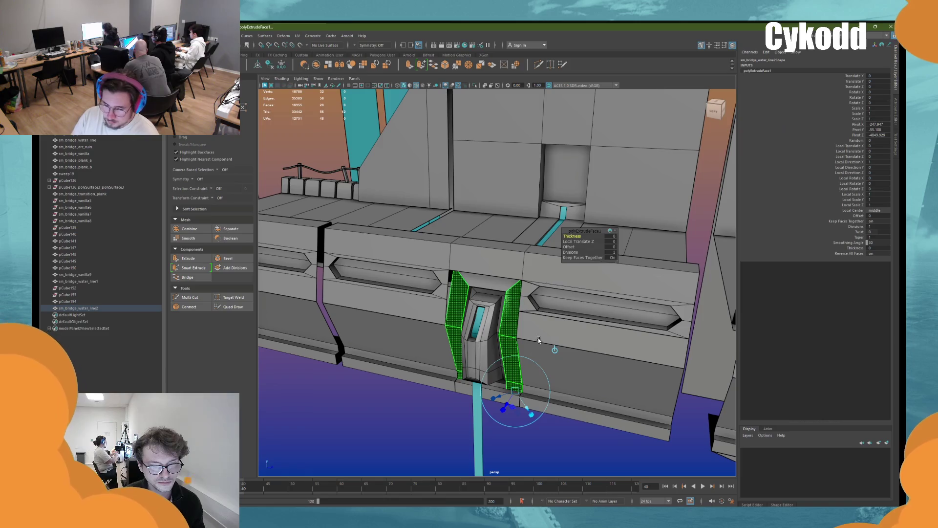
{"action": "left_click_drag", "start_coordinate": [508, 395], "coordinate": [506, 398]}
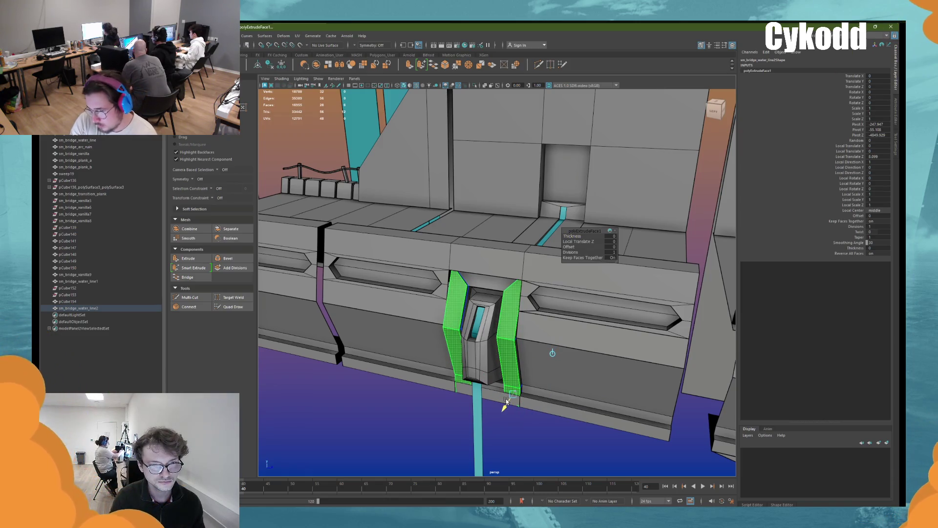
{"action": "key", "text": "r"}
{"action": "mouse_move", "coordinate": [505, 397]}
{"action": "left_mouse_down", "text": "alt"}
{"action": "mouse_move", "coordinate": [506, 331]}
{"action": "mouse_move", "coordinate": [527, 375]}
{"action": "mouse_move", "coordinate": [559, 380]}
{"action": "mouse_move", "coordinate": [545, 276]}
{"action": "mouse_move", "coordinate": [443, 263]}
{"action": "mouse_move", "coordinate": [450, 289]}
{"action": "left_mouse_up", "text": "alt"}
{"action": "key", "text": "w"}
{"action": "left_click", "coordinate": [545, 276]}
Step: Select the small top face and set the Scale tool's axis orientation
{"action": "left_click", "coordinate": [450, 267]}
{"action": "key", "text": "r"}
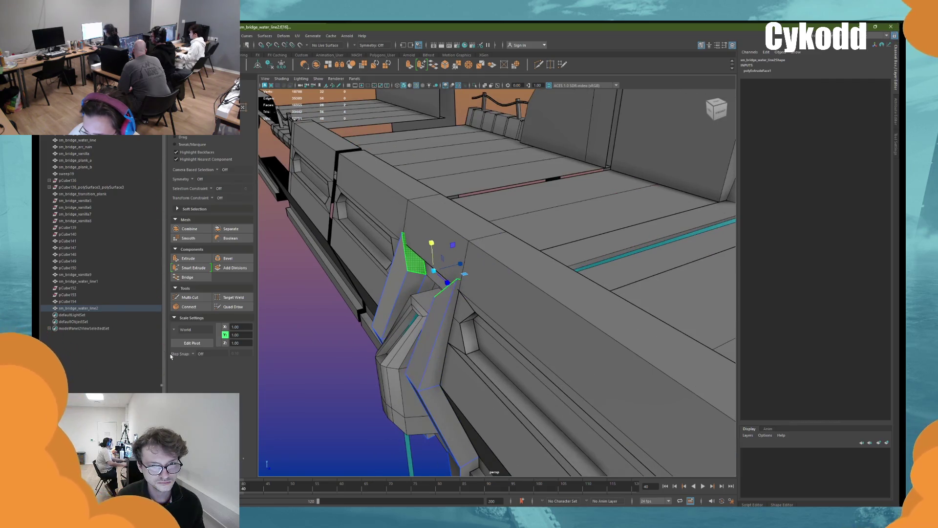
{"action": "left_click", "coordinate": [188, 330]}
{"action": "left_click", "coordinate": [186, 348]}
{"action": "mouse_move", "coordinate": [397, 264]}
{"action": "left_mouse_down", "text": "alt"}
{"action": "mouse_move", "coordinate": [397, 252]}
{"action": "mouse_move", "coordinate": [272, 305]}
{"action": "left_mouse_up", "text": "alt"}
{"action": "left_click", "coordinate": [174, 331]}
{"action": "left_click", "coordinate": [185, 333]}
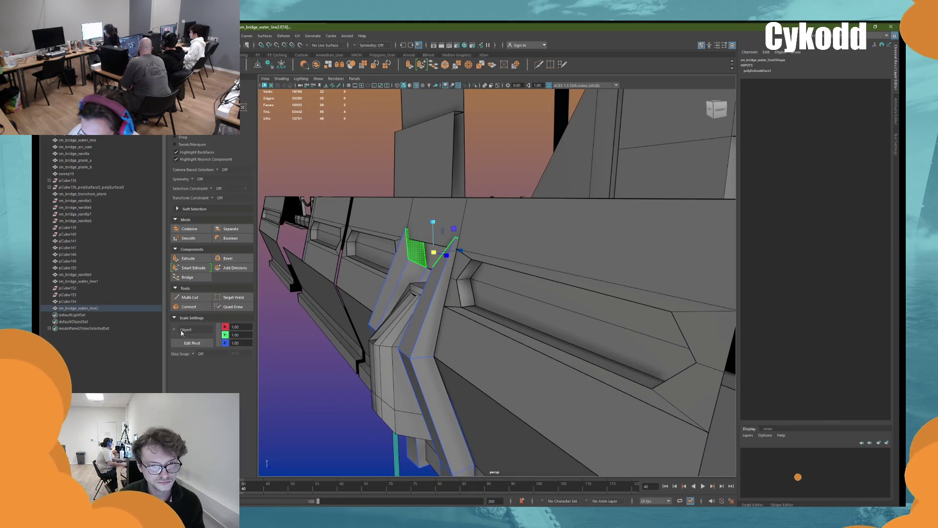
{"action": "left_click", "coordinate": [186, 330]}
{"action": "left_click", "coordinate": [185, 341]}
{"action": "left_click_drag", "start_coordinate": [503, 274], "coordinate": [494, 266], "text": "alt"}
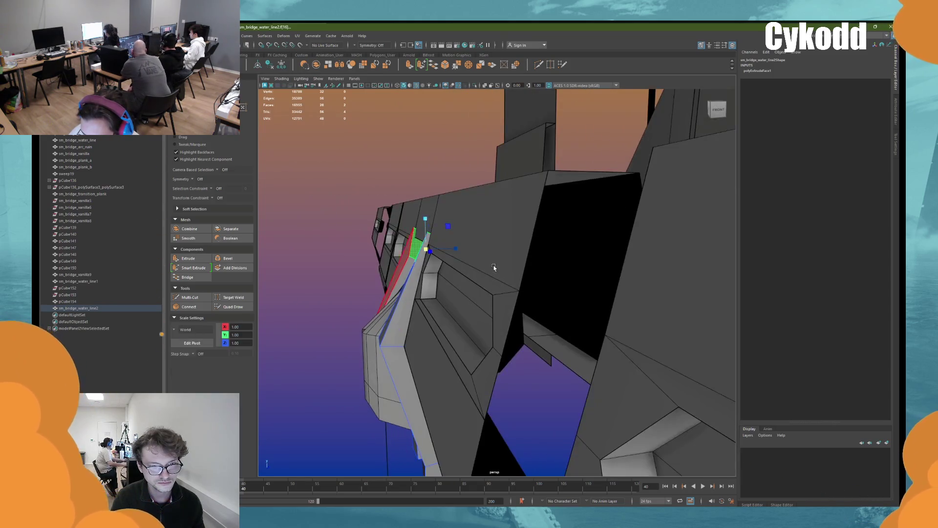
Step: Move the scale manipulator pivot to the face's lower corner with Edit Pivot
{"action": "key", "text": "d"}
{"action": "left_click_drag", "start_coordinate": [415, 232], "coordinate": [441, 236]}
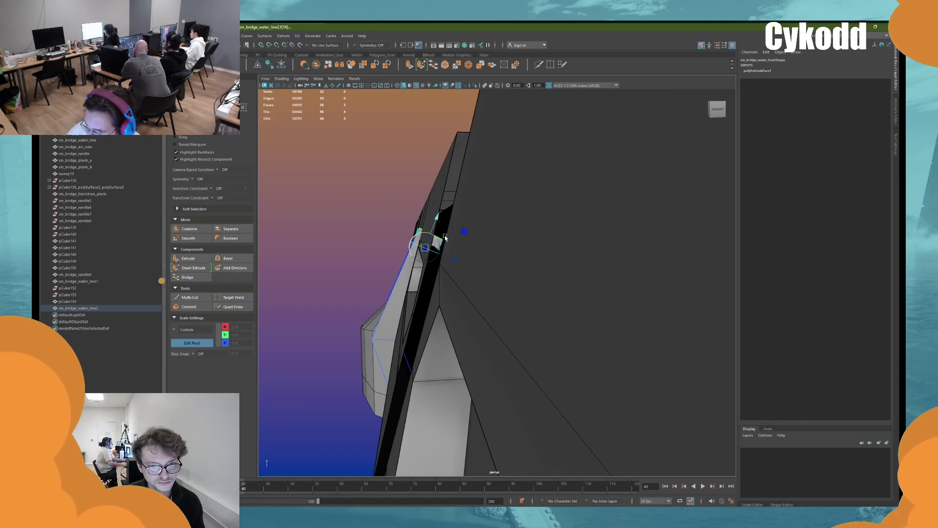
{"action": "key", "text": "Insert"}
{"action": "key", "text": "f"}
{"action": "mouse_move", "coordinate": [435, 273]}
{"action": "left_mouse_down", "text": "alt"}
{"action": "mouse_move", "coordinate": [478, 283]}
{"action": "mouse_move", "coordinate": [518, 264]}
{"action": "left_mouse_up", "text": "alt"}
Step: Lower the selected faces and shift the selected edge along X
{"action": "key", "text": "w"}
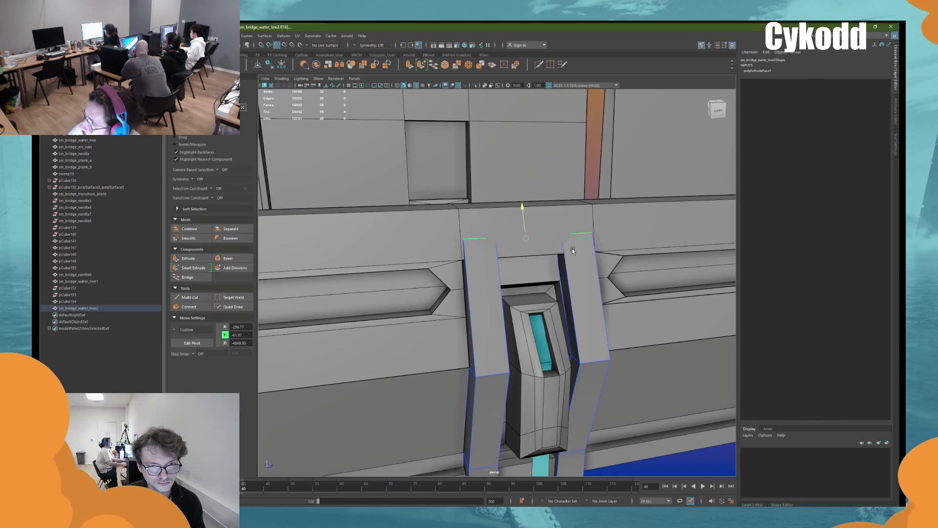
{"action": "left_click_drag", "start_coordinate": [550, 273], "coordinate": [526, 284], "text": "alt"}
{"action": "middle_click_drag", "start_coordinate": [526, 284], "coordinate": [533, 295]}
{"action": "left_click_drag", "start_coordinate": [533, 295], "coordinate": [450, 255], "text": "alt"}
{"action": "mouse_move", "coordinate": [448, 255]}
{"action": "left_mouse_down"}
{"action": "mouse_move", "coordinate": [433, 269]}
{"action": "mouse_move", "coordinate": [453, 277]}
{"action": "left_mouse_up"}
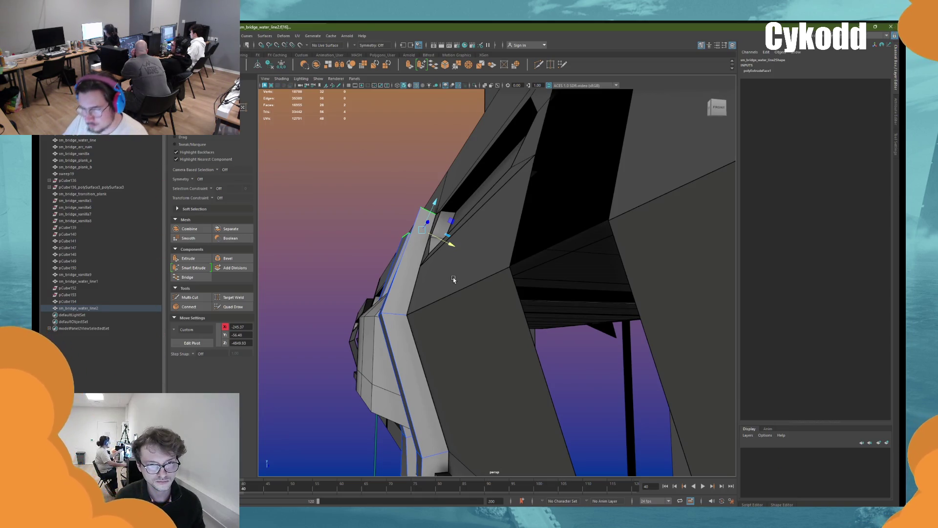
Step: In front view, select the edge loop across both side pieces and scale it along Y
{"action": "key", "text": "bracketleft"}
{"action": "right_click_drag", "start_coordinate": [562, 333], "coordinate": [514, 345]}
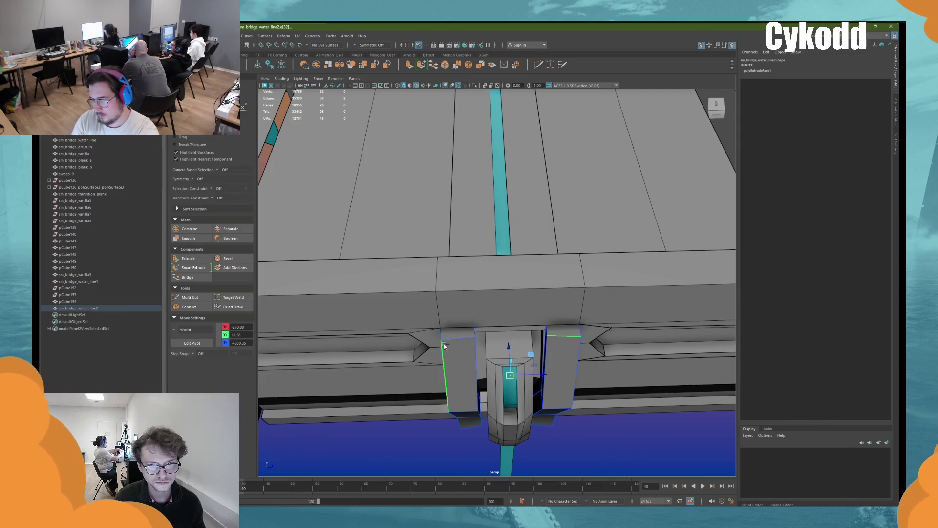
{"action": "double_click", "coordinate": [458, 337]}
{"action": "key", "text": "r"}
{"action": "mouse_move", "coordinate": [511, 311]}
{"action": "left_mouse_down", "text": "alt"}
{"action": "mouse_move", "coordinate": [519, 397]}
{"action": "mouse_move", "coordinate": [489, 389]}
{"action": "mouse_move", "coordinate": [493, 402]}
{"action": "left_mouse_up", "text": "alt"}
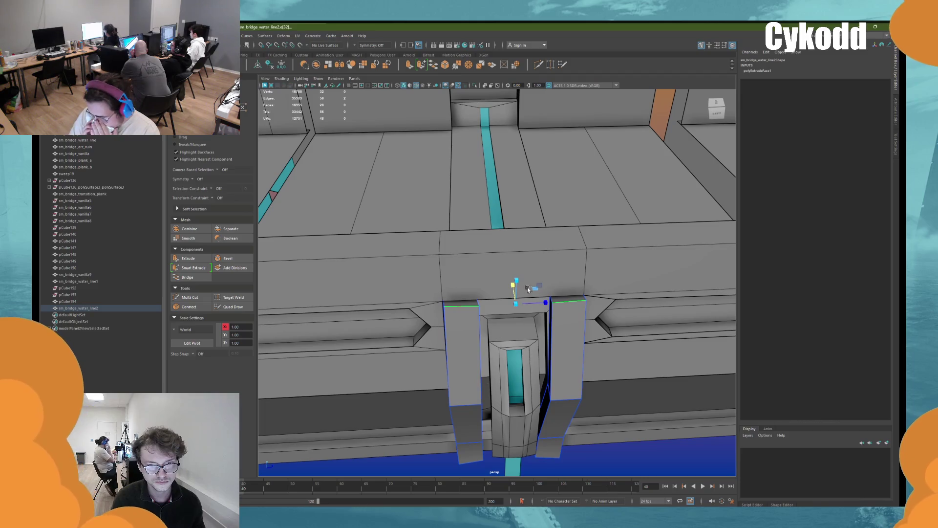
{"action": "left_click", "coordinate": [516, 281]}
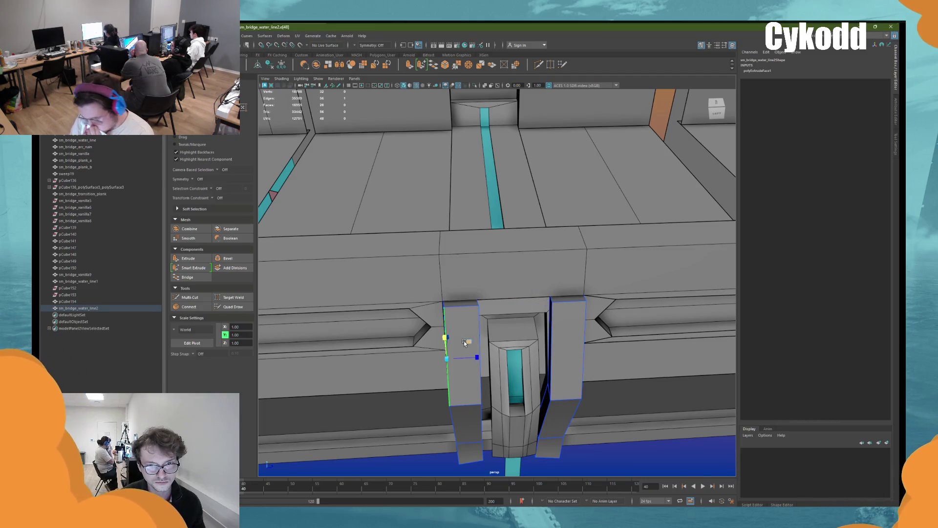
Step: Select the side pieces' outer and inner vertical edges to move them
{"action": "left_click", "coordinate": [446, 342]}
{"action": "left_click", "coordinate": [574, 327]}
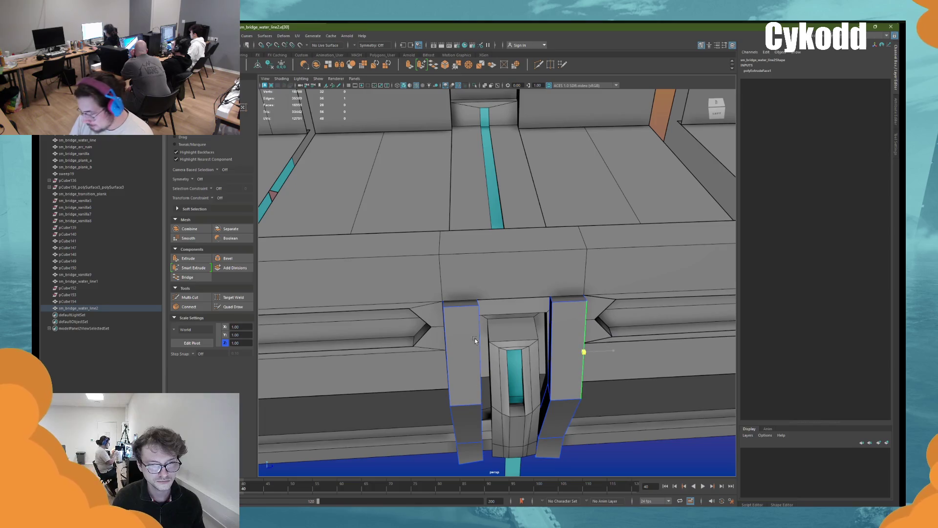
{"action": "left_click", "coordinate": [558, 333]}
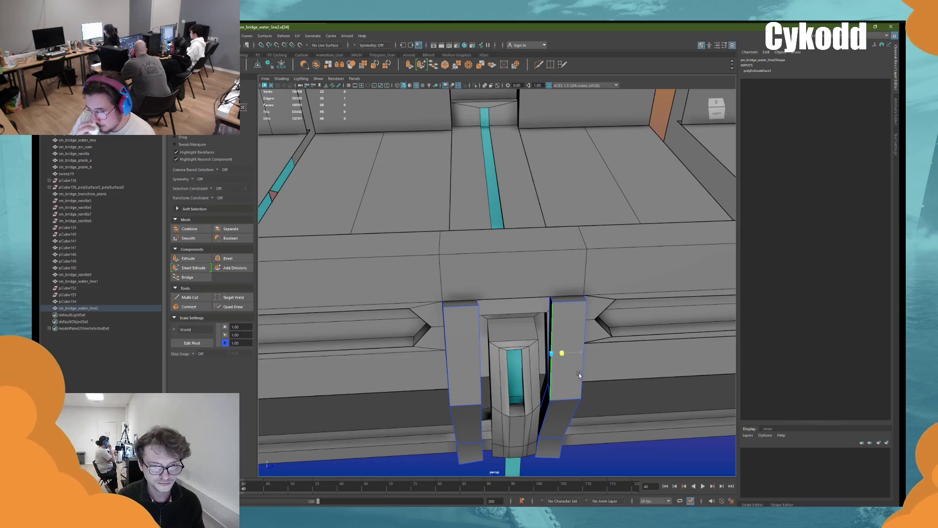
{"action": "left_click", "coordinate": [461, 394]}
{"action": "key", "text": "w"}
{"action": "left_click", "coordinate": [560, 374]}
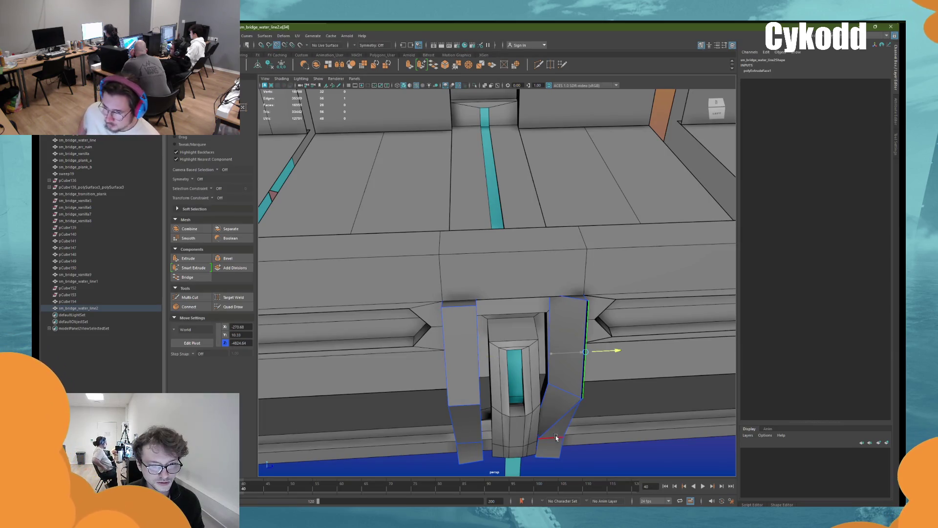